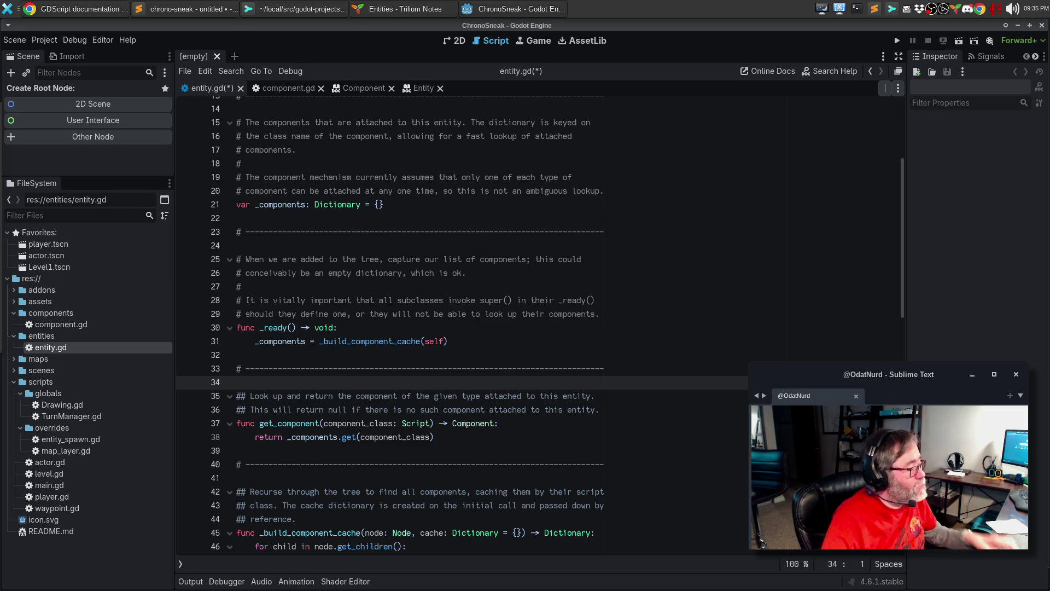
# Turn the ## lines above _build_component_cache into plain # comments, then bring Sublime Text forward.
pyautogui.scroll(-2, 525, 442)
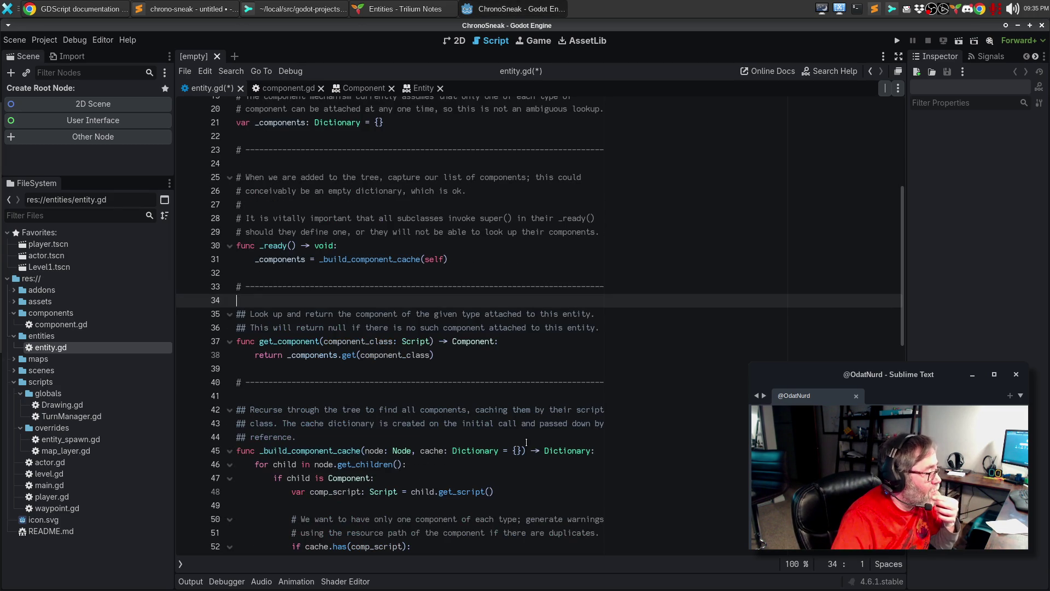
pyautogui.click(250, 410)
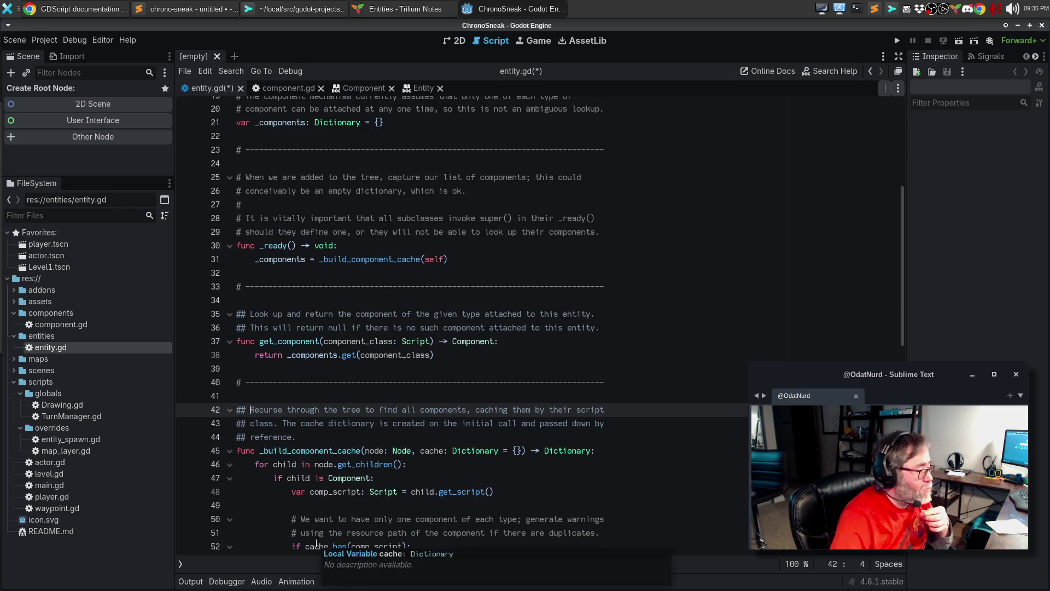
pyautogui.press('Delete')
pyautogui.press('Down')
pyautogui.press('Delete')
pyautogui.press('Down')
pyautogui.press('Delete')
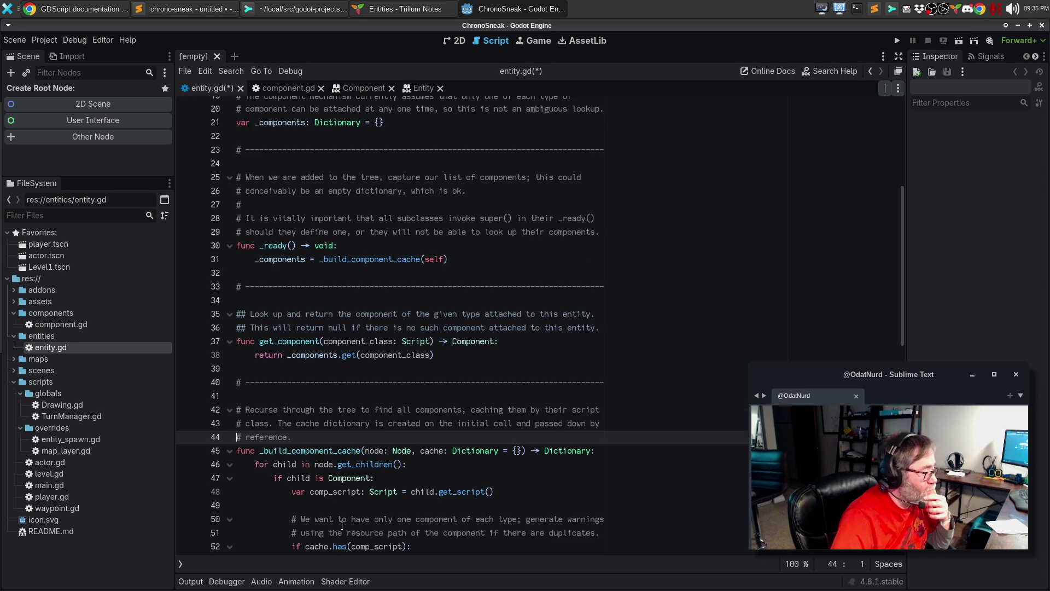
pyautogui.scroll(-6, 342, 527)
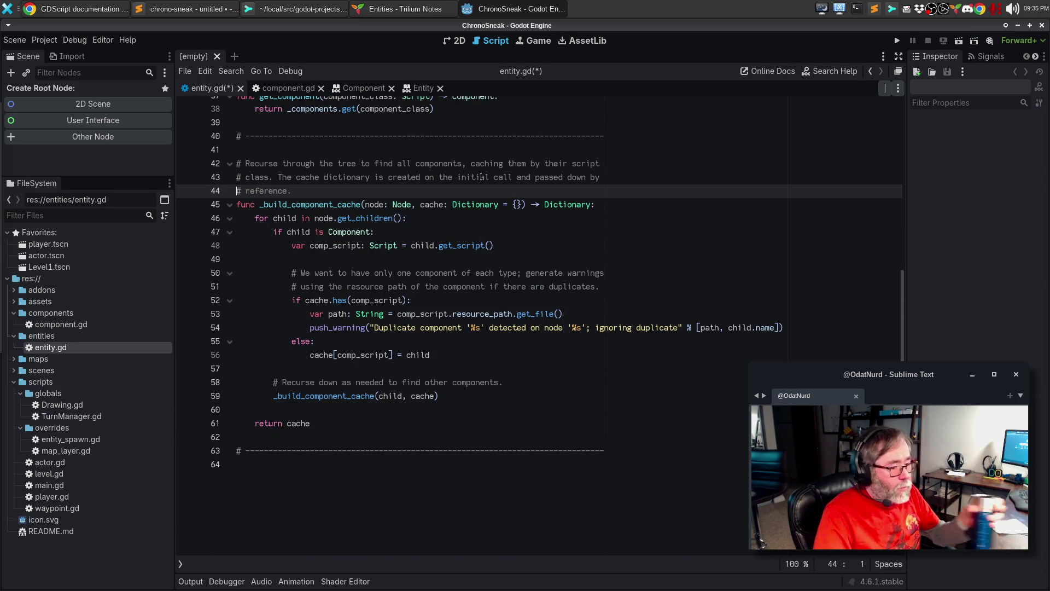
pyautogui.click(207, 8)
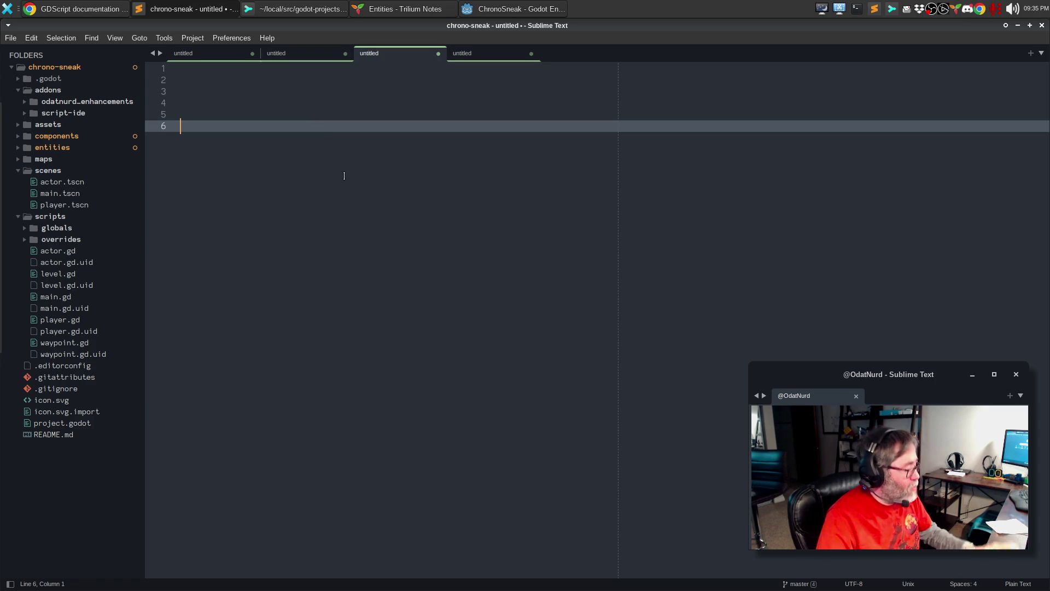
# Close the four untitled Sublime Text tabs without saving.
pyautogui.hotkey('ctrl', 'w')
pyautogui.click(453, 340)
pyautogui.hotkey('ctrl', 'w')
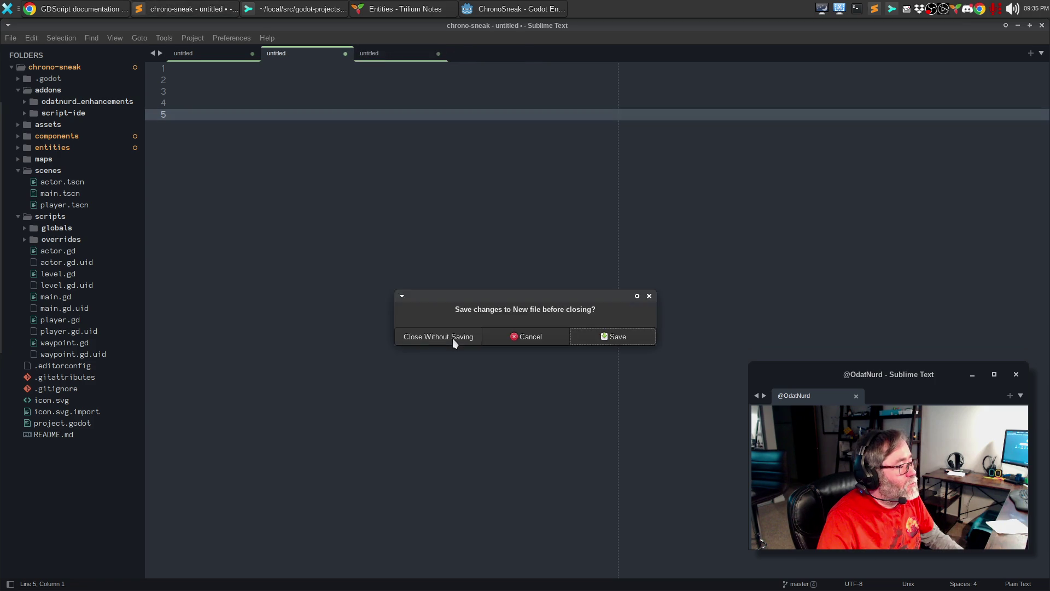
pyautogui.click(453, 338)
pyautogui.hotkey('ctrl', 'w')
pyautogui.click(453, 338)
pyautogui.hotkey('ctrl', 'w')
pyautogui.click(452, 338)
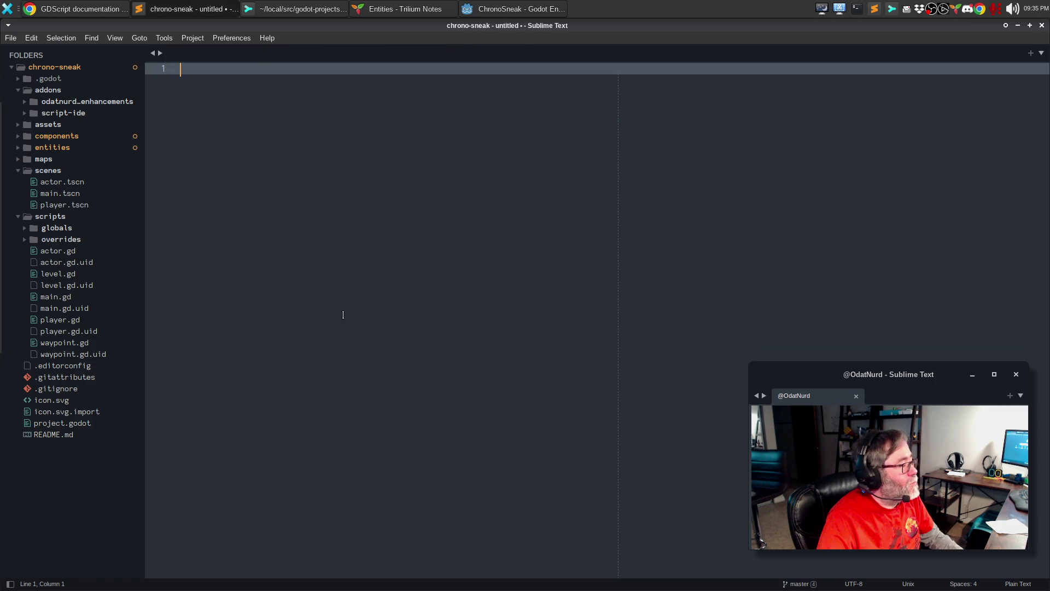
# Open player.gd, adjust the code text size while reading it, then close it.
pyautogui.click(97, 323)
pyautogui.click(515, 304)
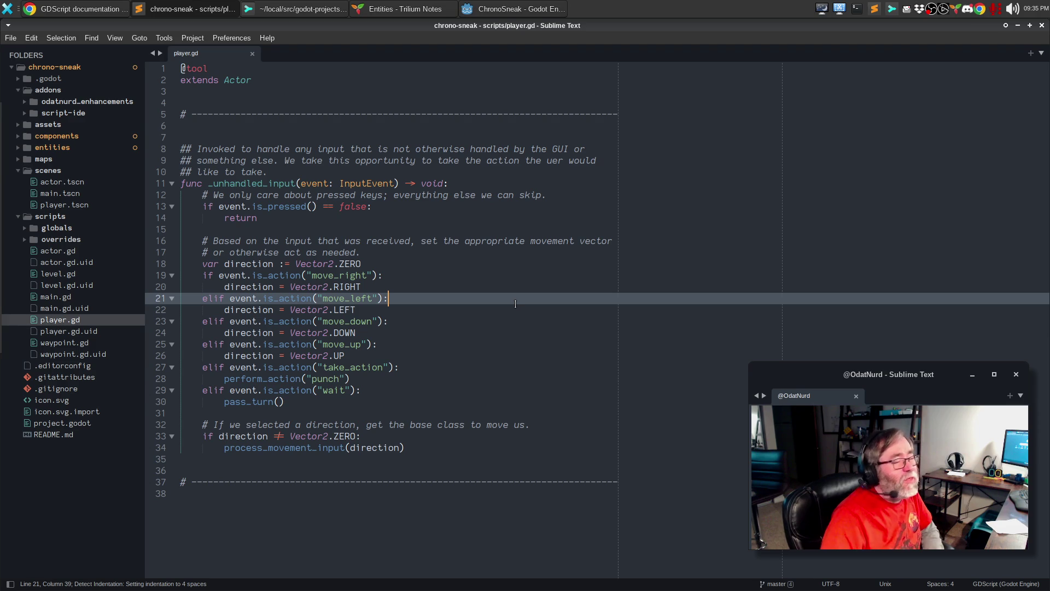
pyautogui.hotkey('ctrl', '=')
pyautogui.hotkey('ctrl', '=')
pyautogui.hotkey('ctrl', '=')
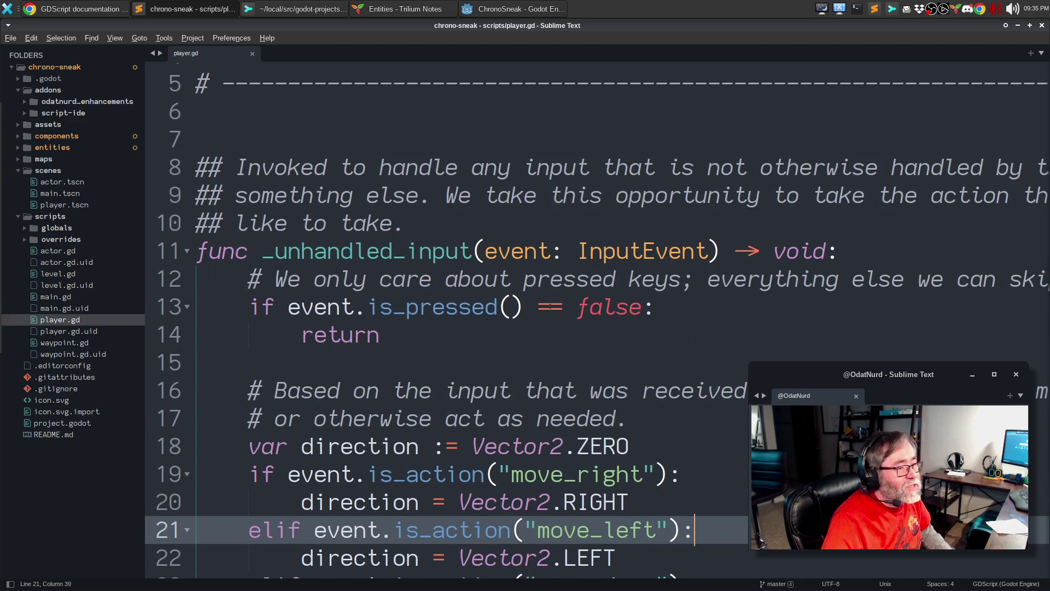
pyautogui.hotkey('ctrl', '-')
pyautogui.hotkey('ctrl', '-')
pyautogui.hotkey('ctrl', '-')
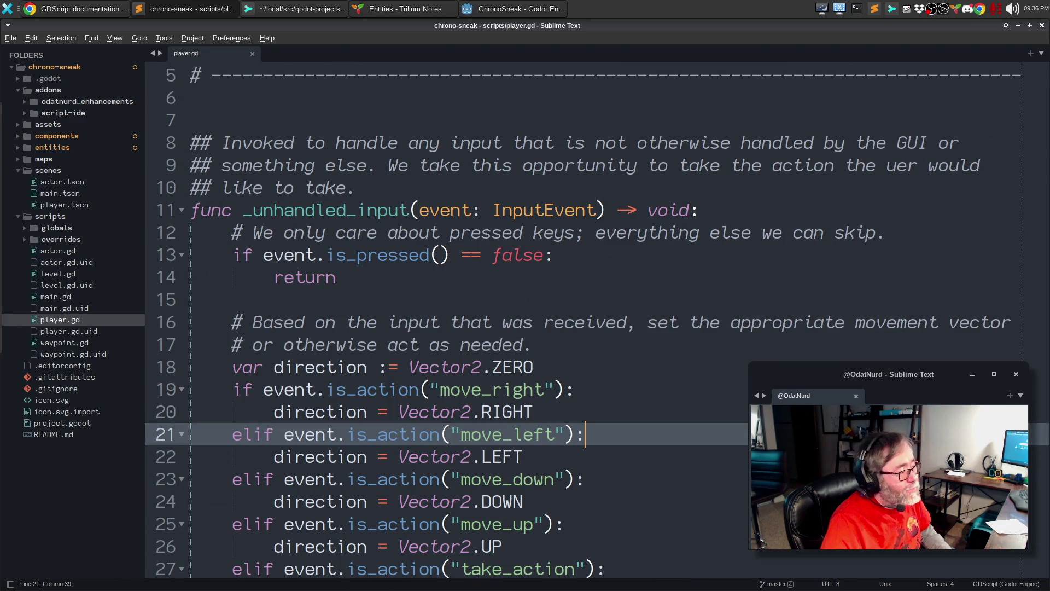
pyautogui.scroll(-1, 596, 318)
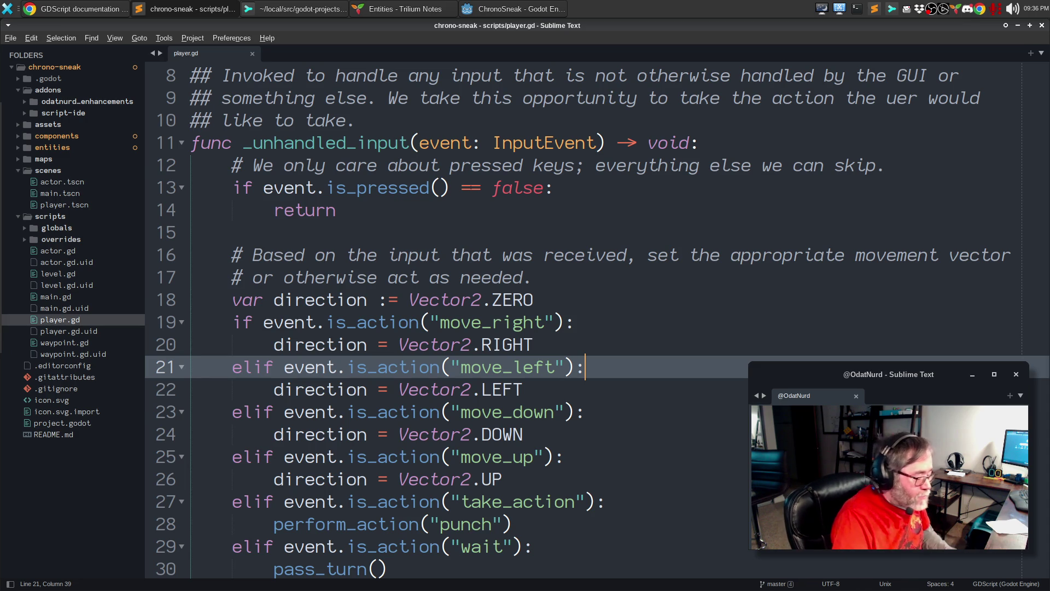
pyautogui.hotkey('ctrl', '-')
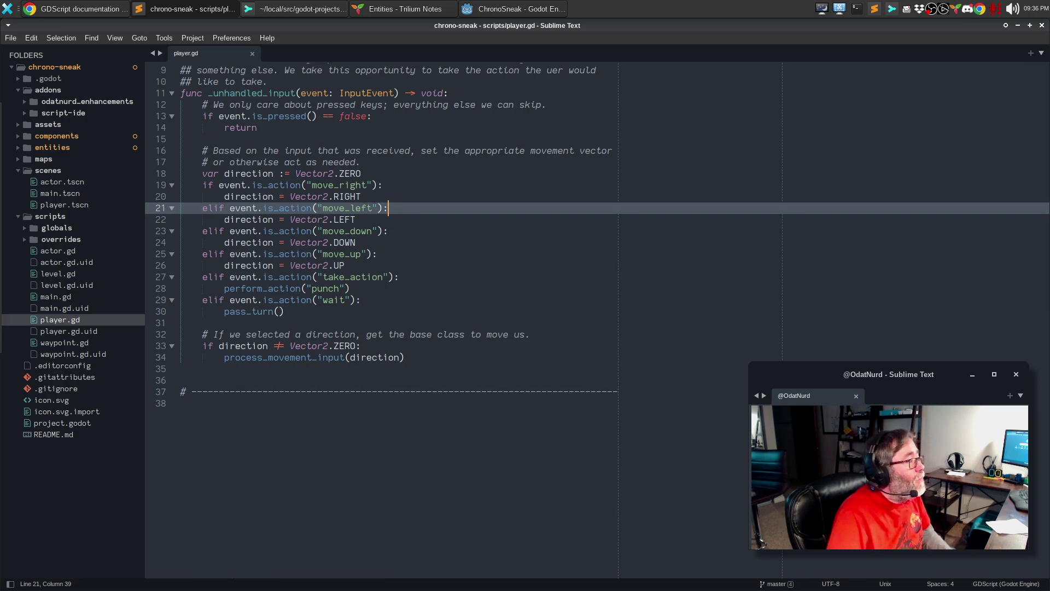
pyautogui.hotkey('ctrl', 'n')
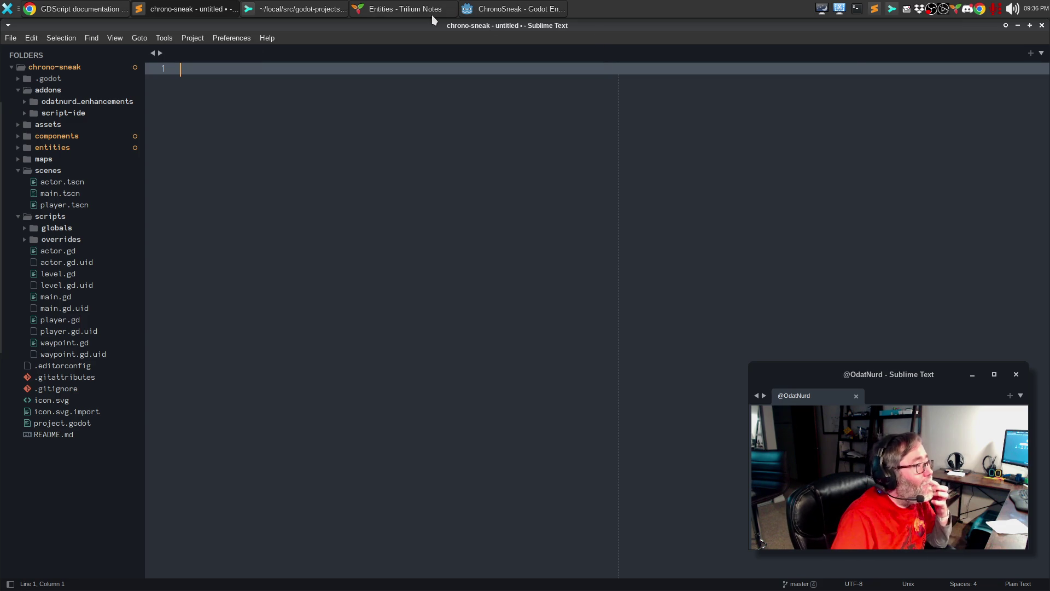
# Cycle through Trilium Notes and Sublime Merge, landing back in the Godot editor on entity.gd.
pyautogui.click(413, 10)
pyautogui.click(412, 9)
pyautogui.click(299, 11)
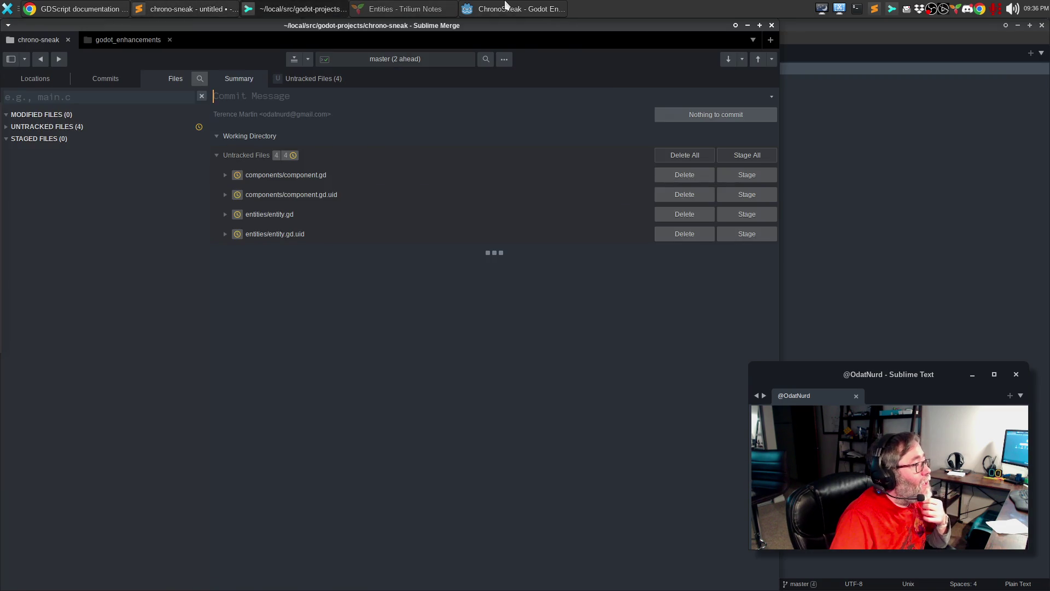
pyautogui.click(489, 9)
pyautogui.scroll(4, 355, 292)
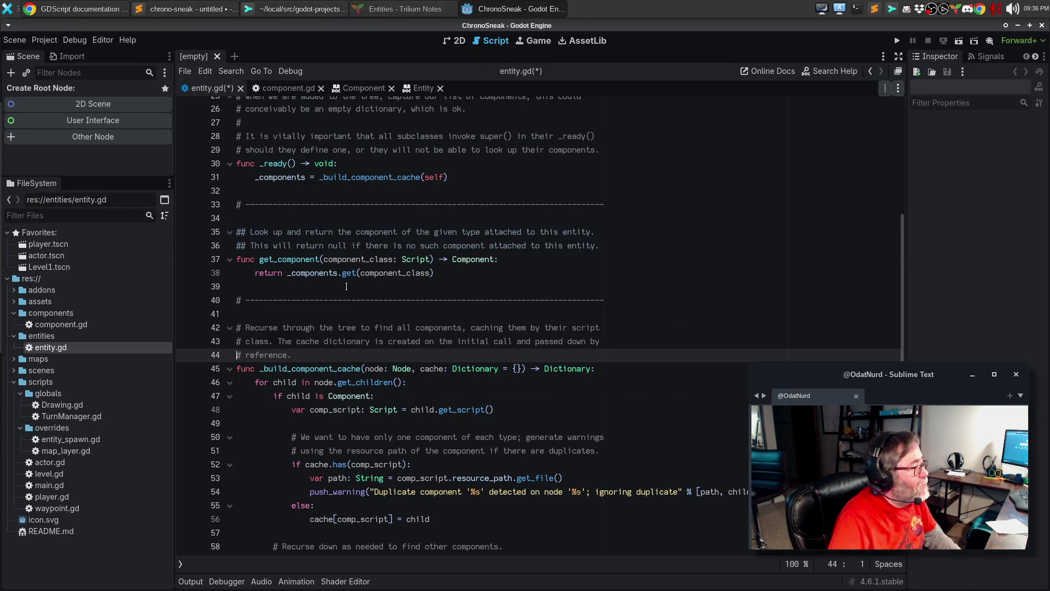
# Start get_component's ## doc comment: given a component class name, it examines the cached list of attached components.
pyautogui.scroll(3, 344, 290)
pyautogui.click(327, 342)
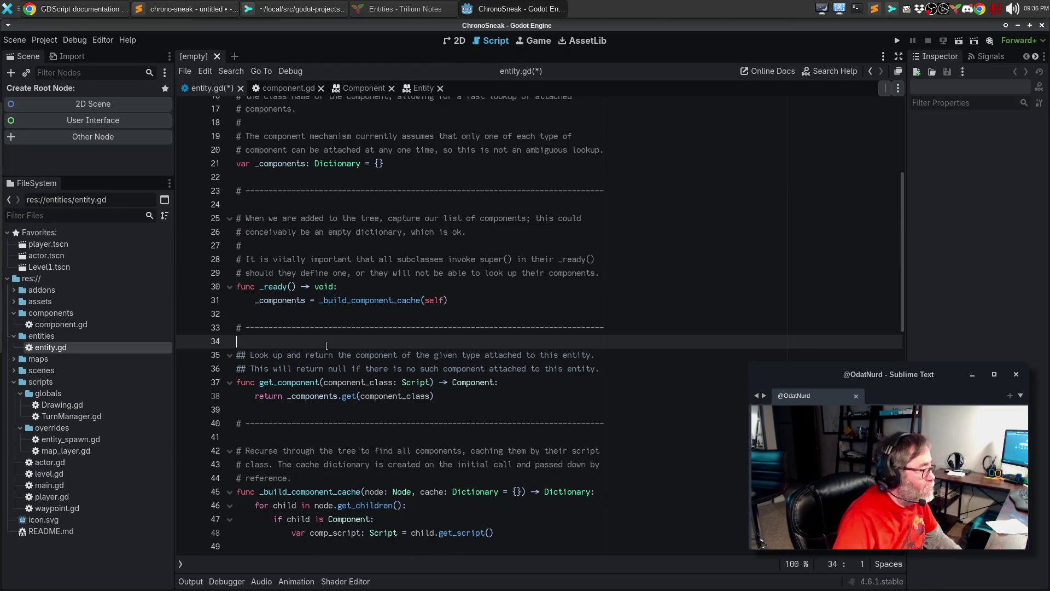
pyautogui.press('Return')
pyautogui.write('## Gl')
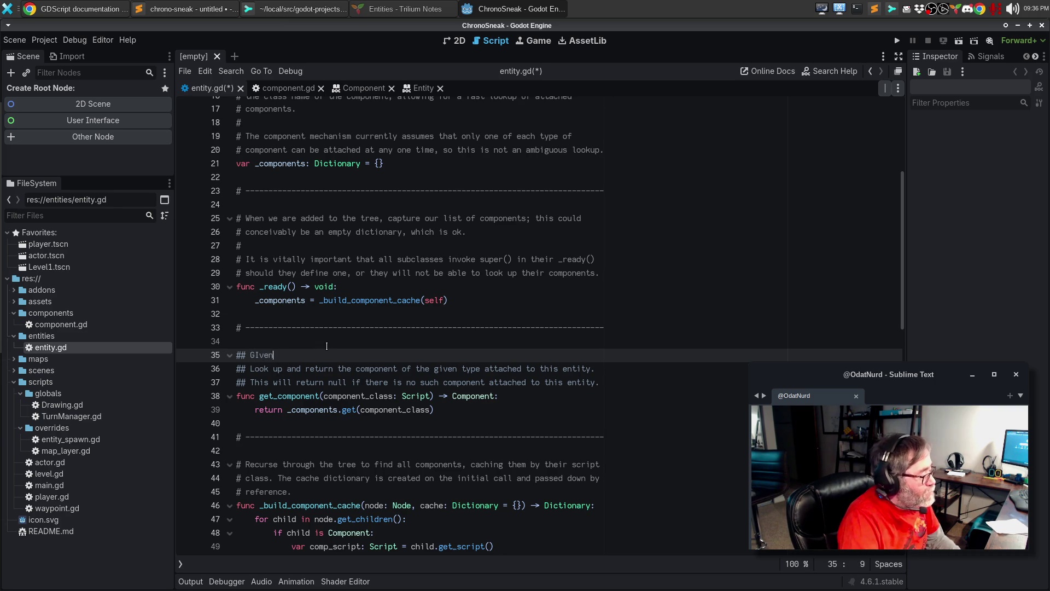
pyautogui.write('en the clas')
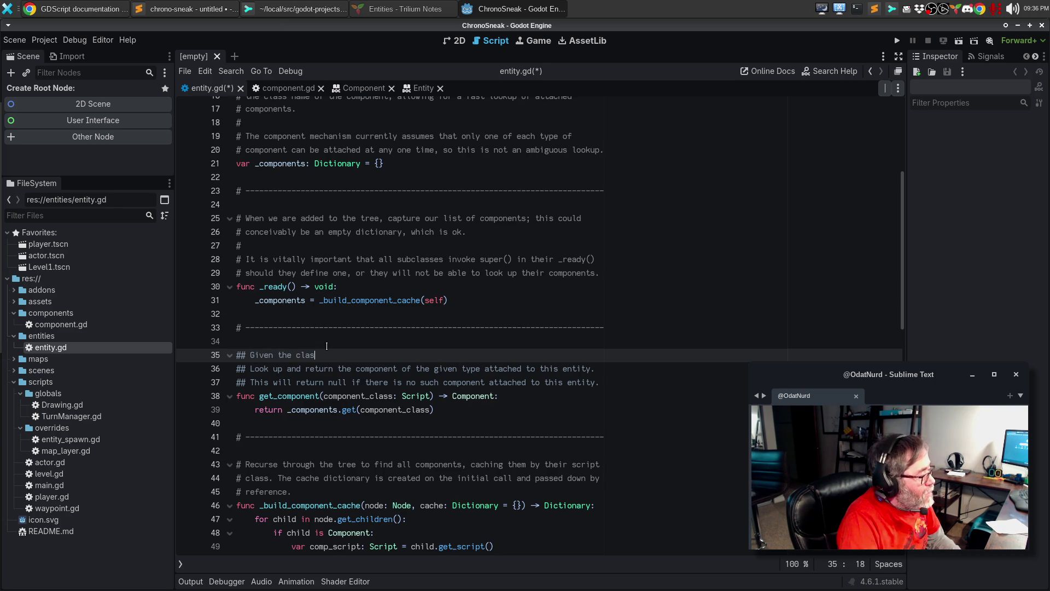
pyautogui.write('s name for a compoen')
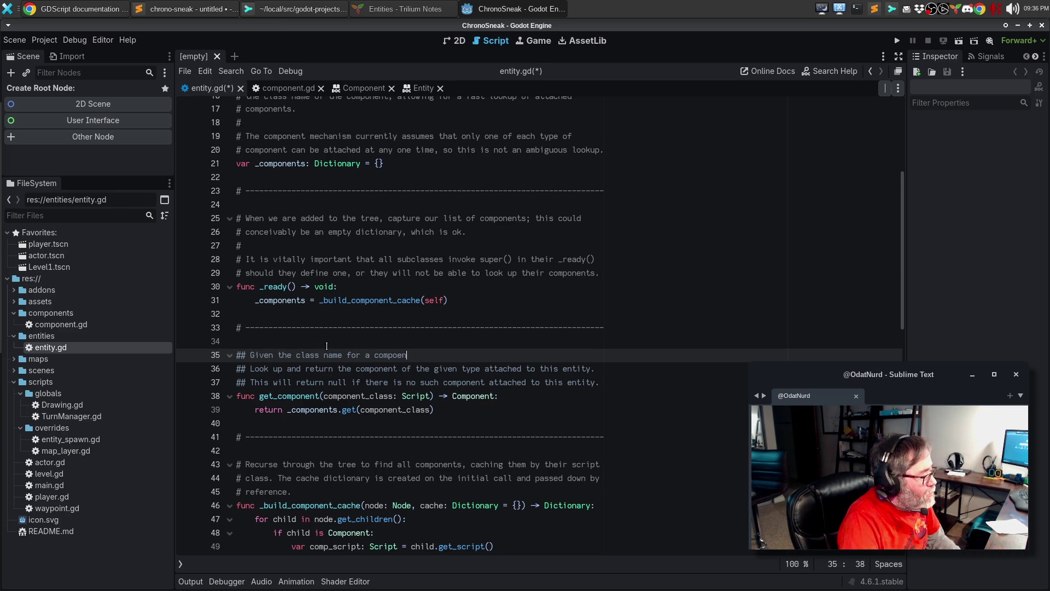
pyautogui.press('BackSpace')
pyautogui.press('BackSpace')
pyautogui.write('nent in the system, this will examine the')
pyautogui.press('Return')
pyautogui.write('cva')
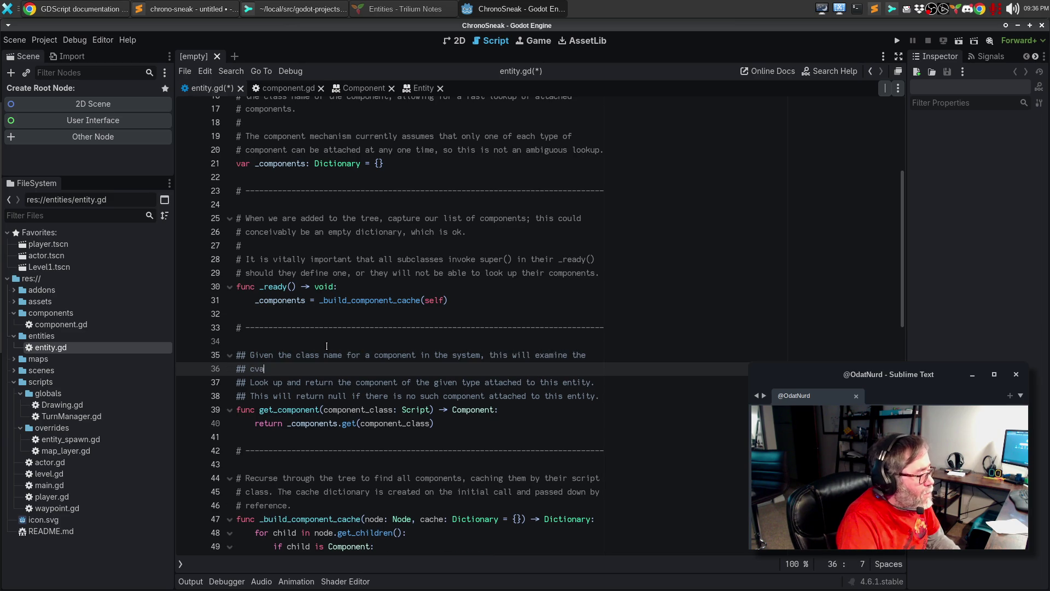
pyautogui.press('BackSpace')
pyautogui.press('BackSpace')
pyautogui.write('ached c')
pyautogui.write('opy')
pyautogui.press('BackSpace')
pyautogui.press('BackSpace')
pyautogui.press('BackSpace')
pyautogui.write('list of co')
pyautogui.write('mponents')
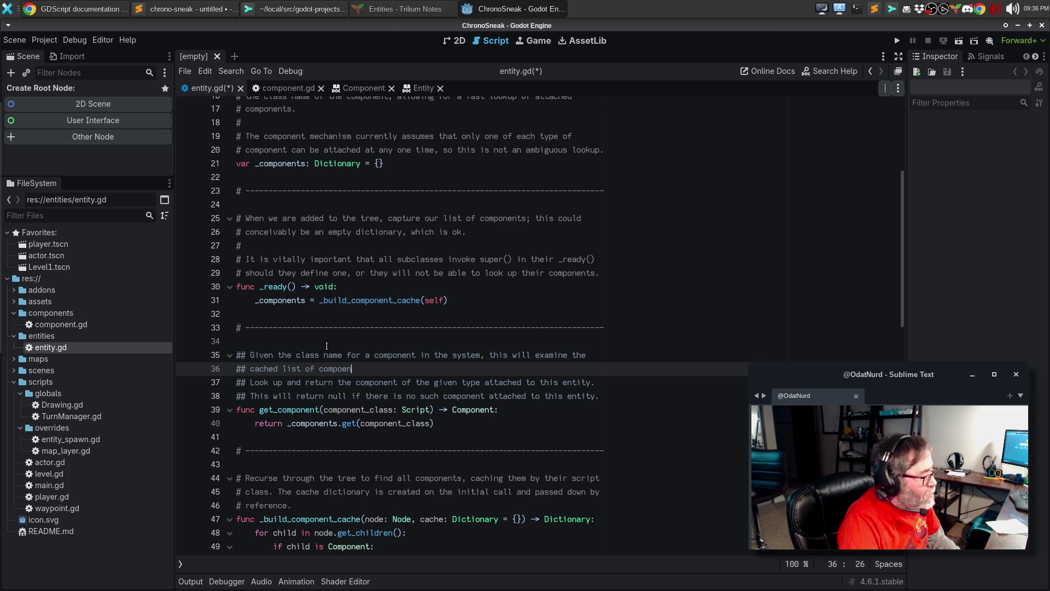
pyautogui.hotkey('ctrl', 'BackSpace')
pyautogui.write('compo')
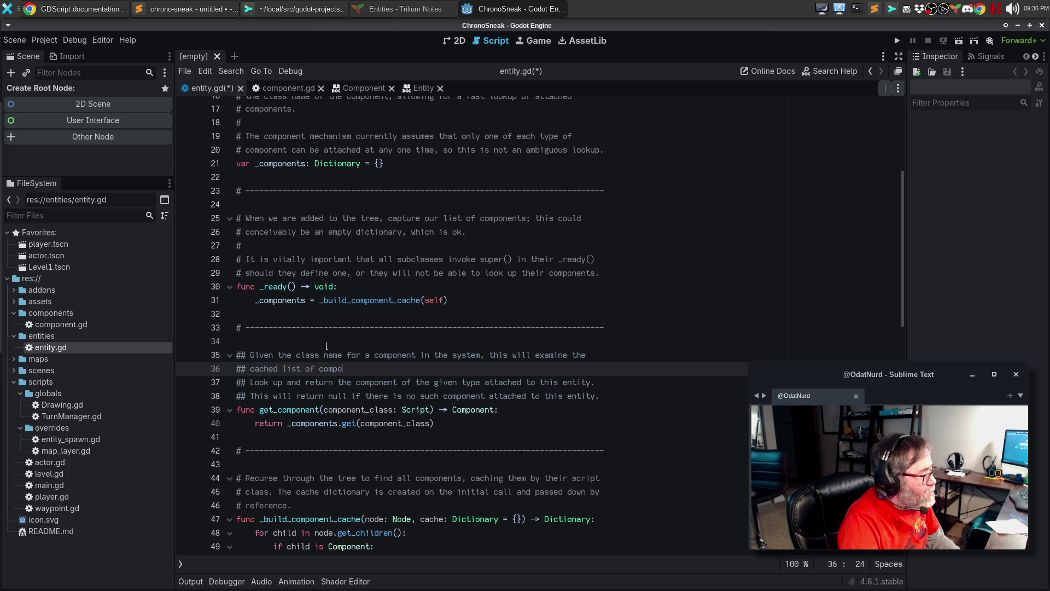
pyautogui.write('nents that are attached to this ')
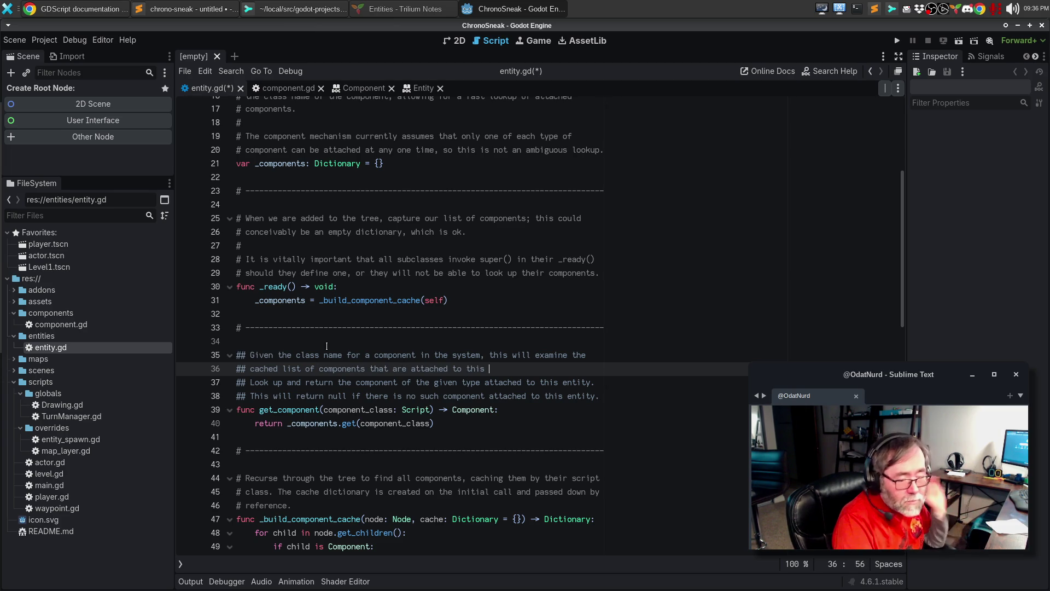
pyautogui.write('ent')
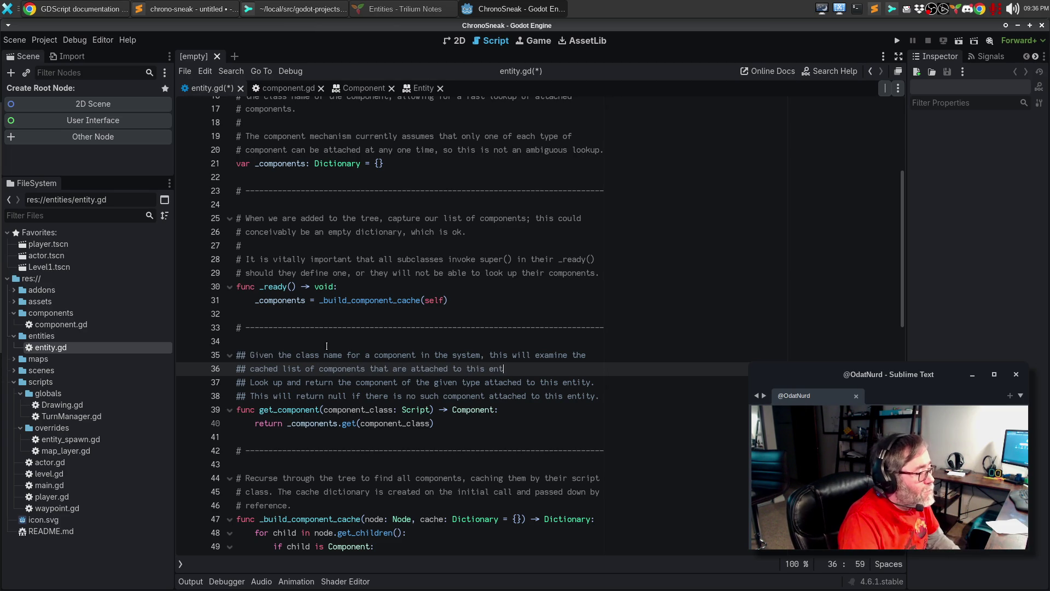
pyautogui.write('ity and return back')
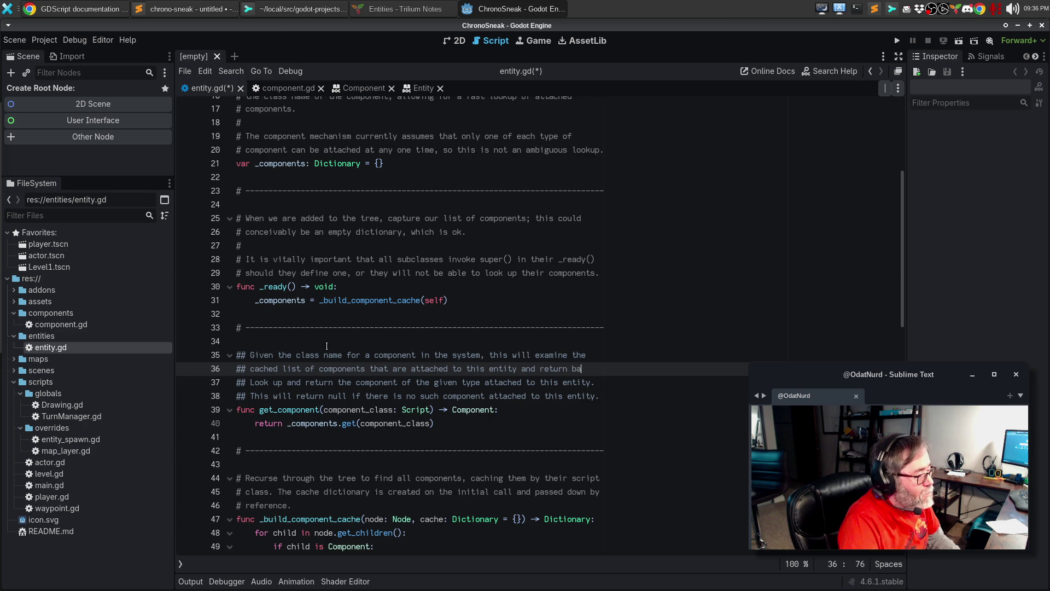
# Finish with 'instance of that component, if any.' and begin a new paragraph 'If this...'.
pyautogui.press('Return')
pyautogui.write('## this will')
pyautogui.press('BackSpace')
pyautogui.press('BackSpace')
pyautogui.press('BackSpace')
pyautogui.write('instan')
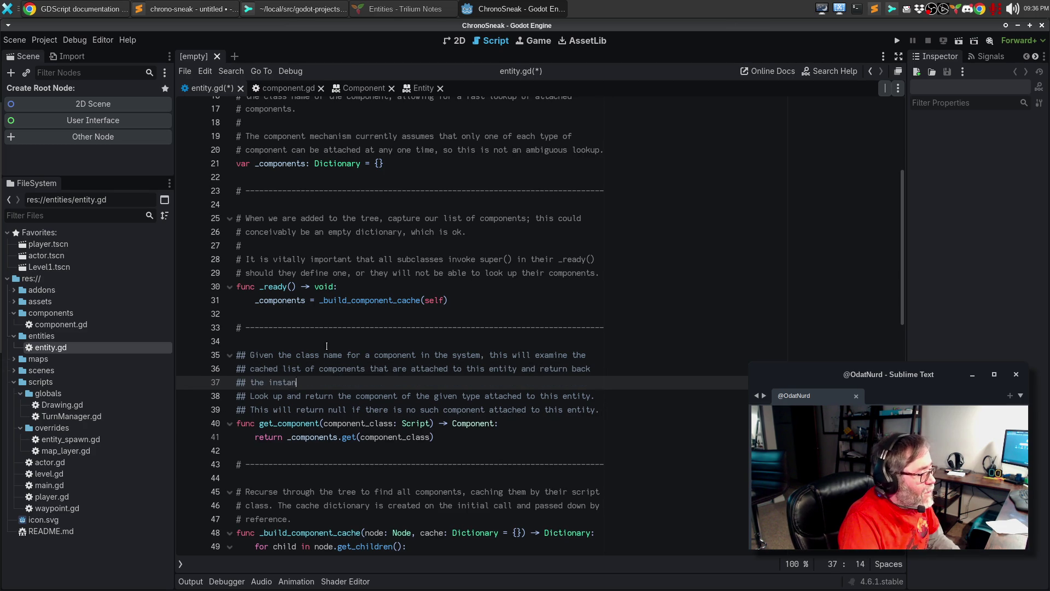
pyautogui.write('ce of the component')
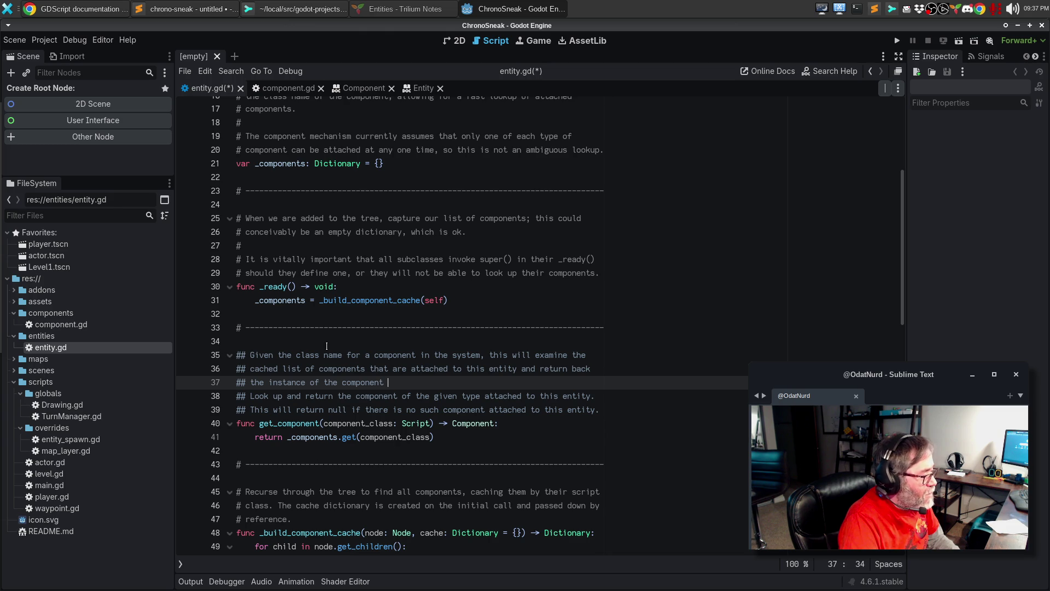
pyautogui.hotkey('ctrl', 'BackSpace')
pyautogui.hotkey('ctrl', 'BackSpace')
pyautogui.write('that compion')
pyautogui.press('BackSpace')
pyautogui.press('BackSpace')
pyautogui.press('BackSpace')
pyautogui.write('onent, if any.')
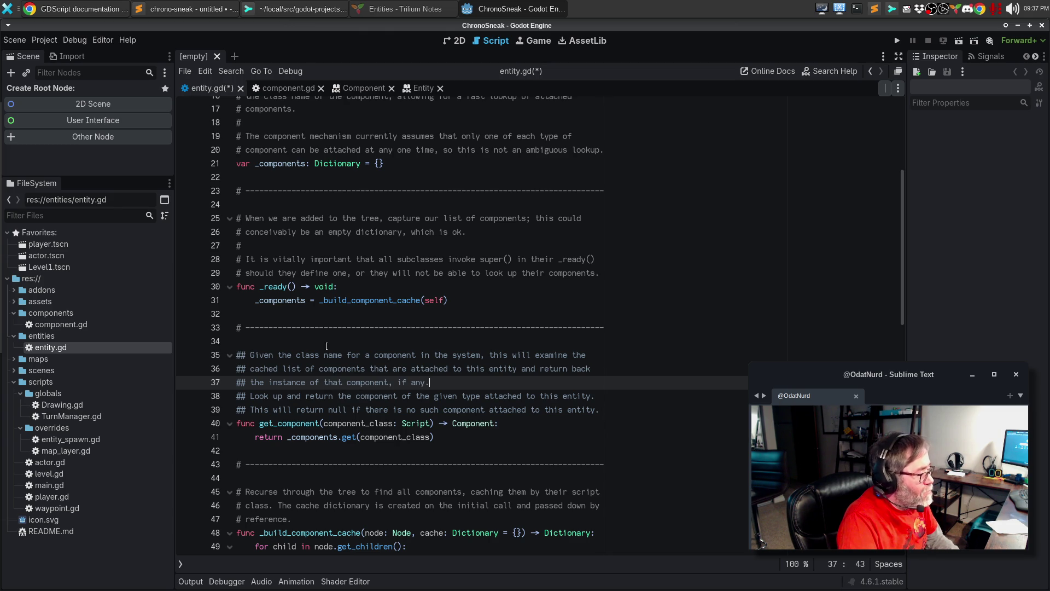
pyautogui.press('Return')
pyautogui.press('Return')
pyautogui.write('If this componen')
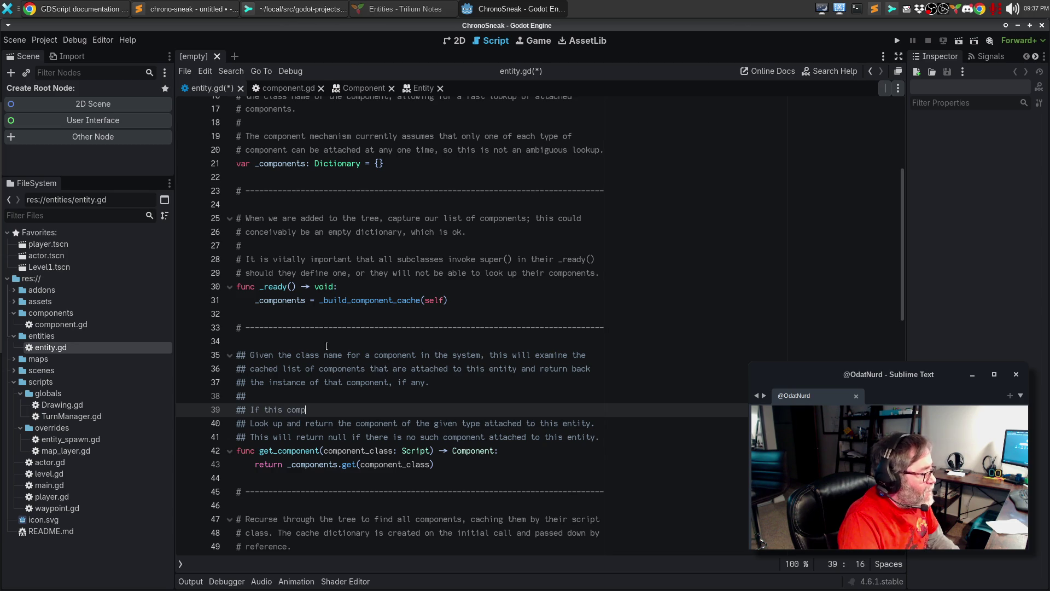
pyautogui.write('oes n')
# Add the sentence that if the entity has no such component, null is returned instead.
pyautogui.hotkey('ctrl', 'BackSpace')
pyautogui.hotkey('ctrl', 'BackSpace')
pyautogui.hotkey('ctrl', 'BackSpace')
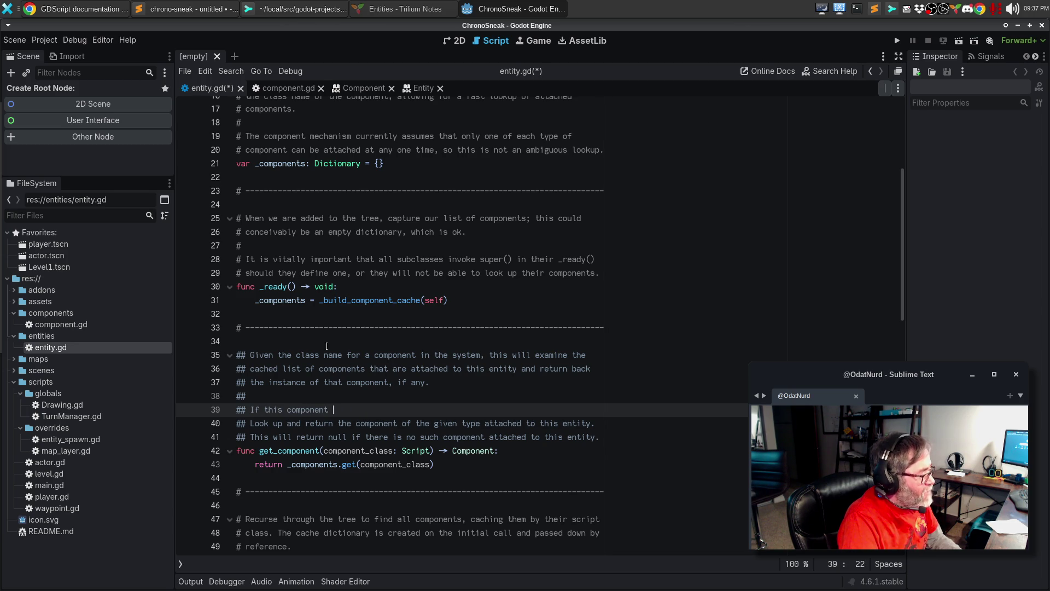
pyautogui.write('entity doe')
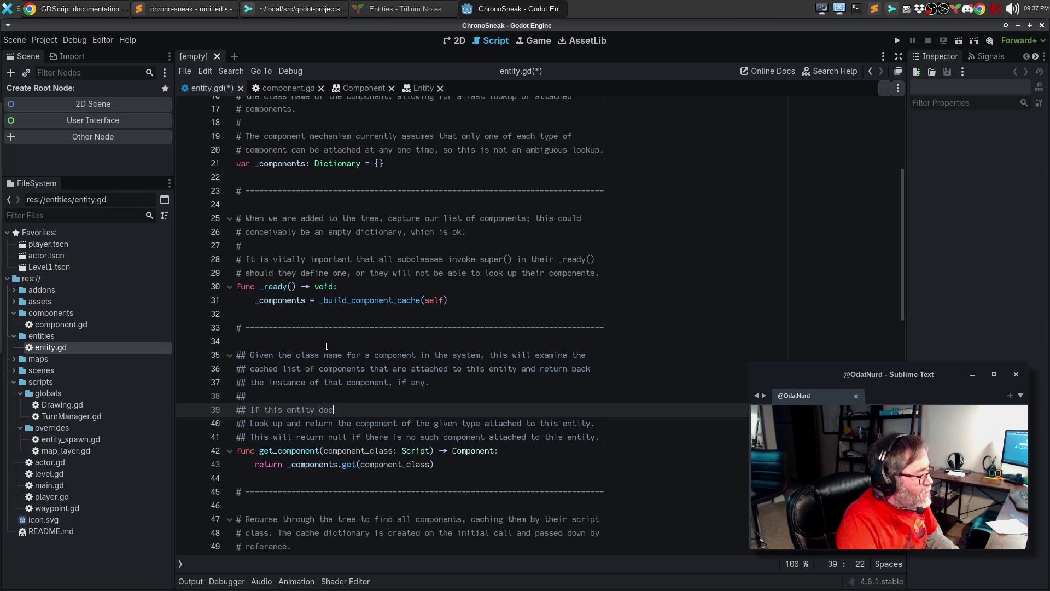
pyautogui.write('s not have such ')
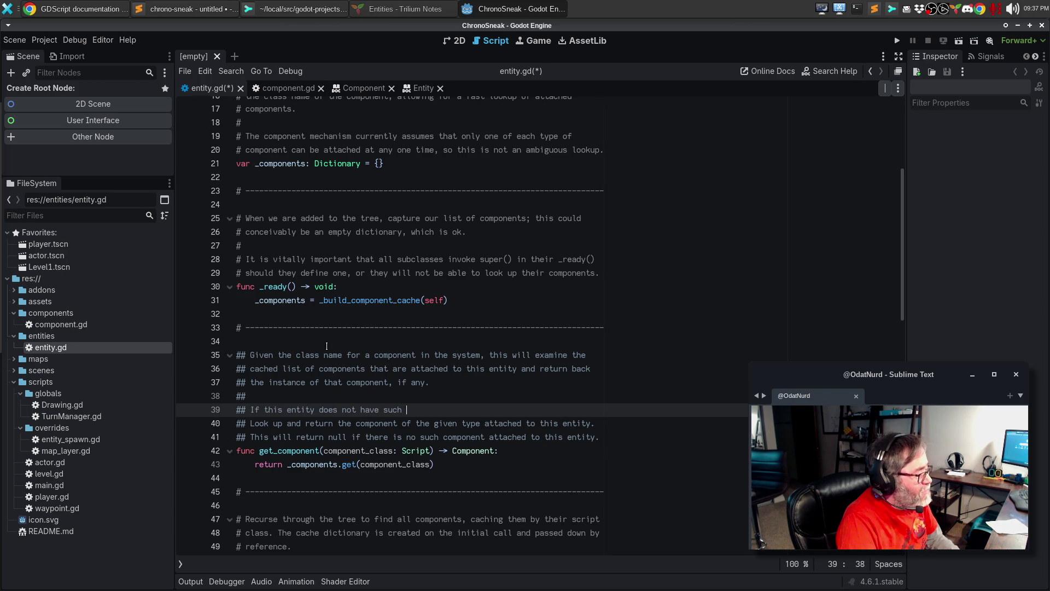
pyautogui.write('a component attac')
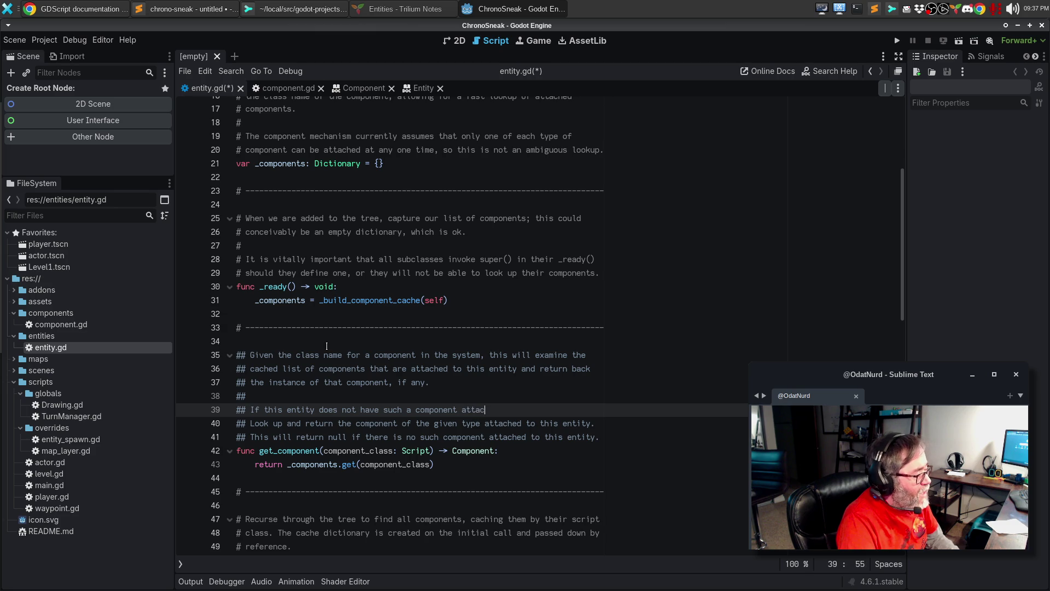
pyautogui.write('hed, the')
pyautogui.press('BackSpace')
pyautogui.press('BackSpace')
pyautogui.press('BackSpace')
pyautogui.write('null is returned')
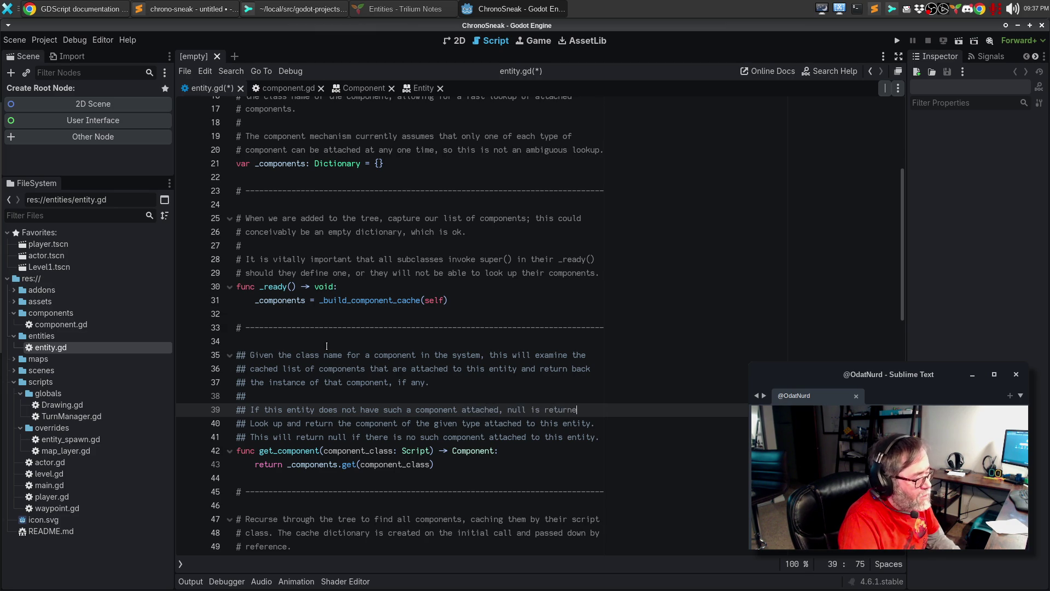
pyautogui.press('Return')
pyautogui.write('isntead.')
pyautogui.press('BackSpace')
pyautogui.press('BackSpace')
pyautogui.press('BackSpace')
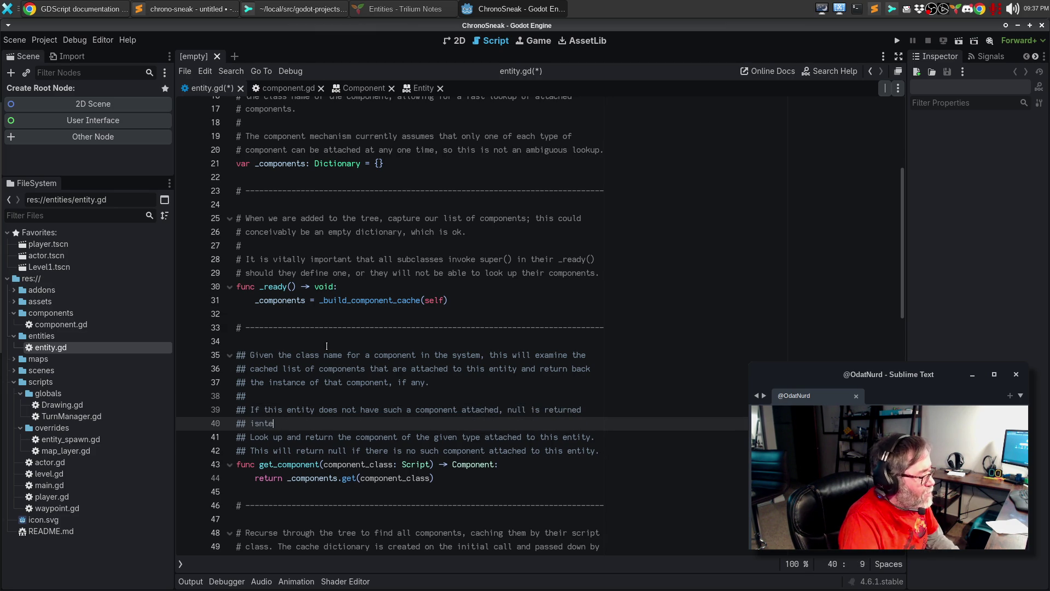
pyautogui.write('nste')
# Add a note that all Entity classes must call super() in _ready(), or the cache won't populate.
pyautogui.press('Return')
pyautogui.press('Return')
pyautogui.write('Note that for')
pyautogui.press('BackSpace')
pyautogui.press('BackSpace')
pyautogui.press('BackSpace')
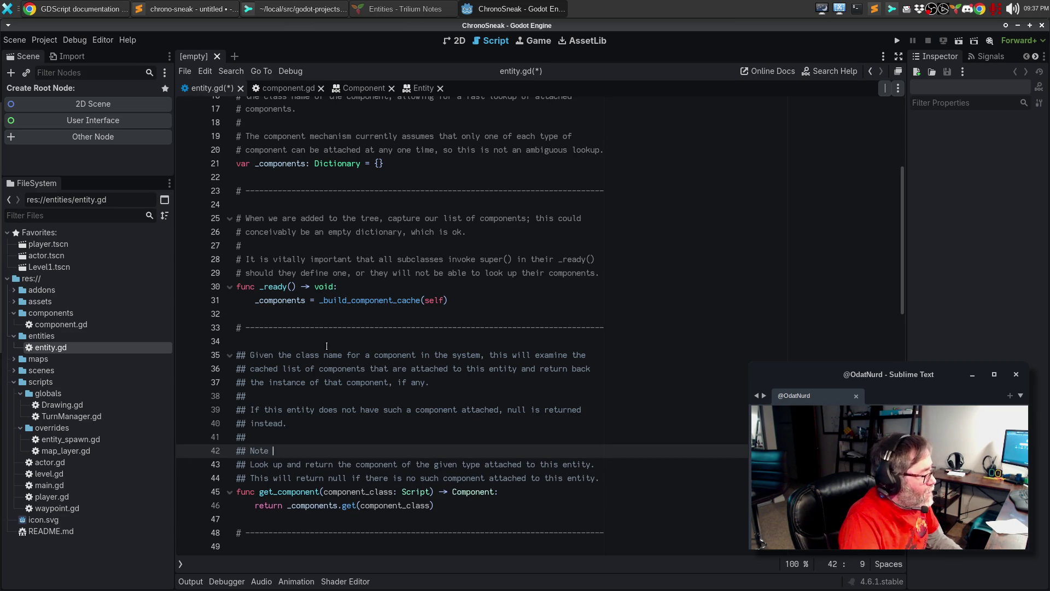
pyautogui.write('N')
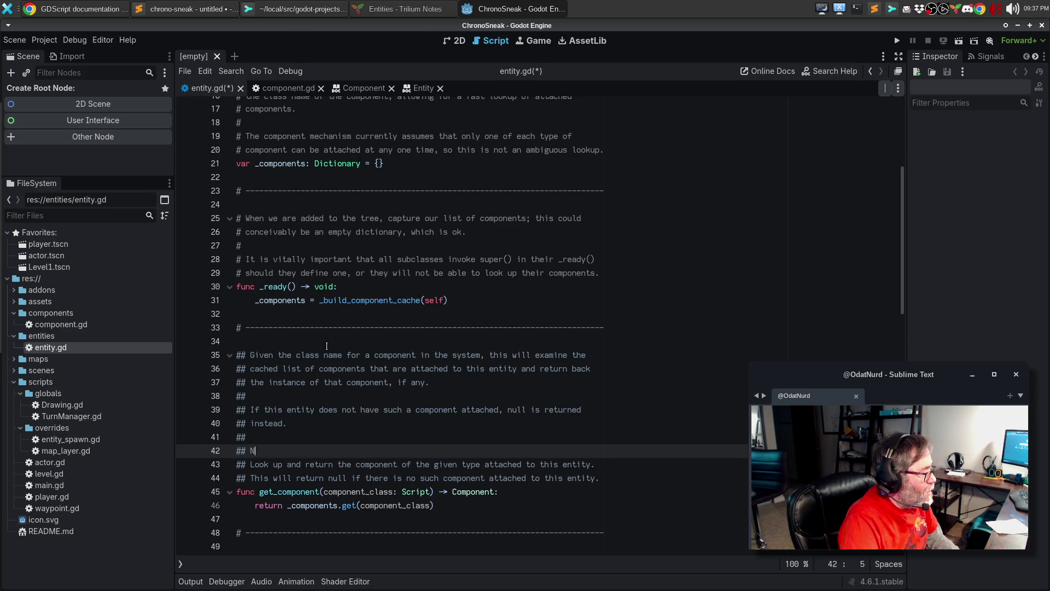
pyautogui.write('ote that it is vi')
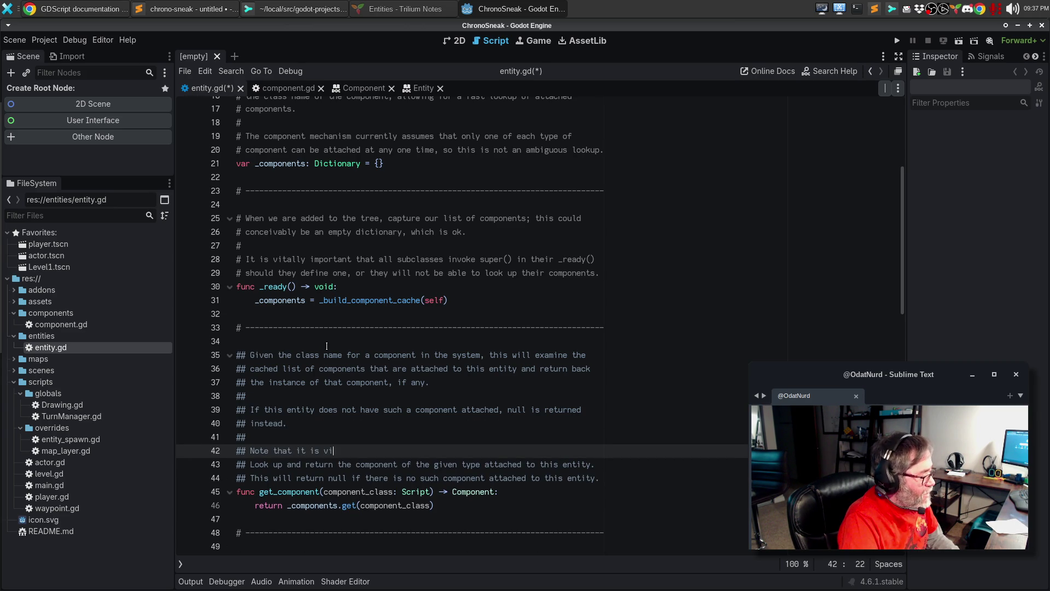
pyautogui.press('BackSpace')
pyautogui.press('BackSpace')
pyautogui.write('*vital* that akll')
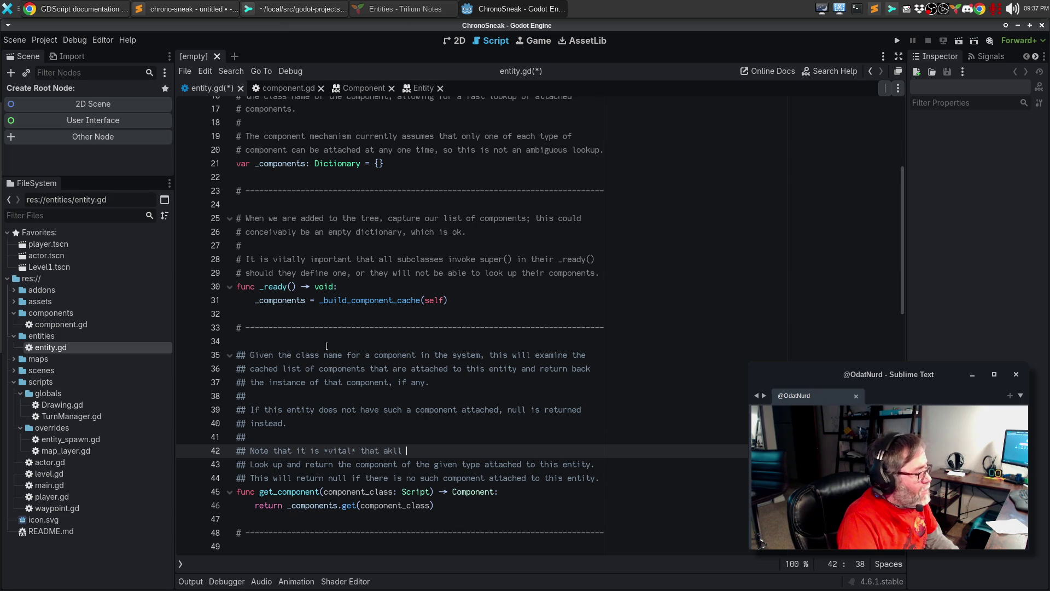
pyautogui.press('BackSpace')
pyautogui.write('ll Entity classes call ')
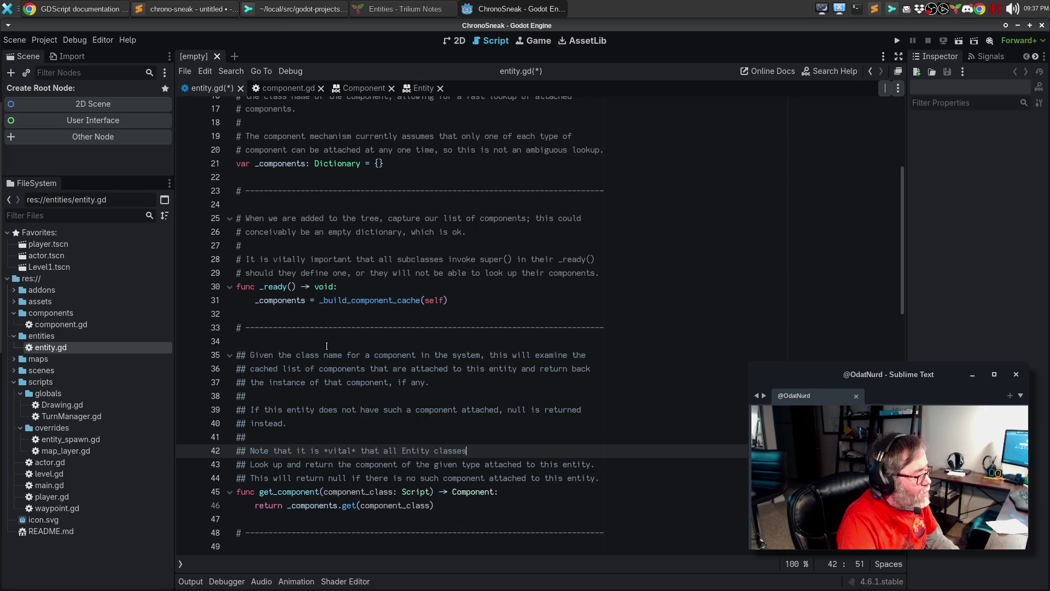
pyautogui.write('super')
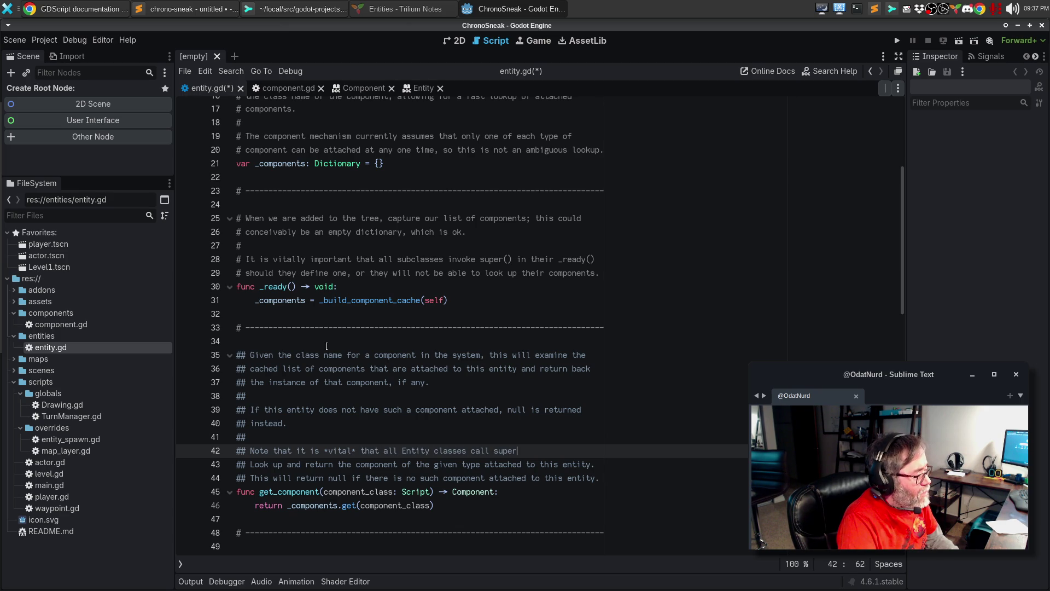
pyautogui.write('() in the _ready()')
pyautogui.press('Return')
pyautogui.write('## method ')
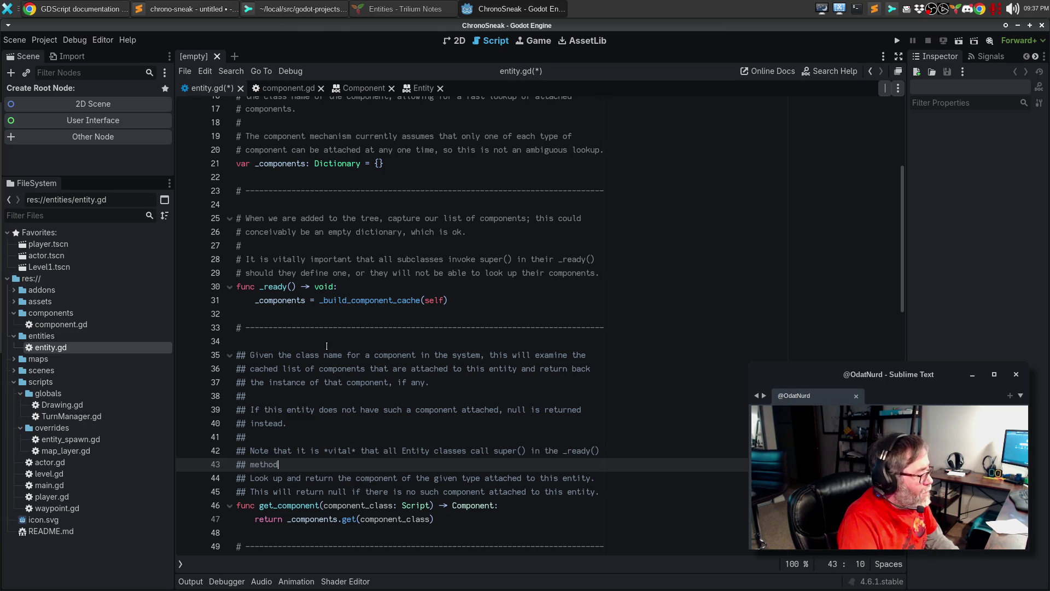
pyautogui.write('(if they d')
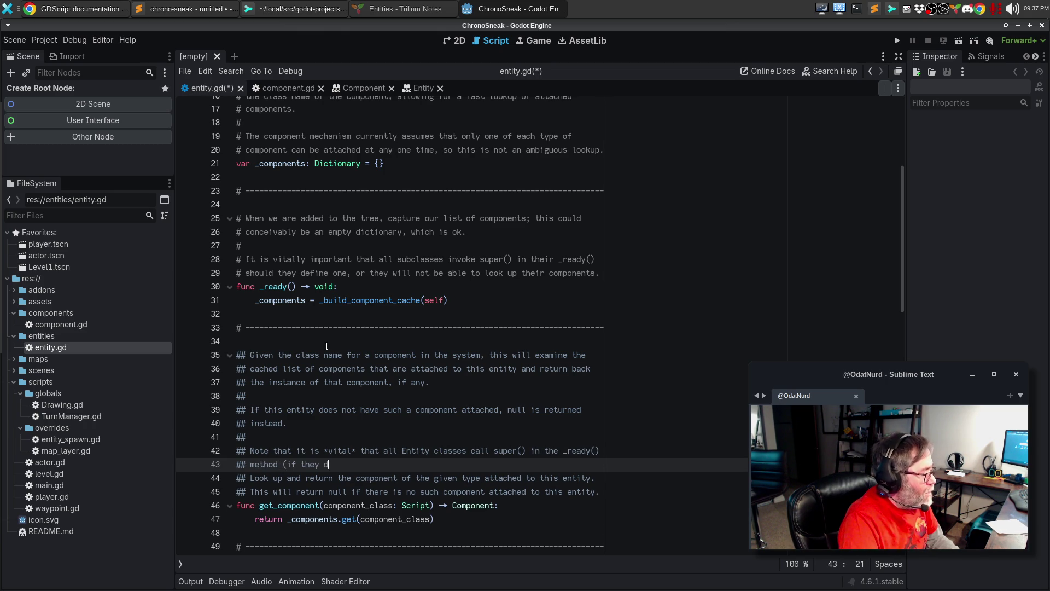
pyautogui.write('efine it) or ')
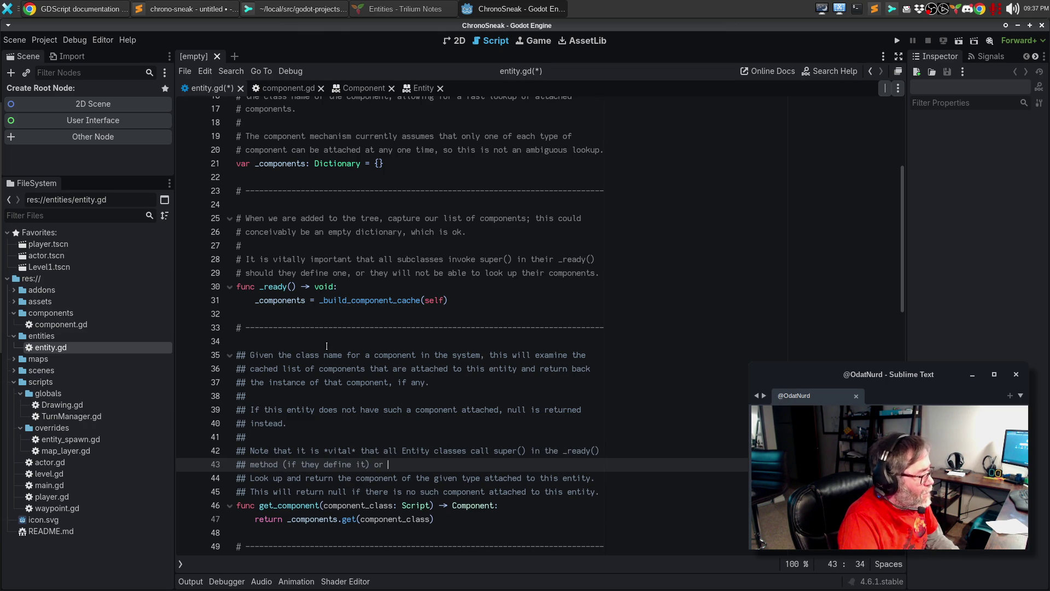
pyautogui.write('the cache will not populate.')
# Delete the outdated doc comment lines and save entity.gd.
pyautogui.press('Right')
pyautogui.hotkey('shift', 'Down')
pyautogui.hotkey('shift', 'Down')
pyautogui.press('Delete')
pyautogui.press('Left')
pyautogui.hotkey('ctrl', 's')
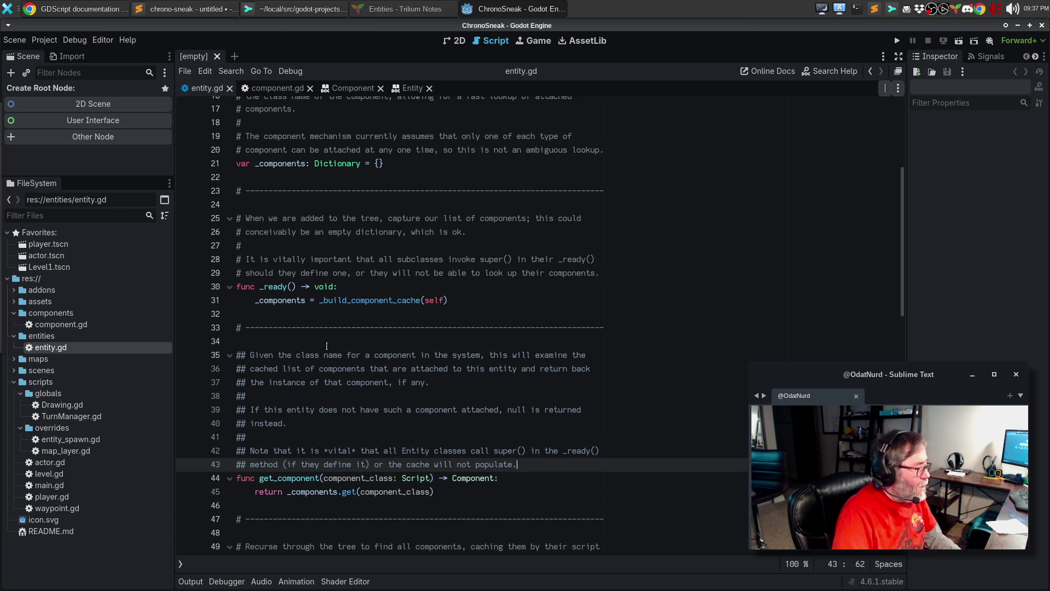
# Comment above _build_component_cache: it recurses the node tree, caching the entity's components by class.
pyautogui.scroll(-4, 472, 396)
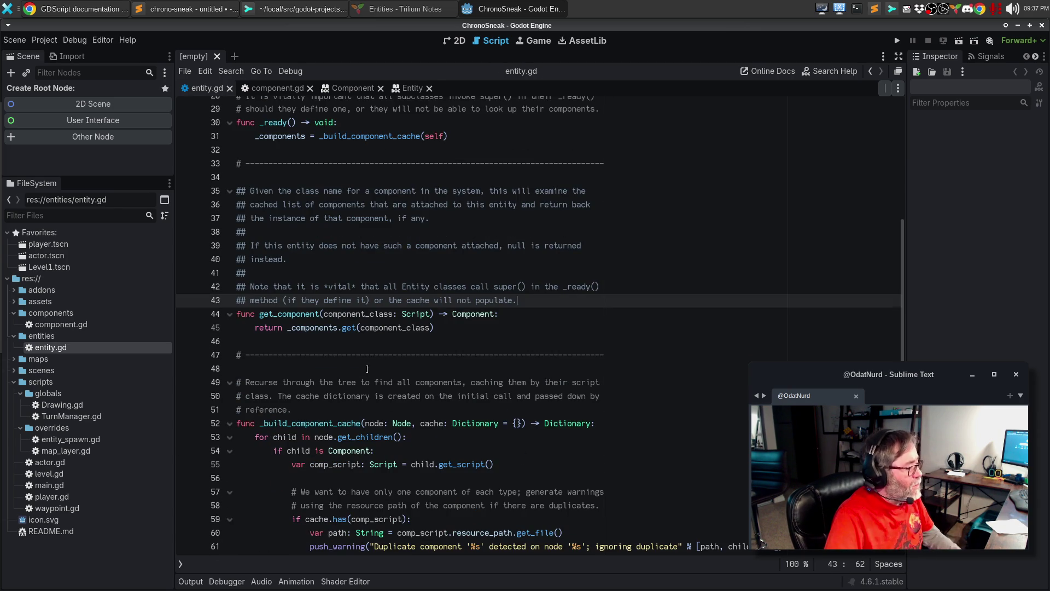
pyautogui.press('Down')
pyautogui.press('Down')
pyautogui.press('Down')
pyautogui.press('Return')
pyautogui.write('# Thi')
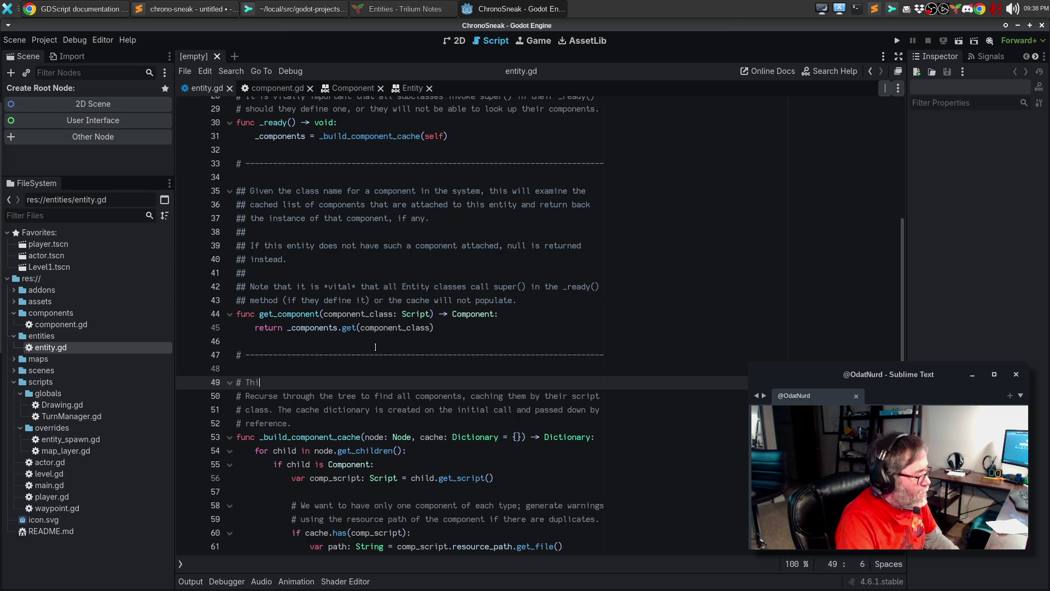
pyautogui.write('s helper will recure thr')
pyautogui.press('BackSpace')
pyautogui.press('BackSpace')
pyautogui.press('BackSpace')
pyautogui.write('e through the ')
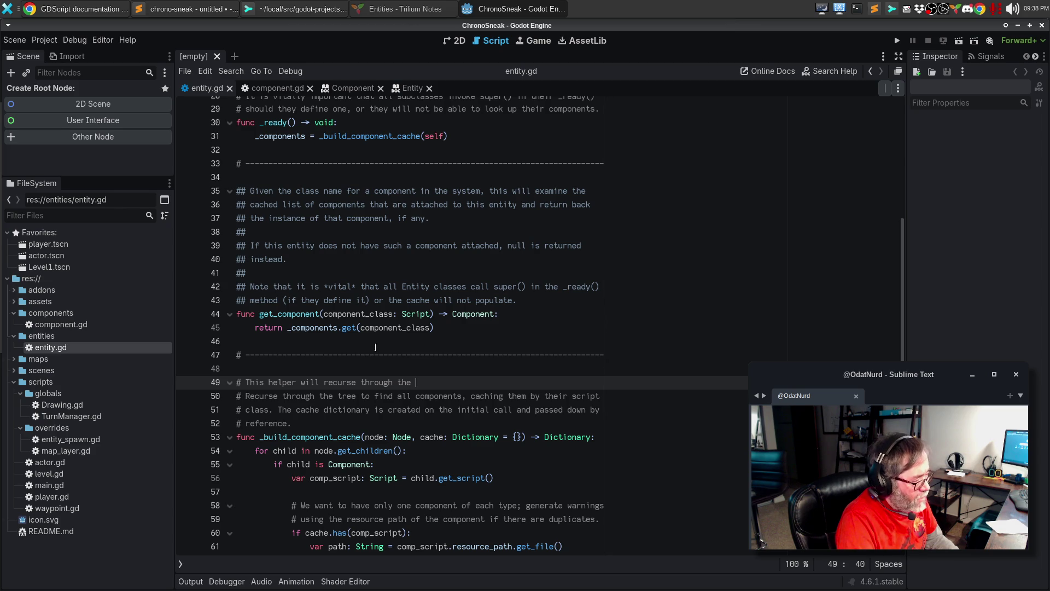
pyautogui.write('node tree to find all of the compoent')
pyautogui.hotkey('ctrl', 'BackSpace')
pyautogui.write('components')
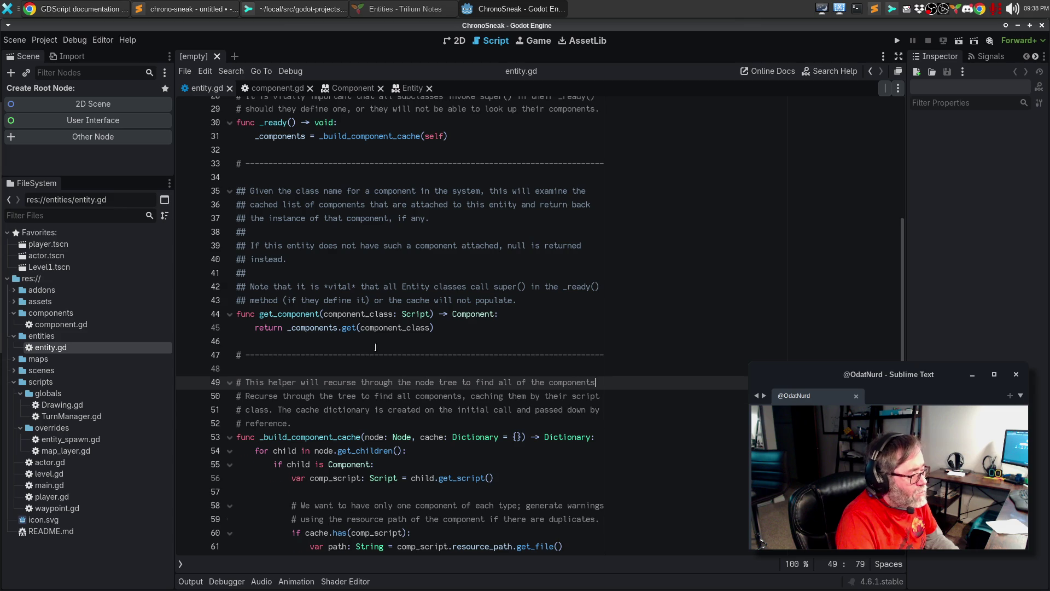
pyautogui.press('Return')
pyautogui.write('# that')
pyautogui.press('BackSpace')
pyautogui.press('BackSpace')
pyautogui.press('BackSpace')
pyautogui.write('are attached to this e')
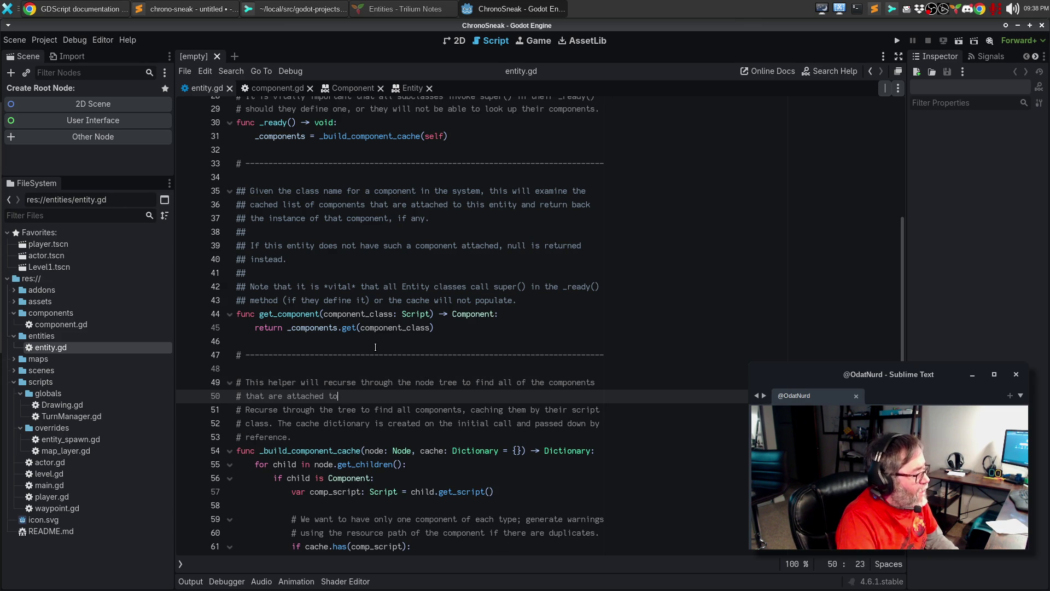
pyautogui.write('ntity and ')
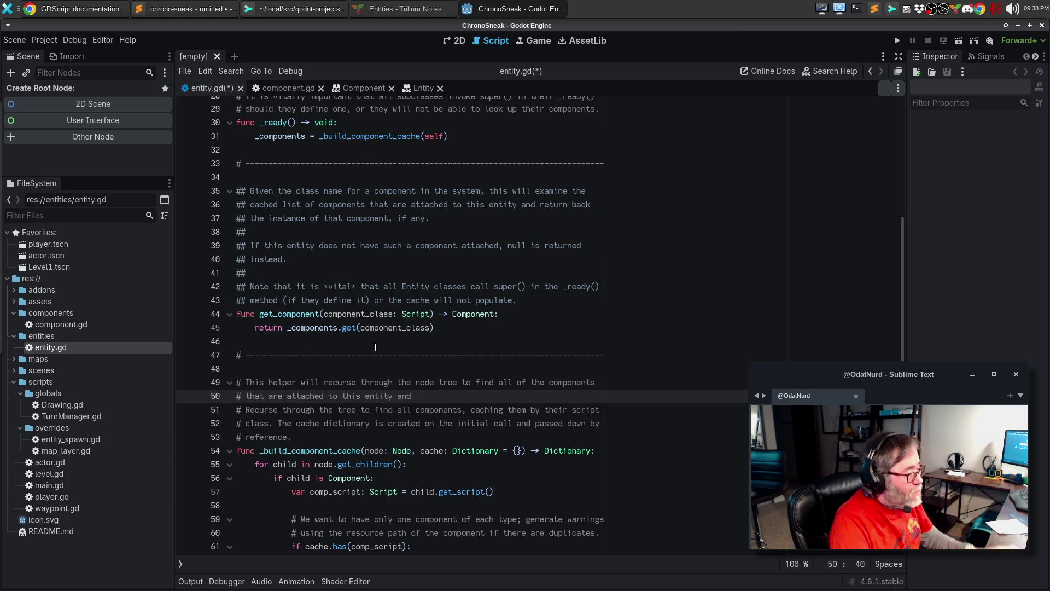
pyautogui.write('c')
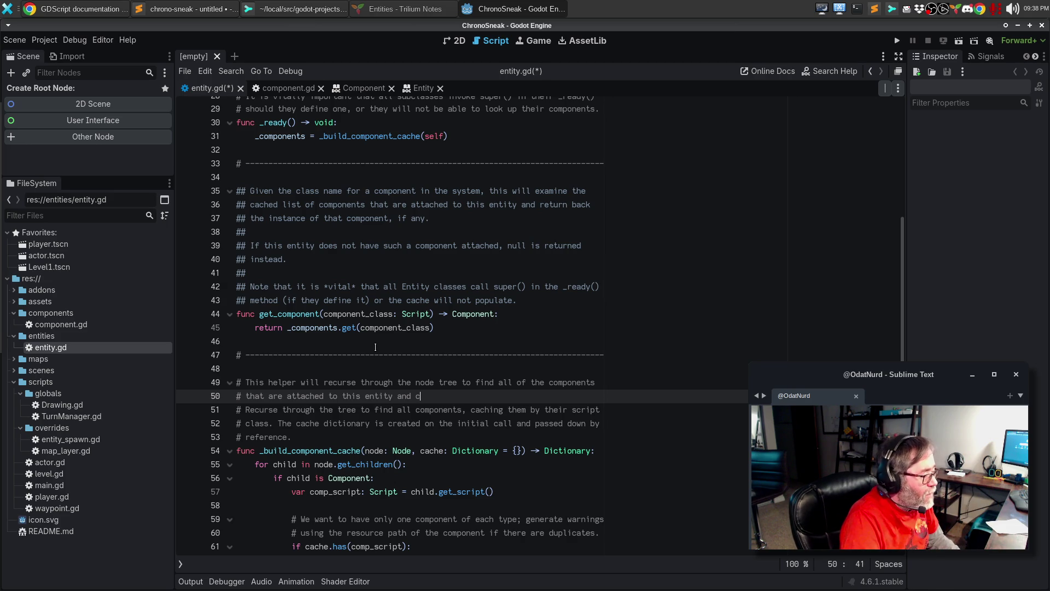
pyautogui.write('ache them accord')
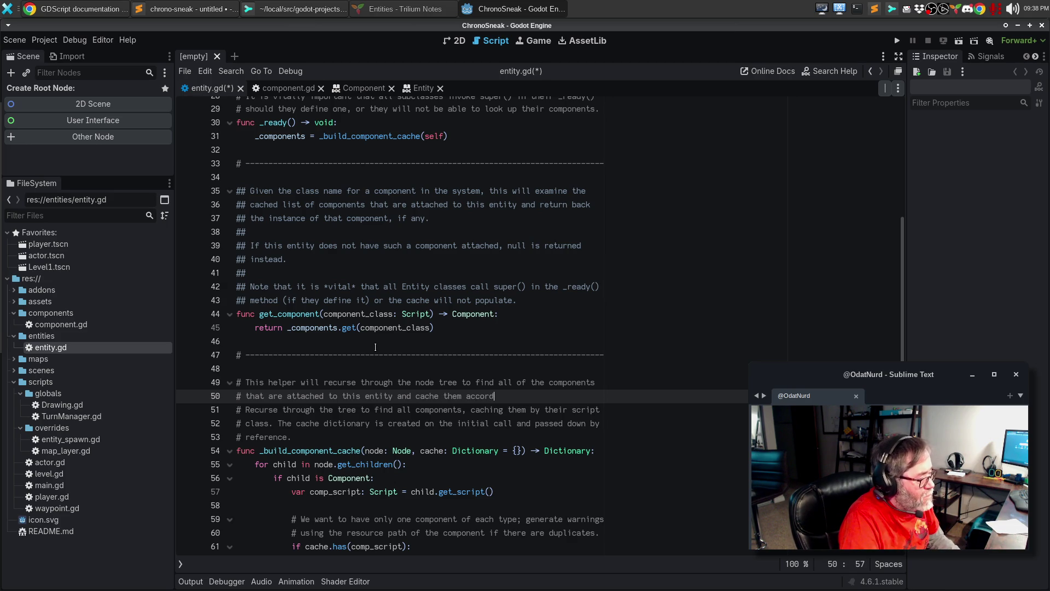
pyautogui.write('ing to their class.')
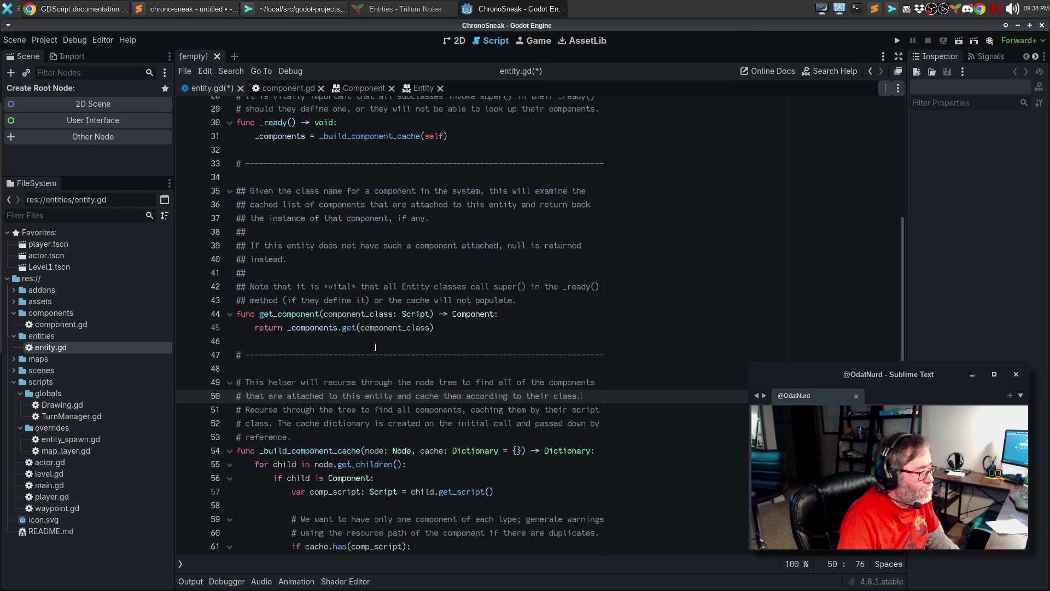
# Delete the old three-line helper comment and save entity.gd.
pyautogui.press('Down')
pyautogui.press('Home')
pyautogui.hotkey('shift', 'Down')
pyautogui.hotkey('shift', 'Down')
pyautogui.hotkey('shift', 'Down')
pyautogui.press('Delete')
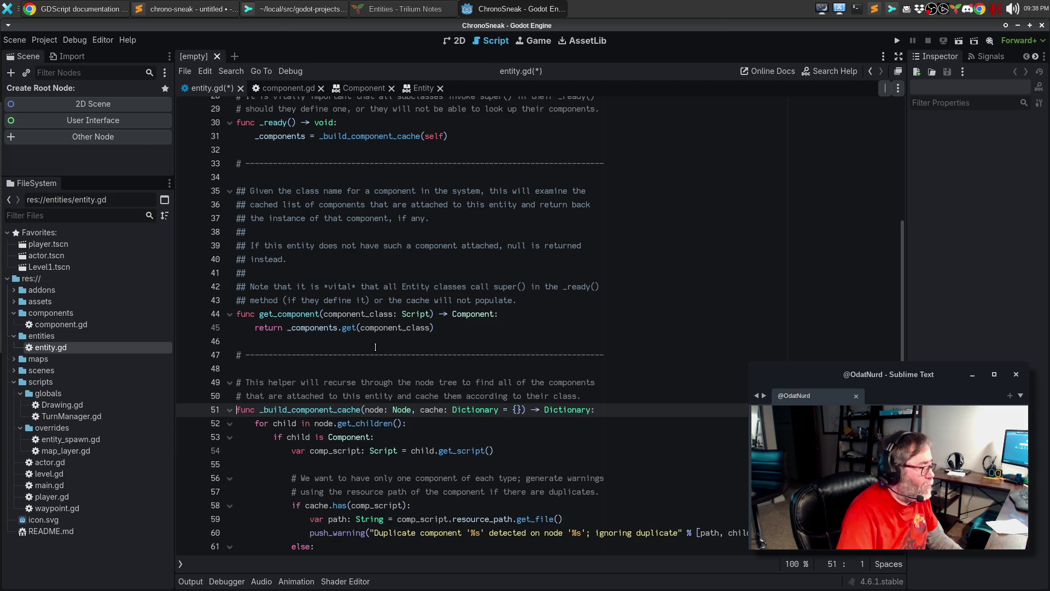
pyautogui.hotkey('ctrl', 's')
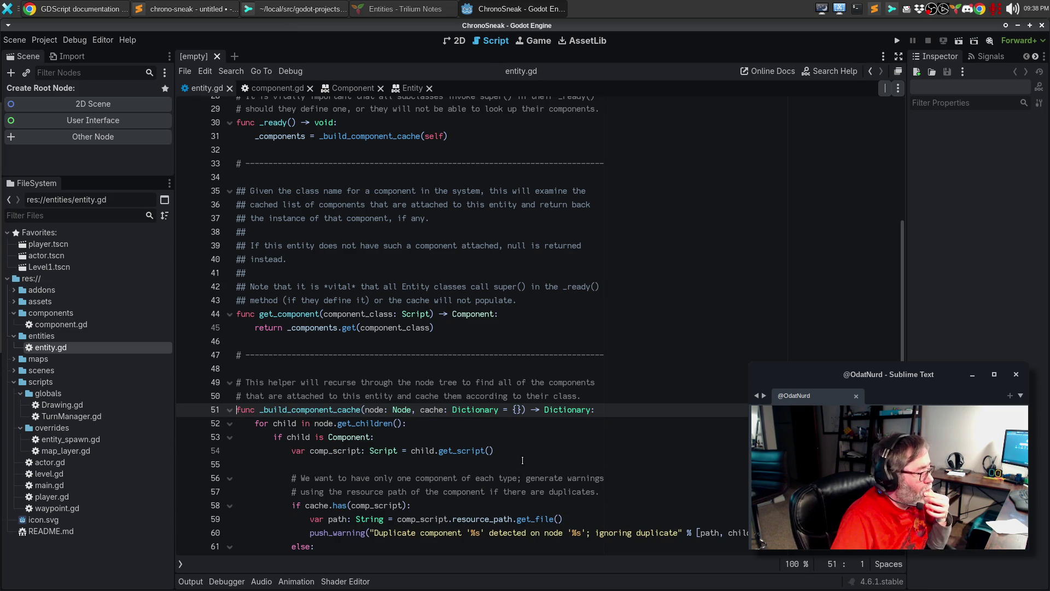
# Begin a new comment paragraph: 'As currently defined, only a single instance of any given component class can'.
pyautogui.scroll(-4, 526, 454)
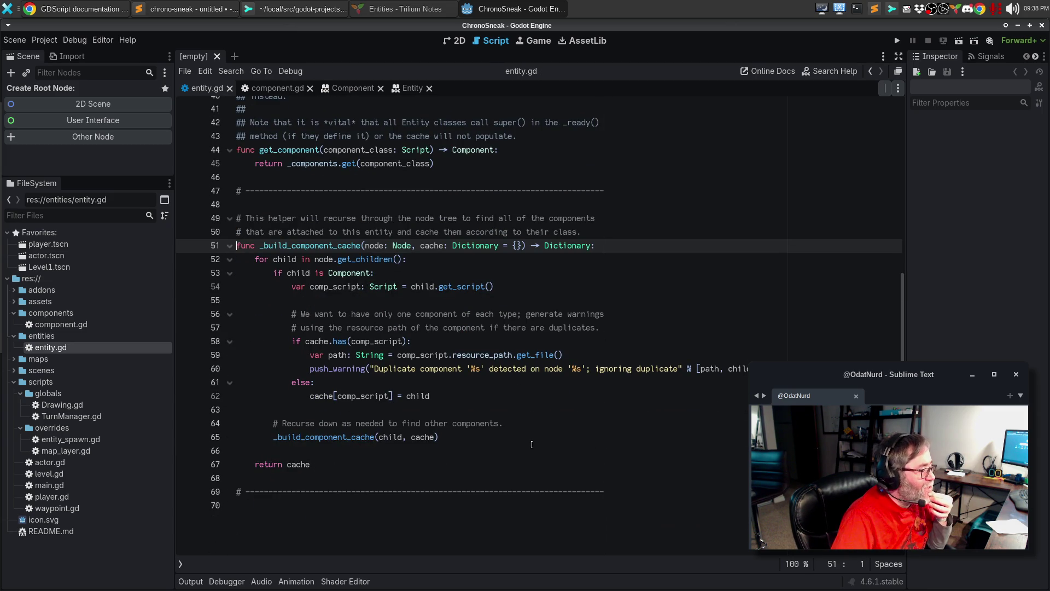
pyautogui.press('Up')
pyautogui.press('End')
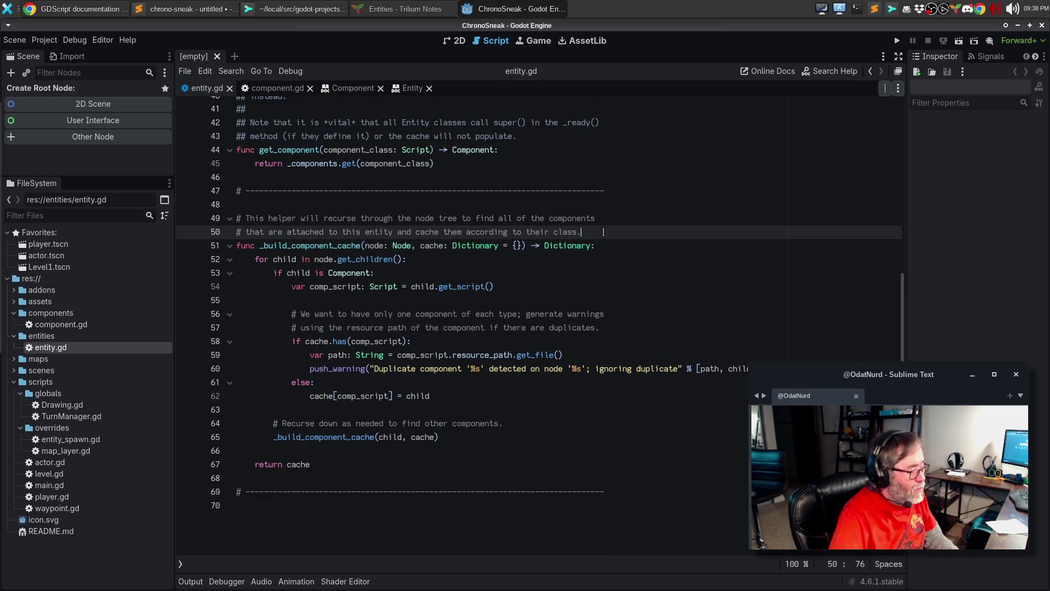
pyautogui.press('Return')
pyautogui.write('#')
pyautogui.press('Return')
pyautogui.write('# As currently defined')
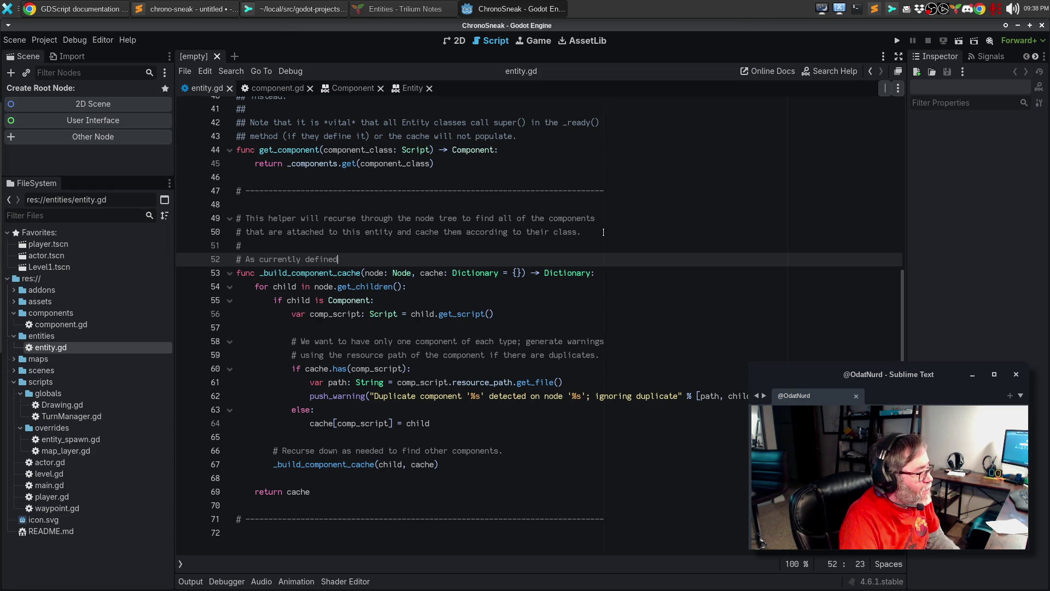
pyautogui.write(', only a single ')
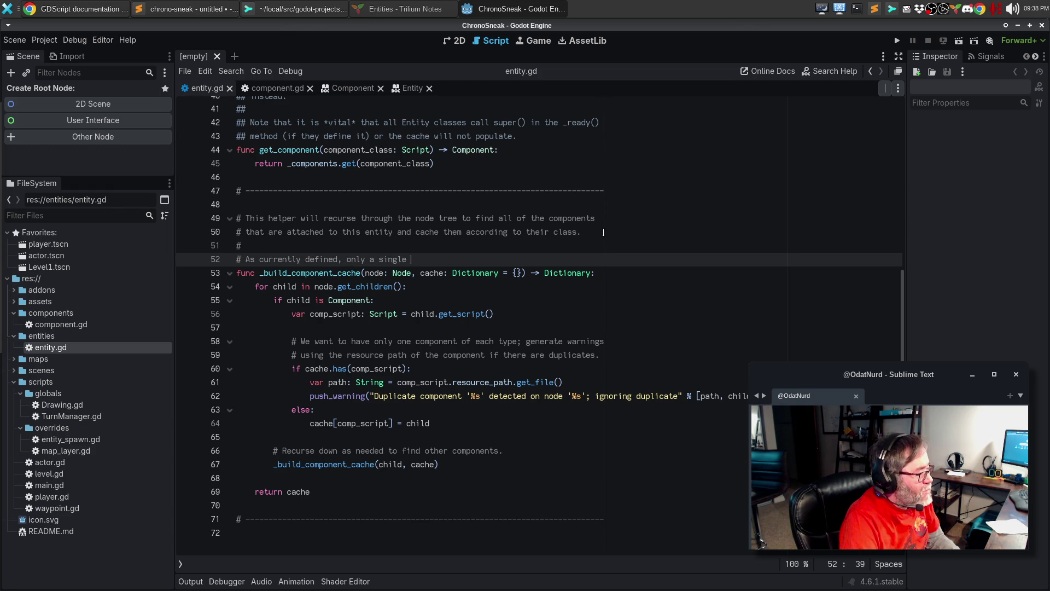
pyautogui.write('instance of any given')
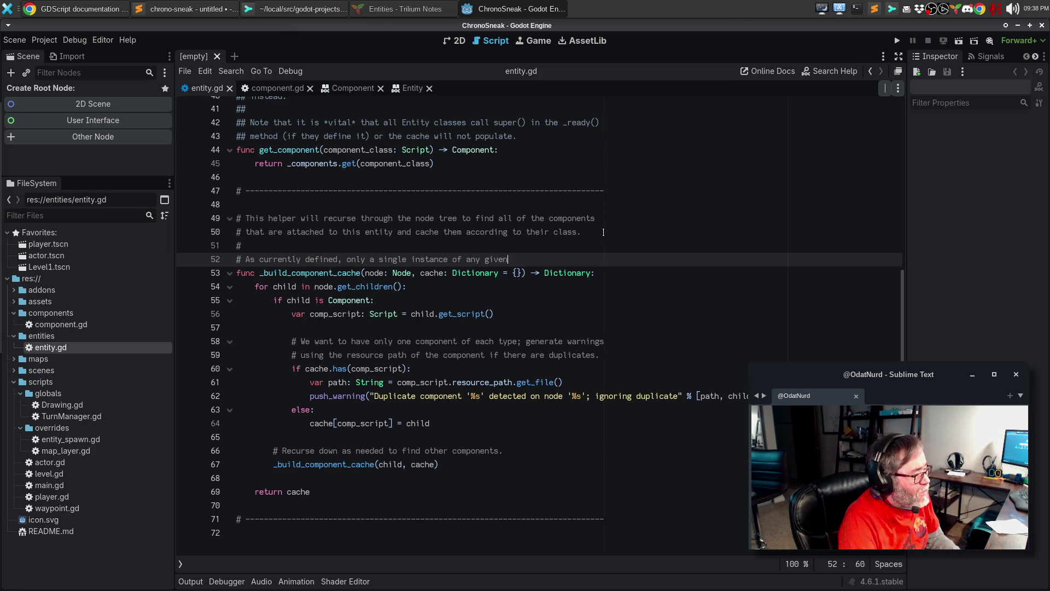
pyautogui.write(' component class cna')
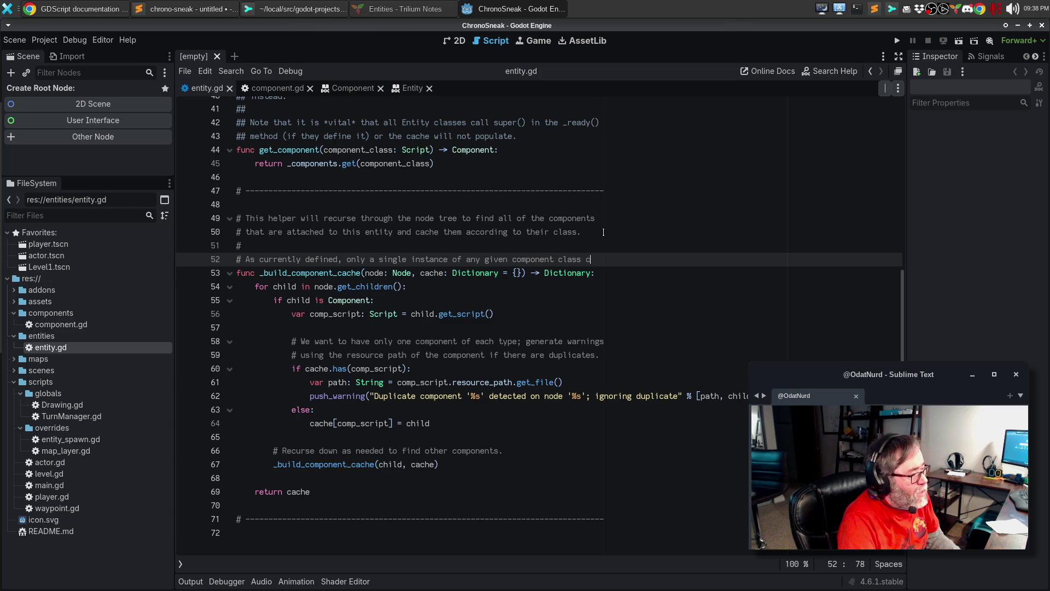
# Finish the helper note with 'can be attached at any one time'.
pyautogui.press('Return')
pyautogui.write('b')
pyautogui.press('BackSpace')
pyautogui.press('BackSpace')
pyautogui.press('BackSpace')
pyautogui.press('BackSpace')
pyautogui.press('BackSpace')
pyautogui.press('BackSpace')
pyautogui.write('can')
pyautogui.press('Return')
pyautogui.write('be attac')
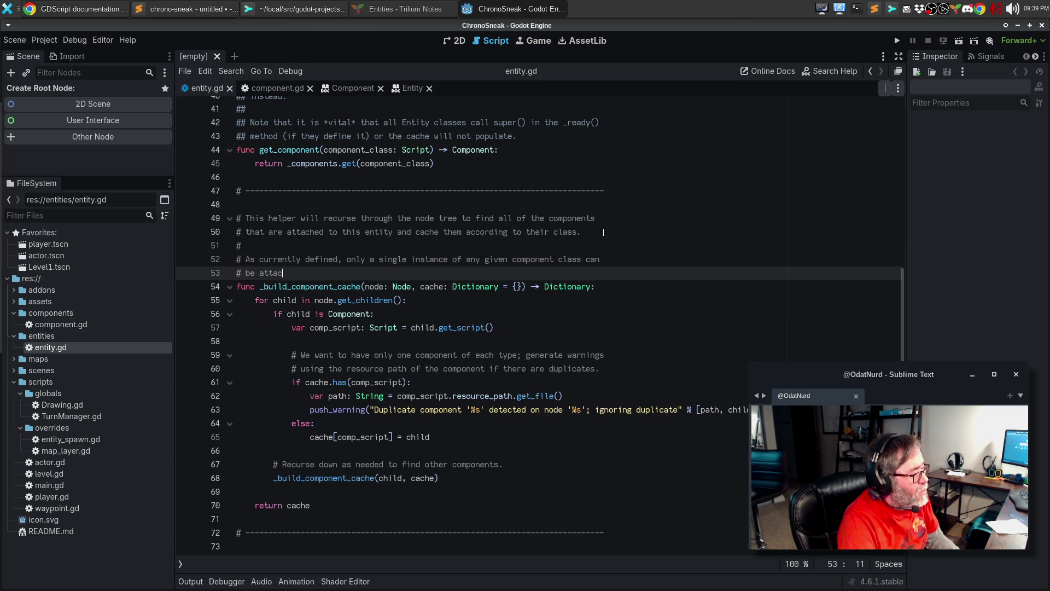
pyautogui.write('hed at ay')
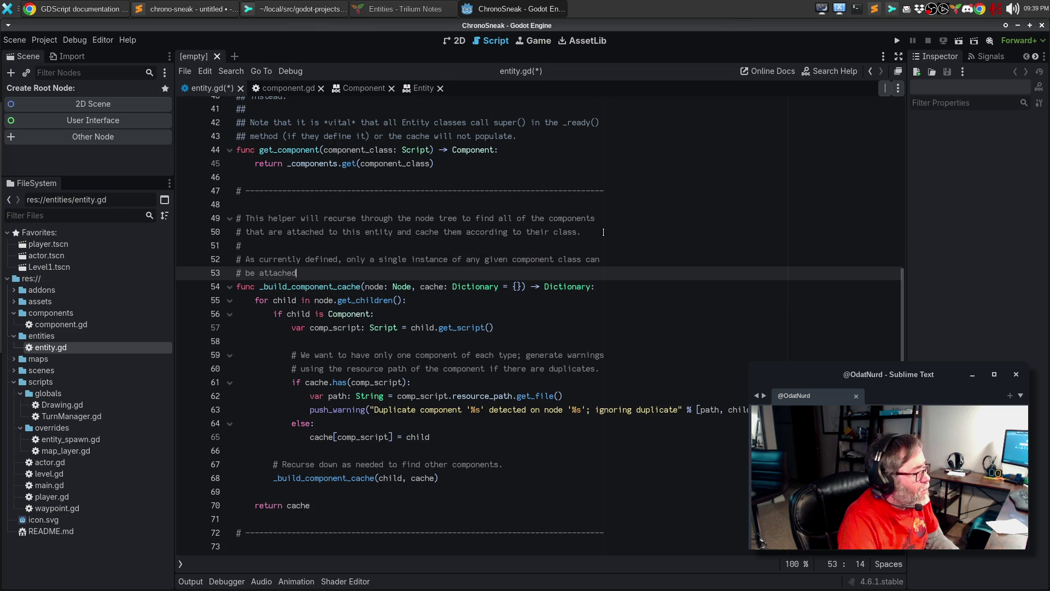
pyautogui.write('ny one time.')
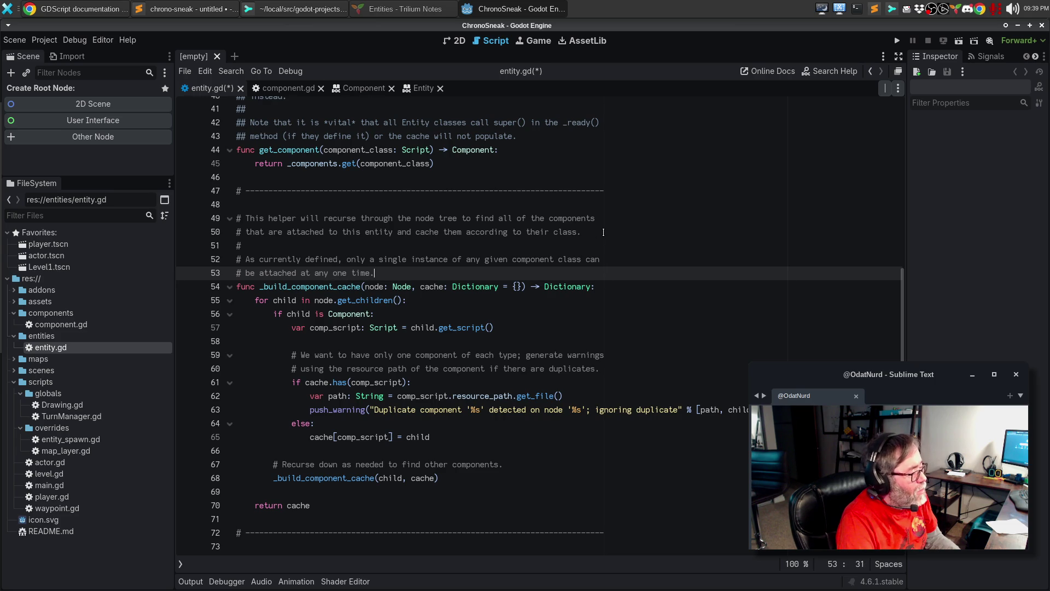
# Add new ## lines after 'instead.' on line 40 and bring up the GDScript documentation page.
pyautogui.scroll(4, 599, 241)
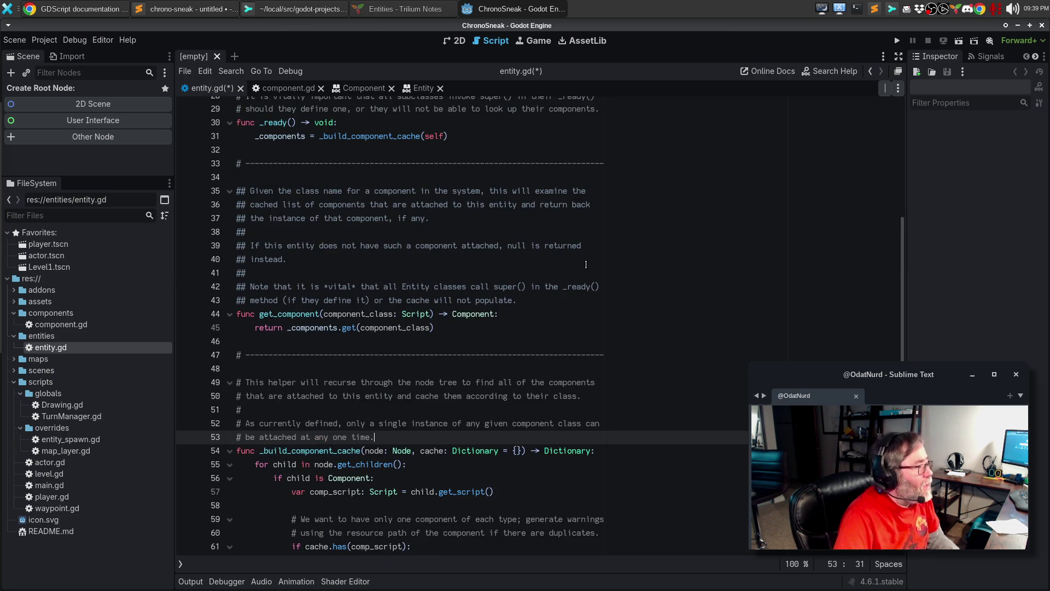
pyautogui.click(509, 261)
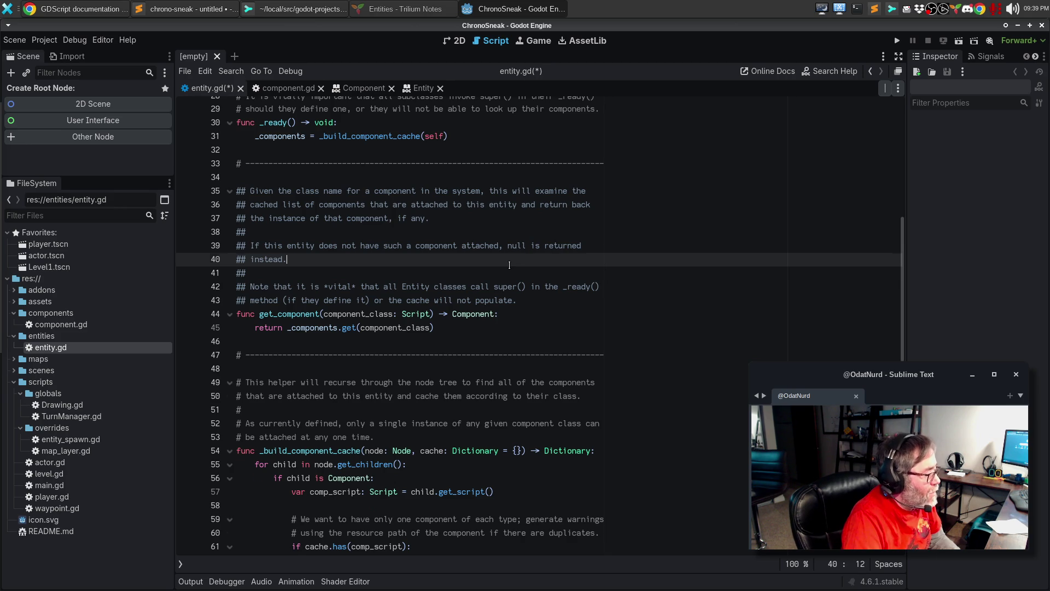
pyautogui.press('Return')
pyautogui.press('Return')
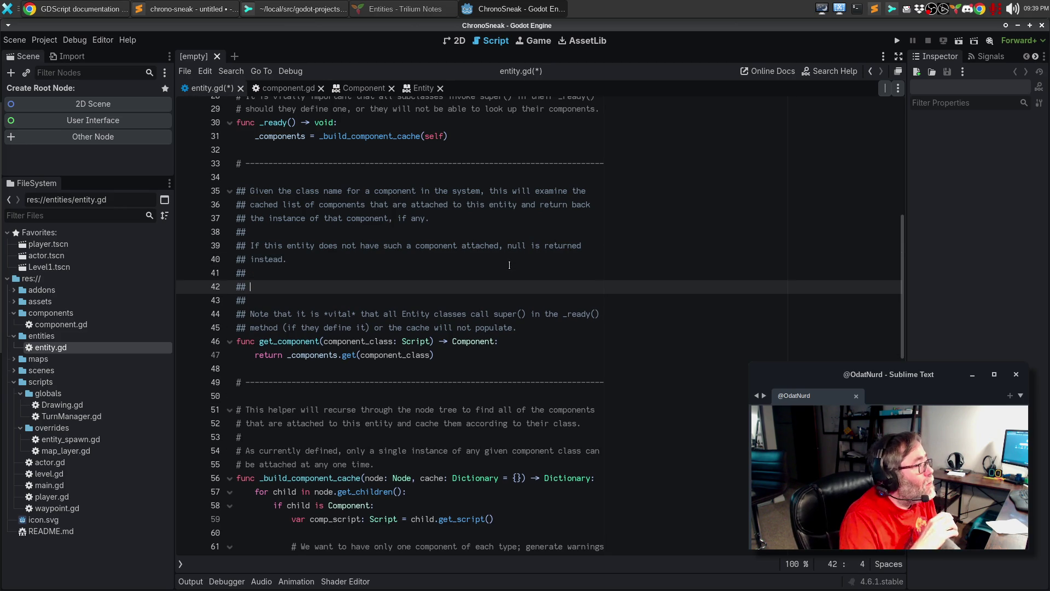
pyautogui.click(90, 11)
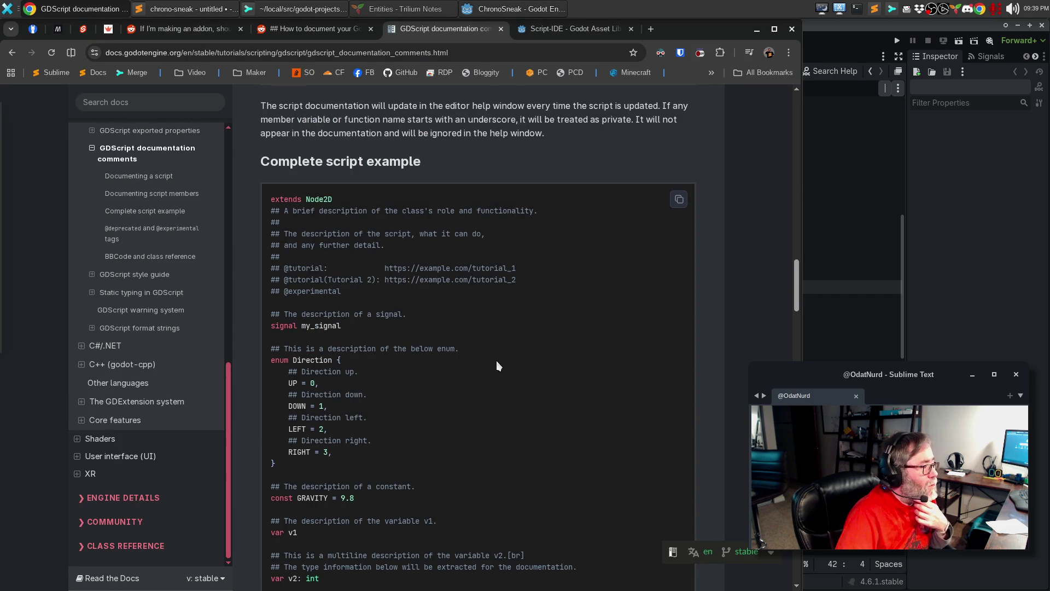
# Open the docs' 'BBCode and class reference' section in a new tab, read its tag table, and return to entity.gd.
pyautogui.scroll(12, 497, 363)
pyautogui.scroll(-5, 495, 378)
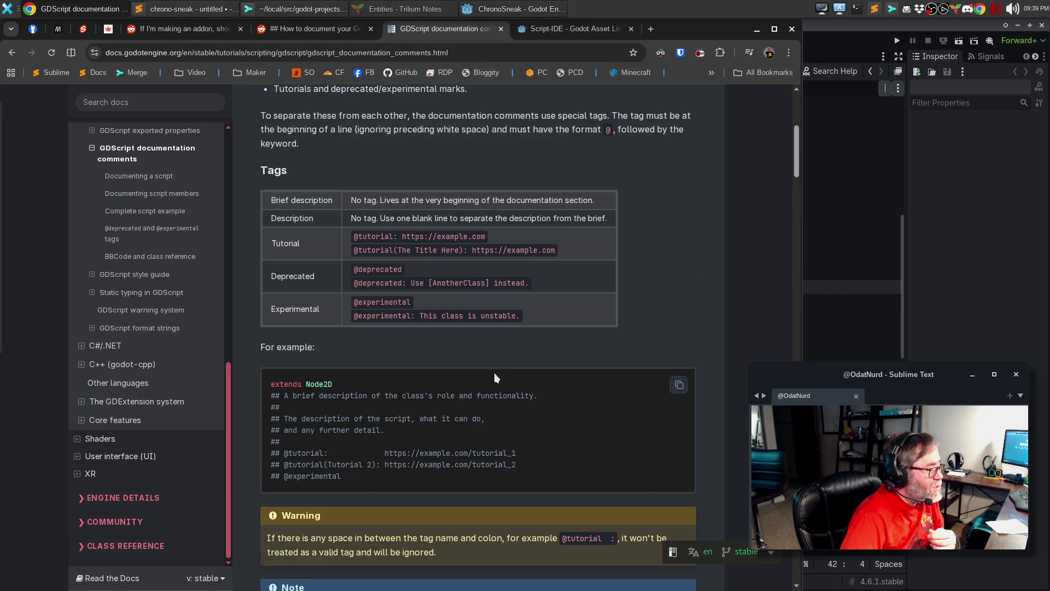
pyautogui.scroll(8, 492, 369)
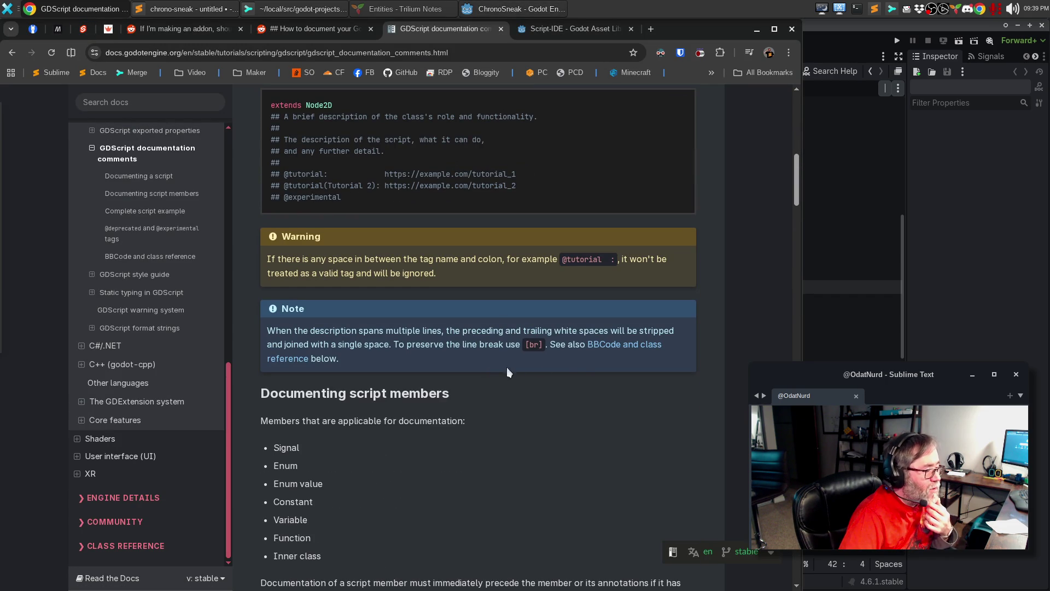
pyautogui.middleClick(592, 352)
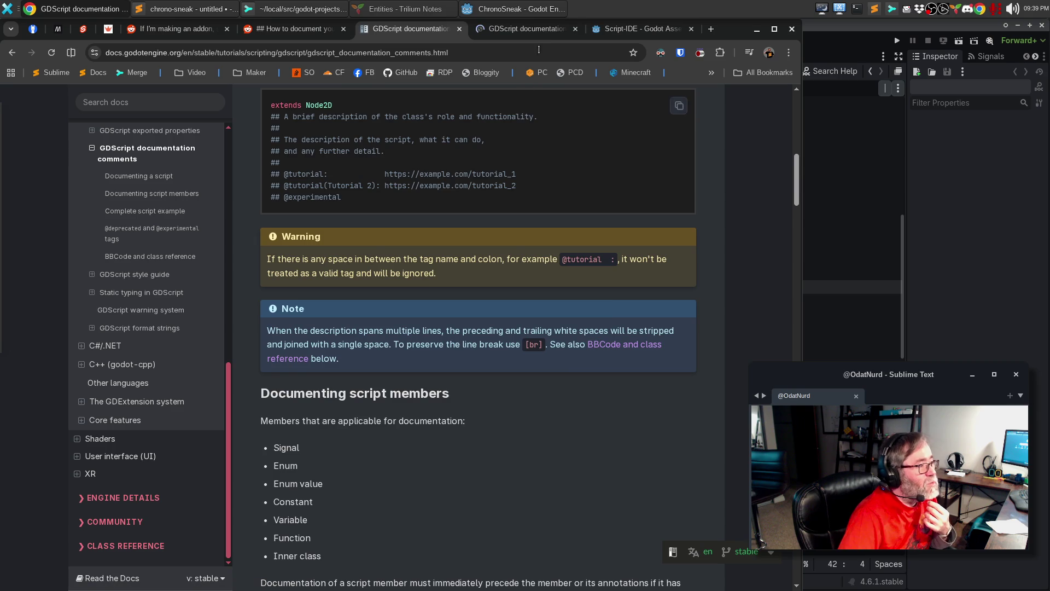
pyautogui.click(544, 28)
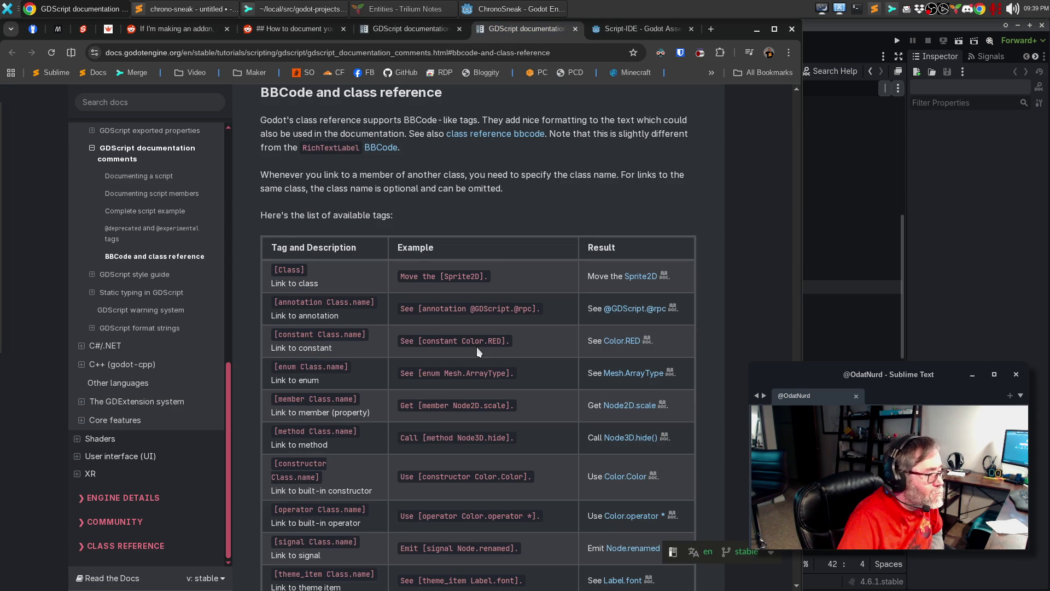
pyautogui.scroll(-5, 490, 333)
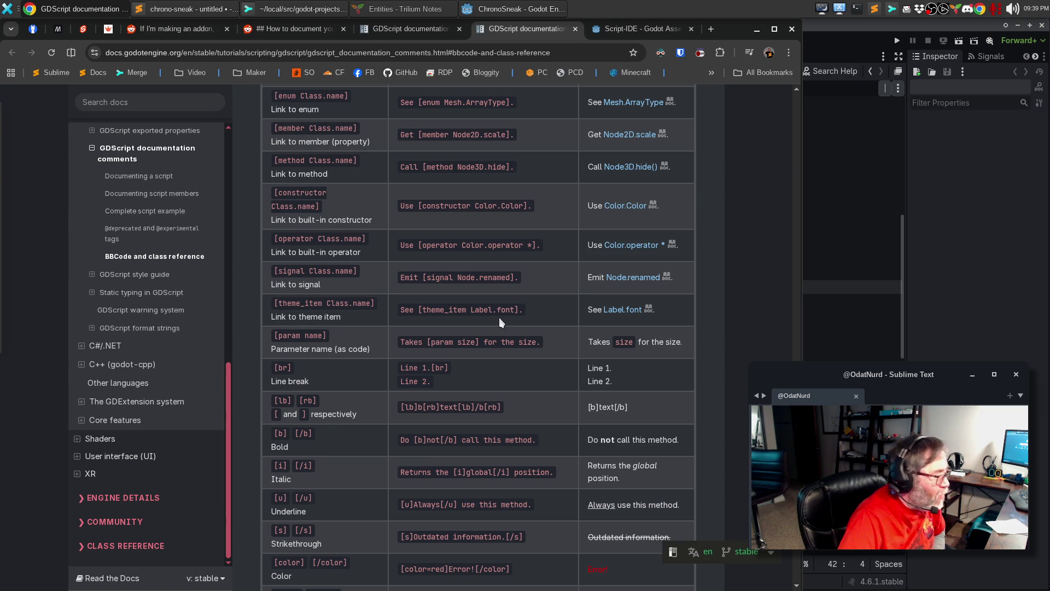
pyautogui.click(818, 58)
pyautogui.scroll(8, 573, 346)
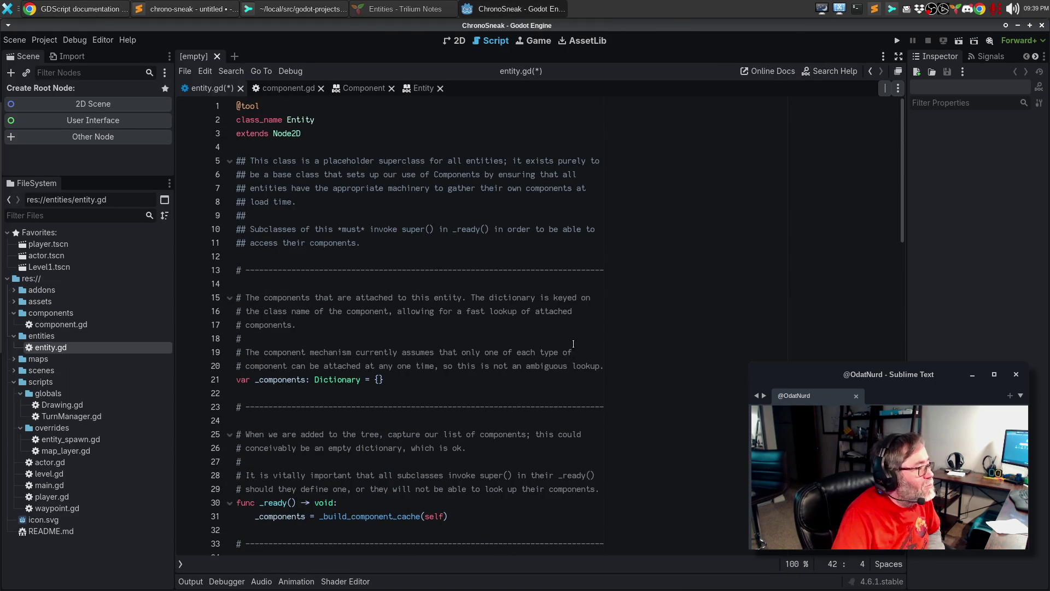
# Replace asterisk emphasis with BBCode [b]/[i] tags around must, super() and _ready(), then rewrap the comment.
pyautogui.click(342, 229)
pyautogui.press('BackSpace')
pyautogui.write('[b]')
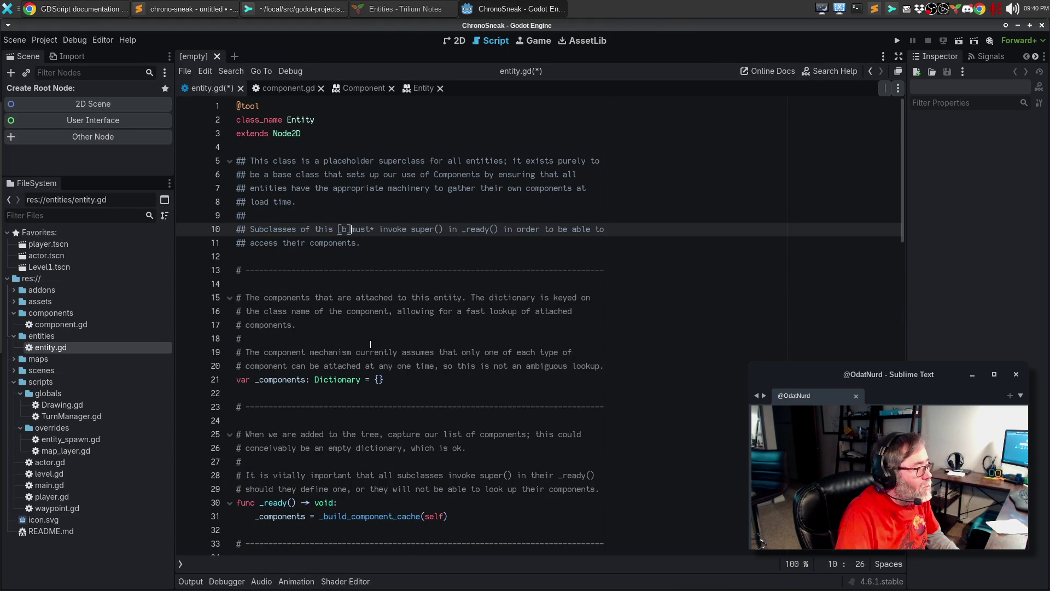
pyautogui.press('BackSpace')
pyautogui.write('[b]')
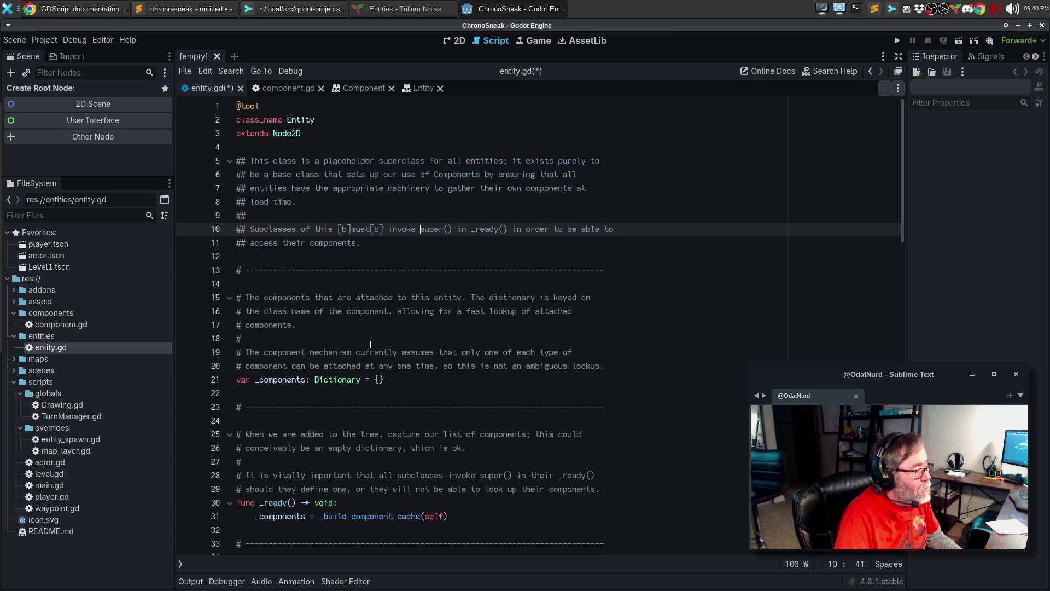
pyautogui.write('[i]')
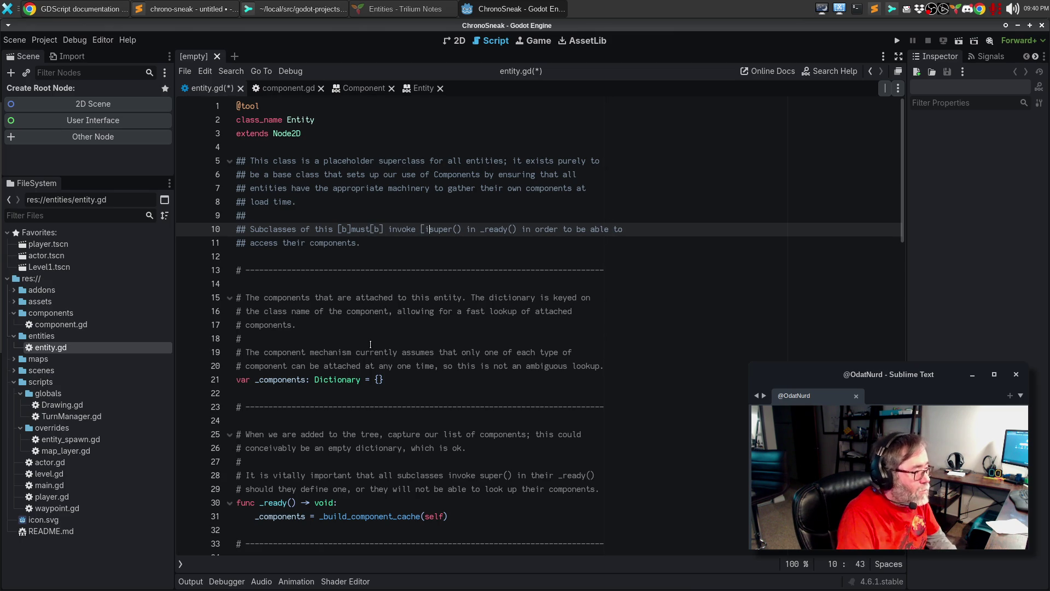
pyautogui.press('Right')
pyautogui.press('Right')
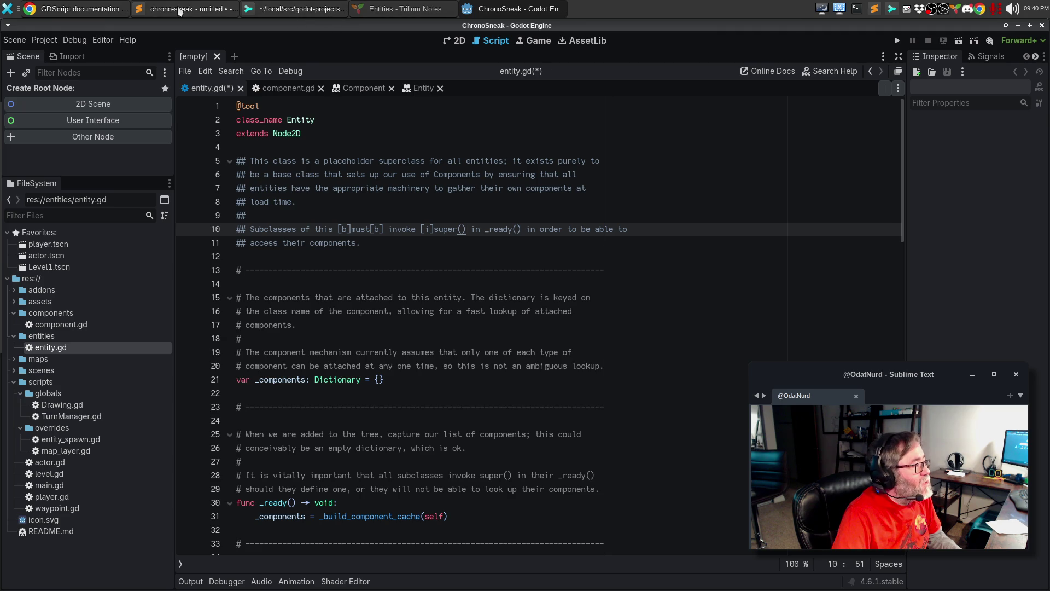
pyautogui.click(98, 8)
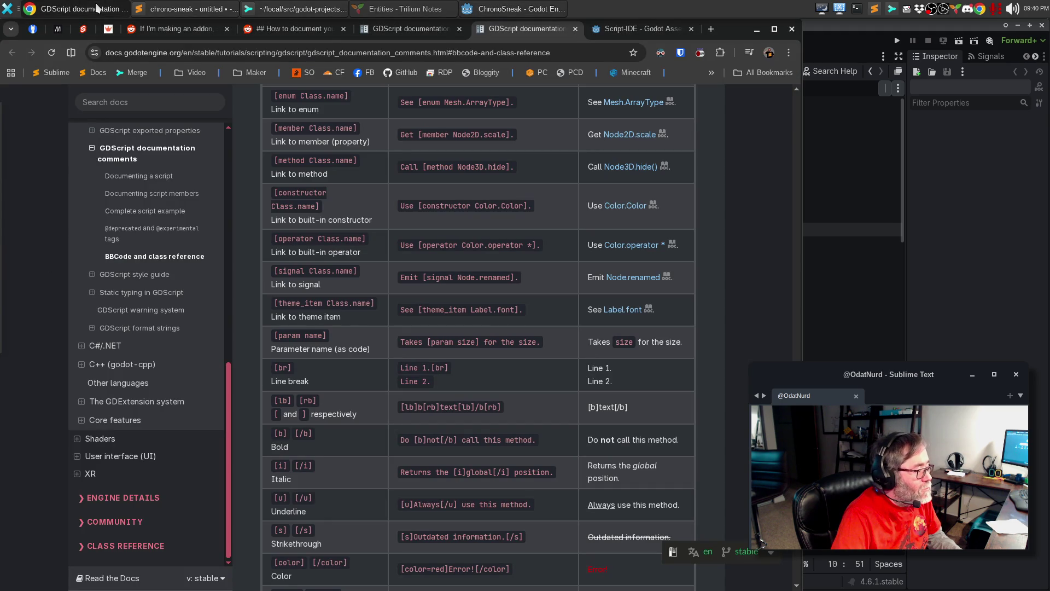
pyautogui.click(97, 8)
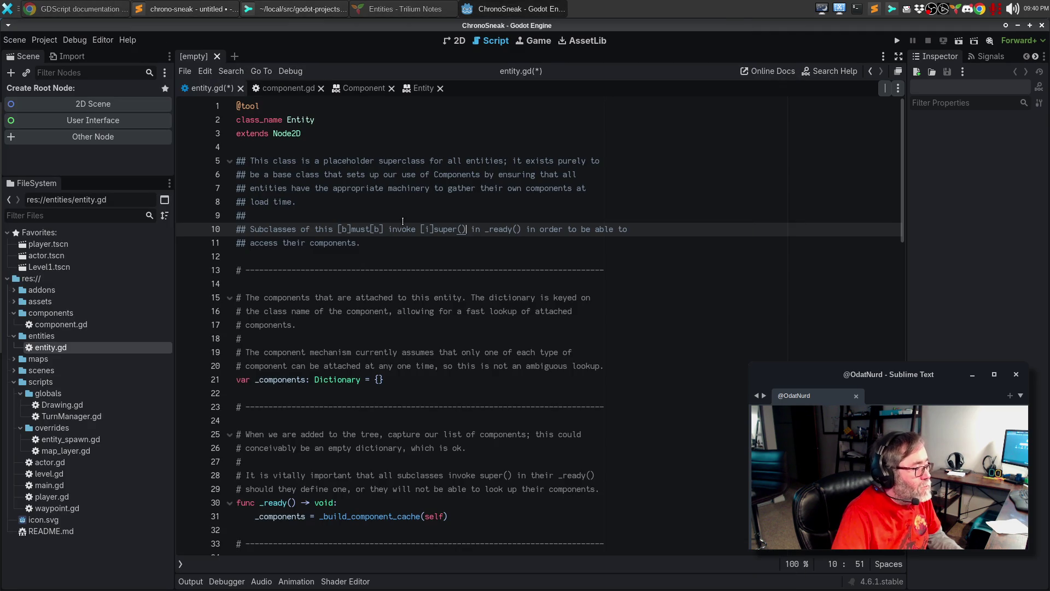
pyautogui.write('/')
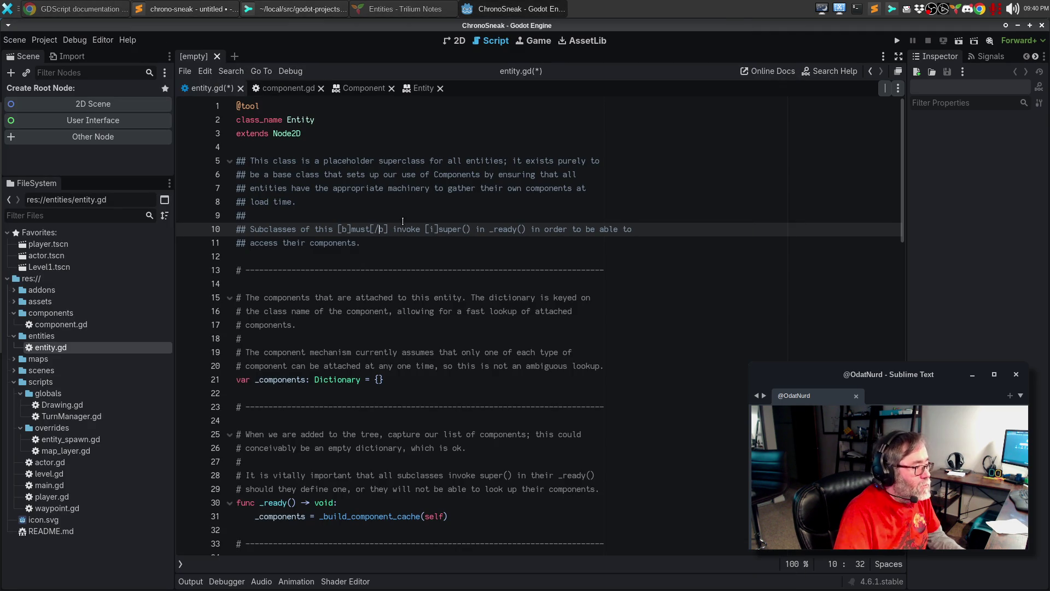
pyautogui.write('[/i]')
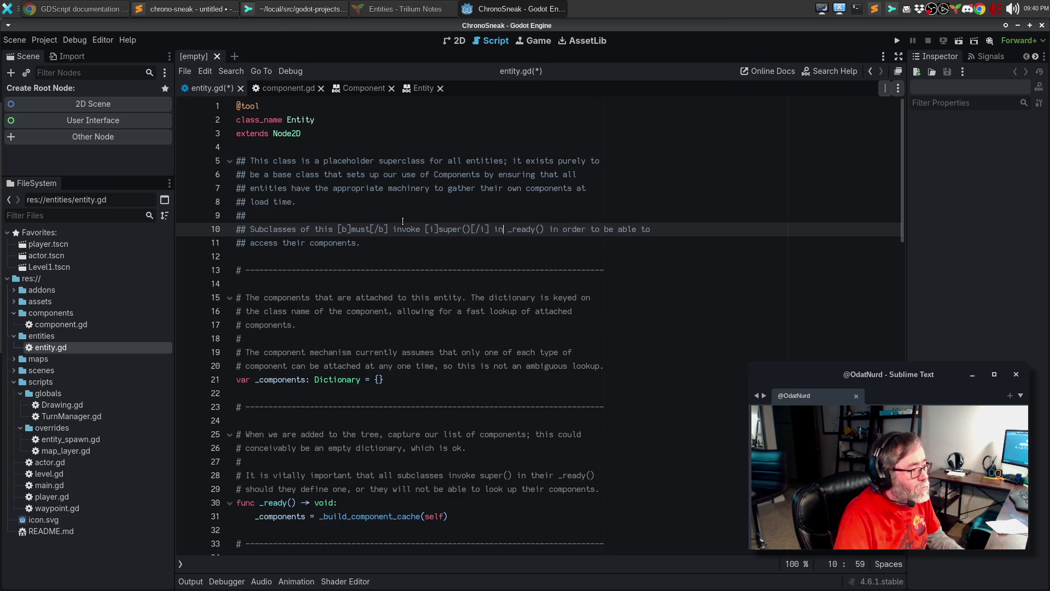
pyautogui.write('[i]')
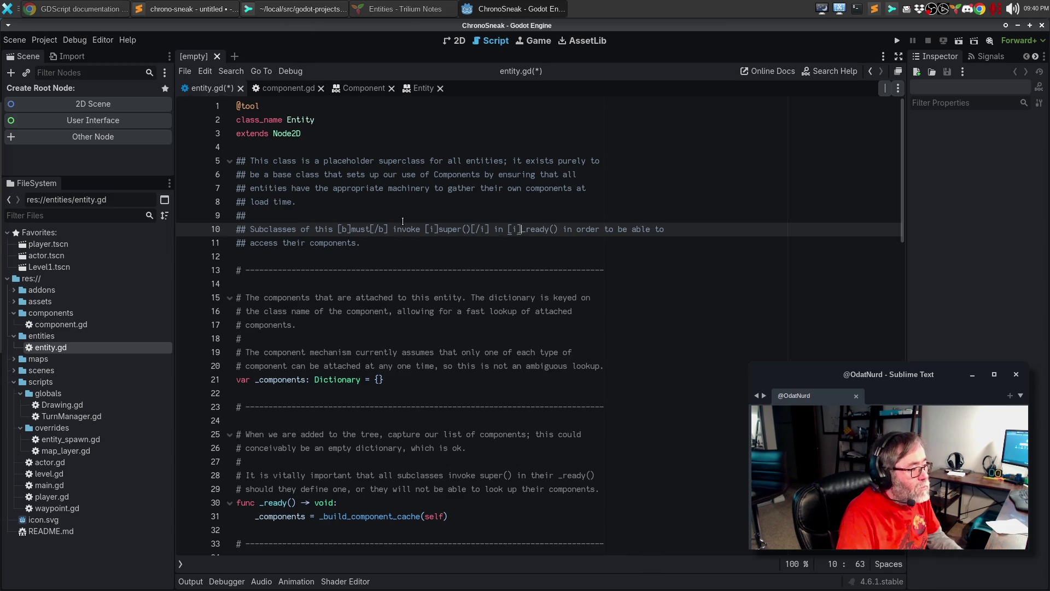
pyautogui.press('Right')
pyautogui.press('Right')
pyautogui.write('[/i]')
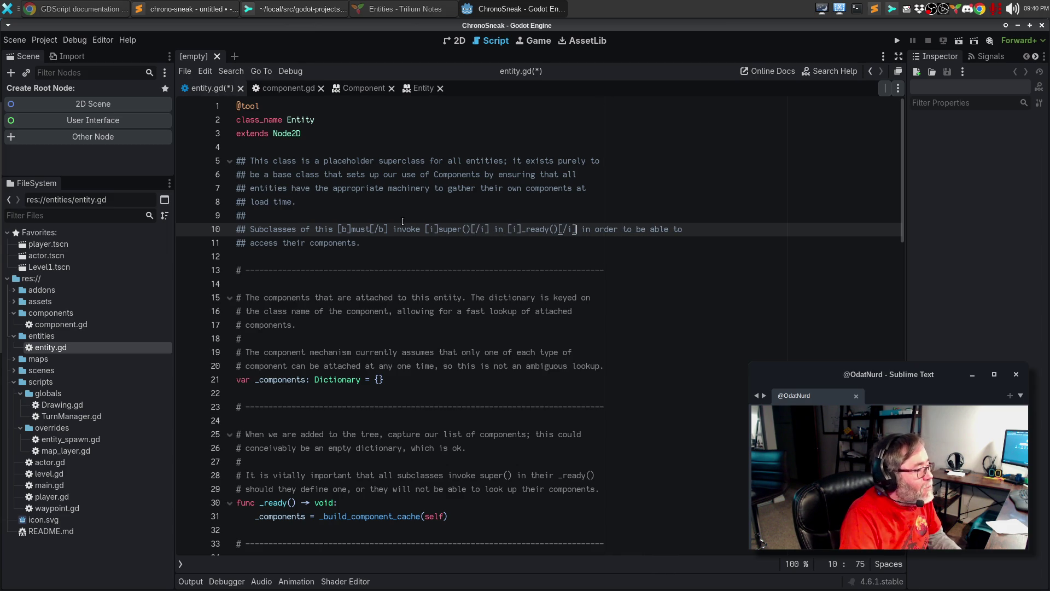
pyautogui.hotkey('alt', 'q')
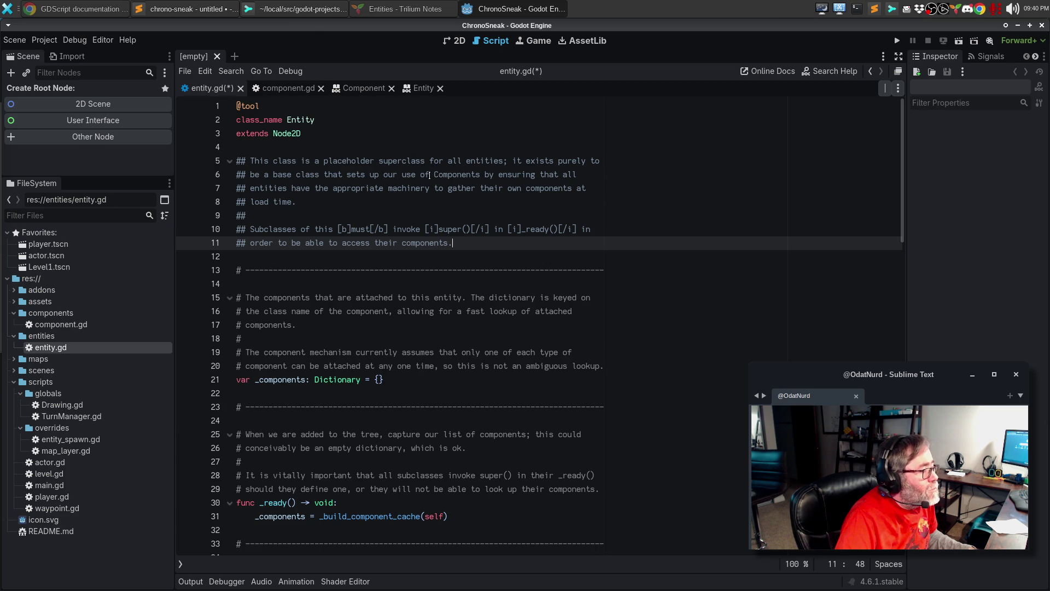
# Reword line 6 to reference 'the [Component] architecture' and rewrap the class doc comment.
pyautogui.click(435, 174)
pyautogui.write('the ')
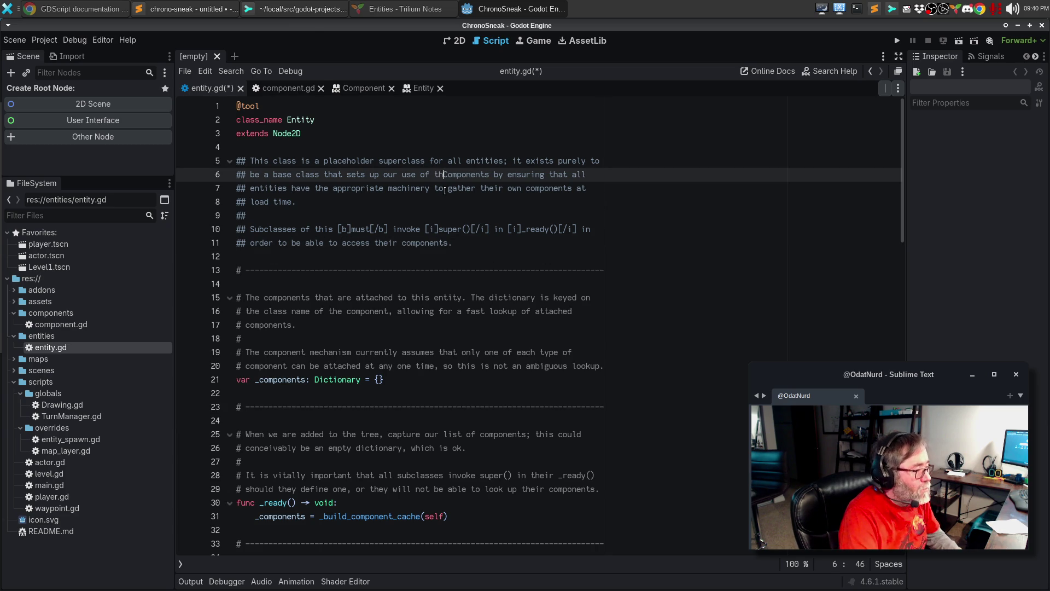
pyautogui.write('[')
pyautogui.press('BackSpace')
pyautogui.write('] architecture')
pyautogui.hotkey('alt', 'q')
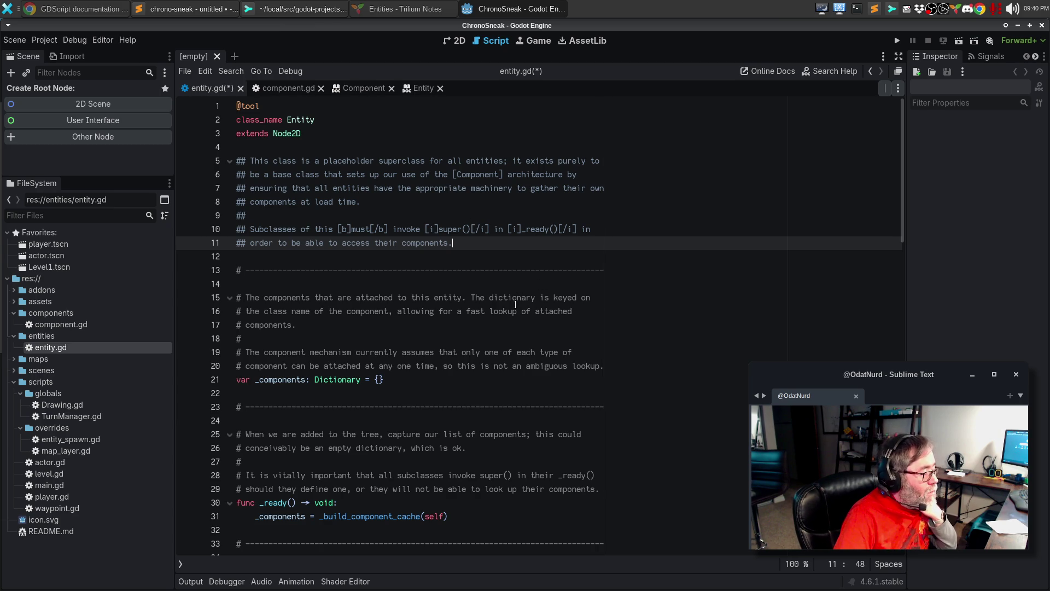
pyautogui.scroll(-3, 515, 305)
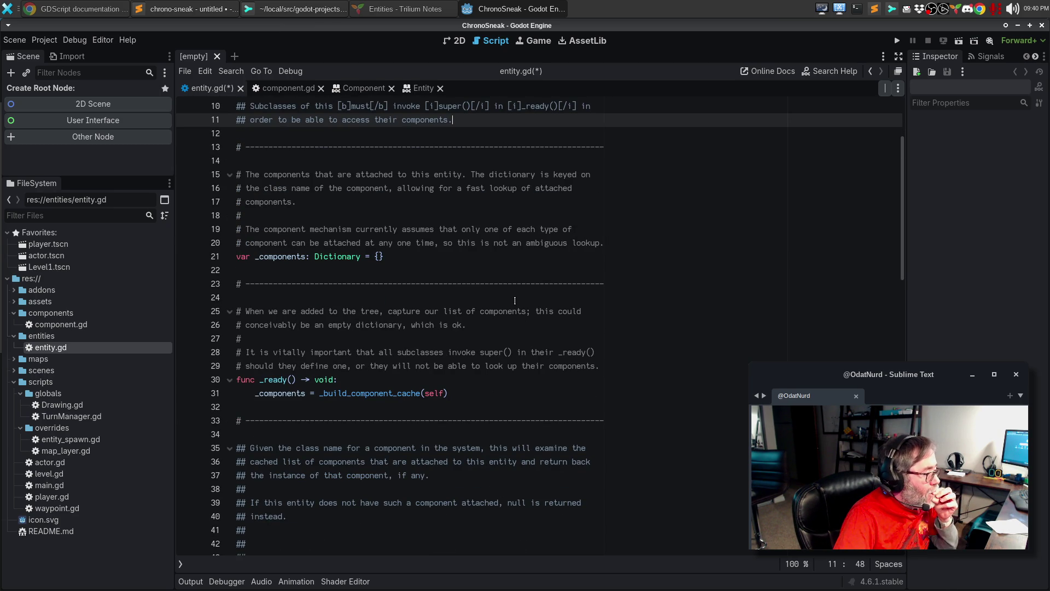
pyautogui.scroll(-3, 515, 300)
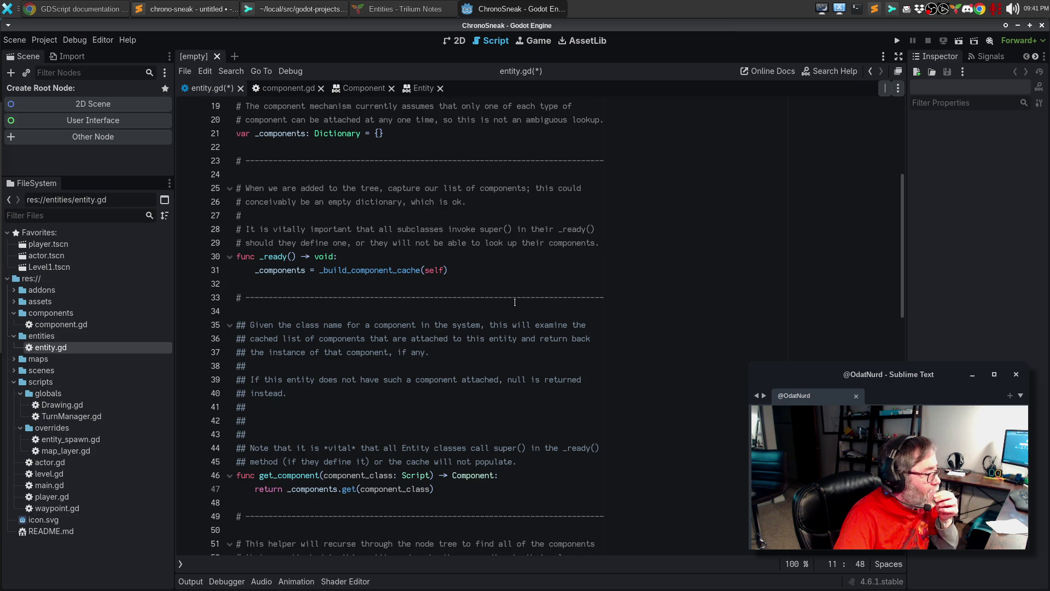
# Turn the plain word 'component' on line 35 into a [Component] link.
pyautogui.doubleClick(385, 325)
pyautogui.press('BackSpace')
pyautogui.write('[Component]')
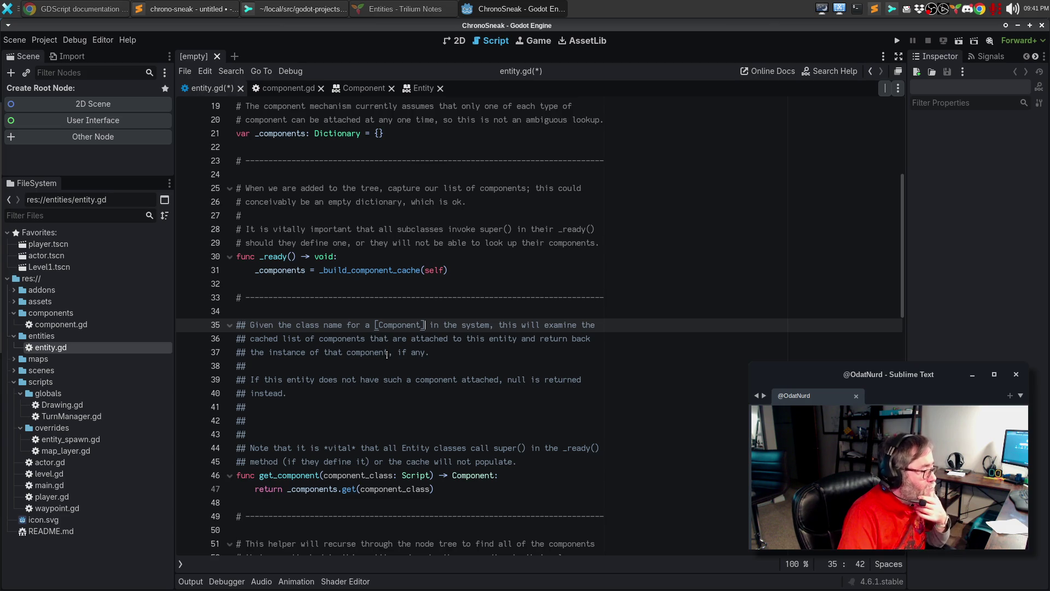
# Start a new note: 'Note that the list of components is captured at the time that the node is attached to the tree;'.
pyautogui.press('Down')
pyautogui.press('Down')
pyautogui.press('Down')
pyautogui.press('Return')
pyautogui.press('Return')
pyautogui.write('NMot')
pyautogui.press('BackSpace')
pyautogui.press('BackSpace')
pyautogui.press('BackSpace')
pyautogui.write('ote that the ')
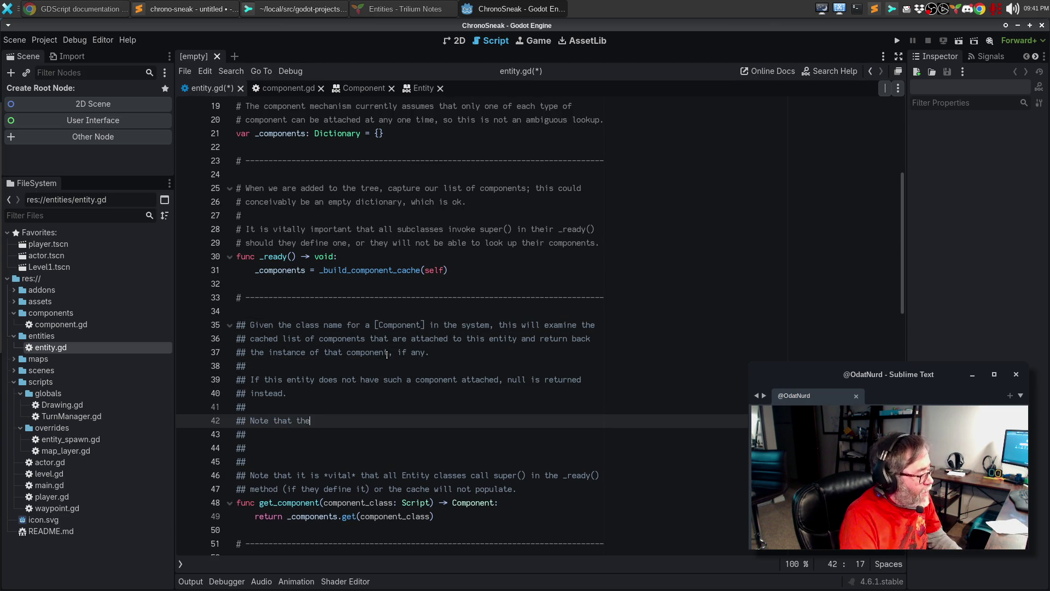
pyautogui.write('list of componen')
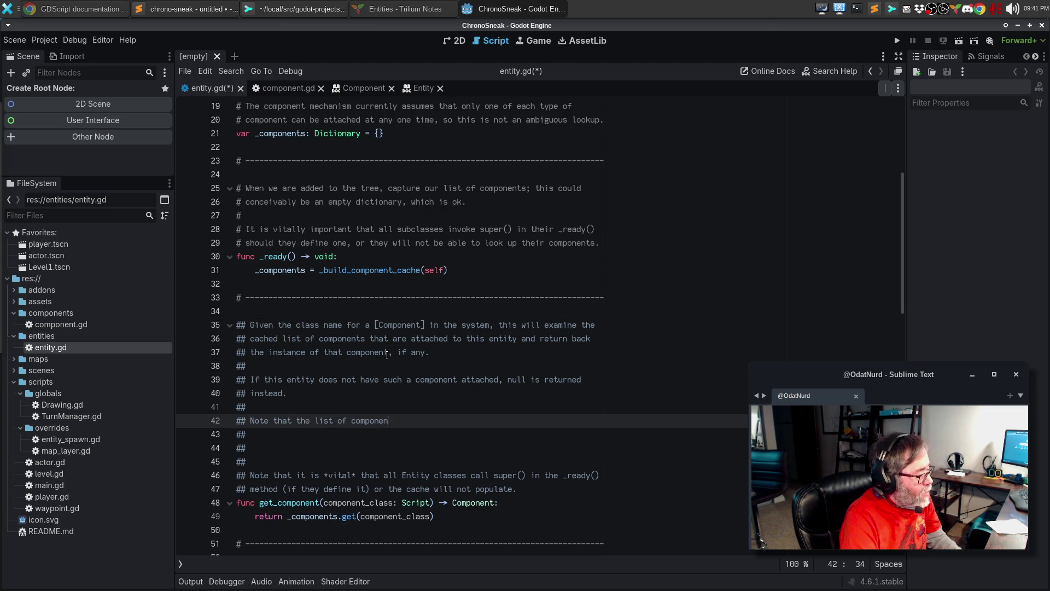
pyautogui.write('ts is captured at the time that the node is')
pyautogui.press('Return')
pyautogui.write('attac')
pyautogui.press('BackSpace')
pyautogui.press('BackSpace')
pyautogui.press('BackSpace')
pyautogui.write('t')
pyautogui.press('BackSpace')
pyautogui.press('BackSpace')
pyautogui.write('ttached to the tree; the c')
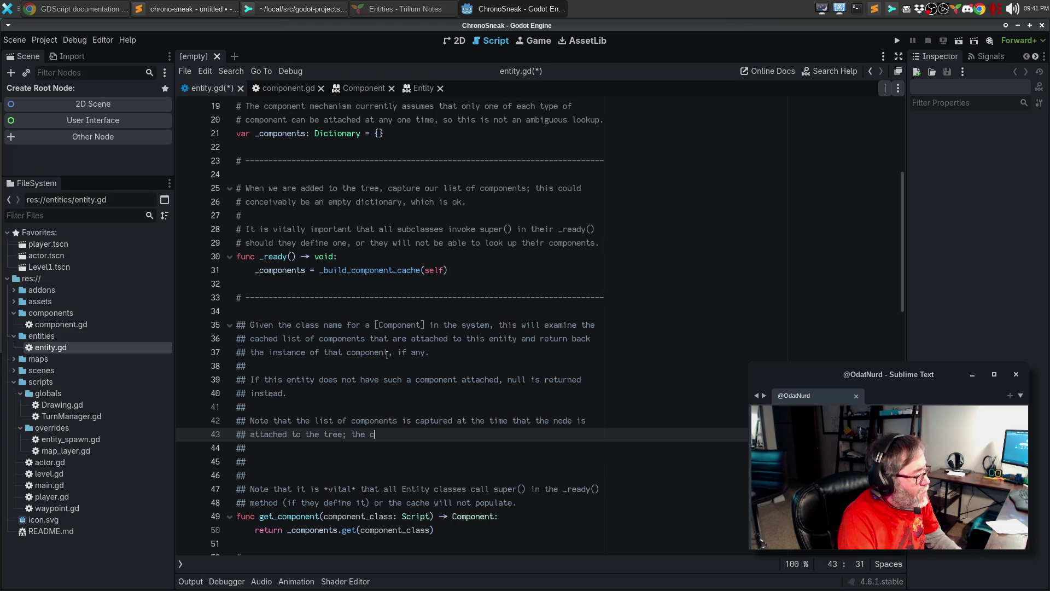
# Finish the note: 'components that are dynamically added at runtime do not reflect here currently.'.
pyautogui.press('BackSpace')
pyautogui.press('BackSpace')
pyautogui.press('BackSpace')
pyautogui.write('components that are dynamically added are not reg')
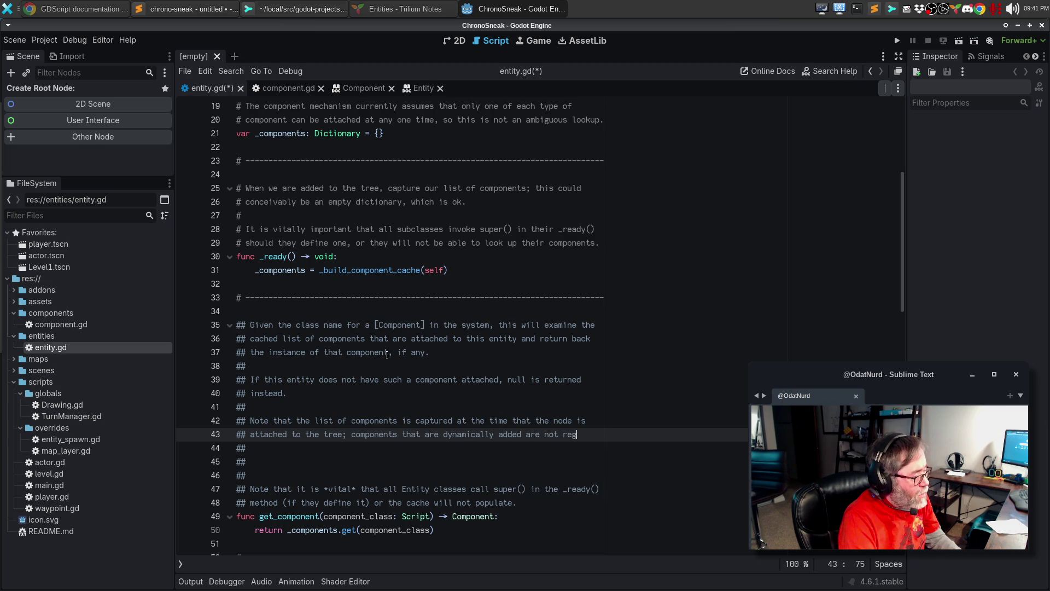
pyautogui.press('BackSpace')
pyautogui.press('BackSpace')
pyautogui.press('BackSpace')
pyautogui.hotkey('ctrl', 'BackSpace')
pyautogui.hotkey('ctrl', 'BackSpace')
pyautogui.write('at runtime d')
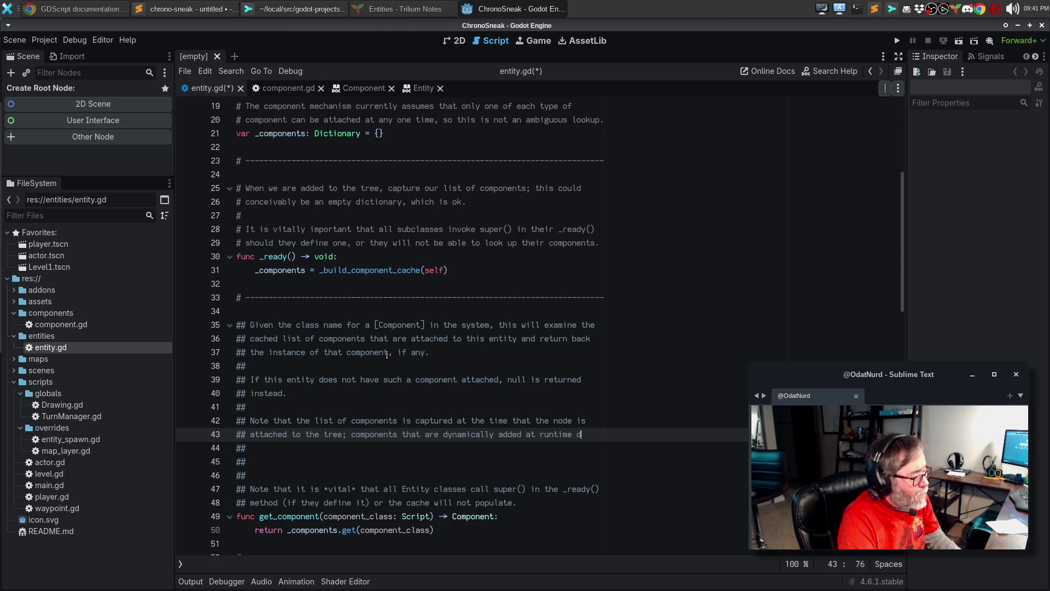
pyautogui.write('o not')
pyautogui.press('Return')
pyautogui.write('reflect her')
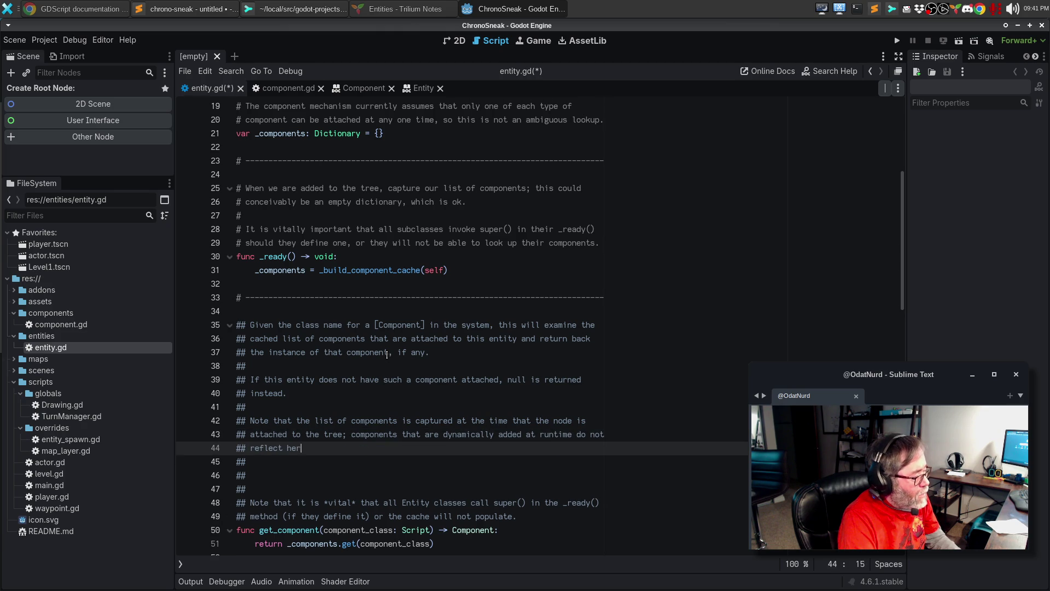
pyautogui.write('e currently.')
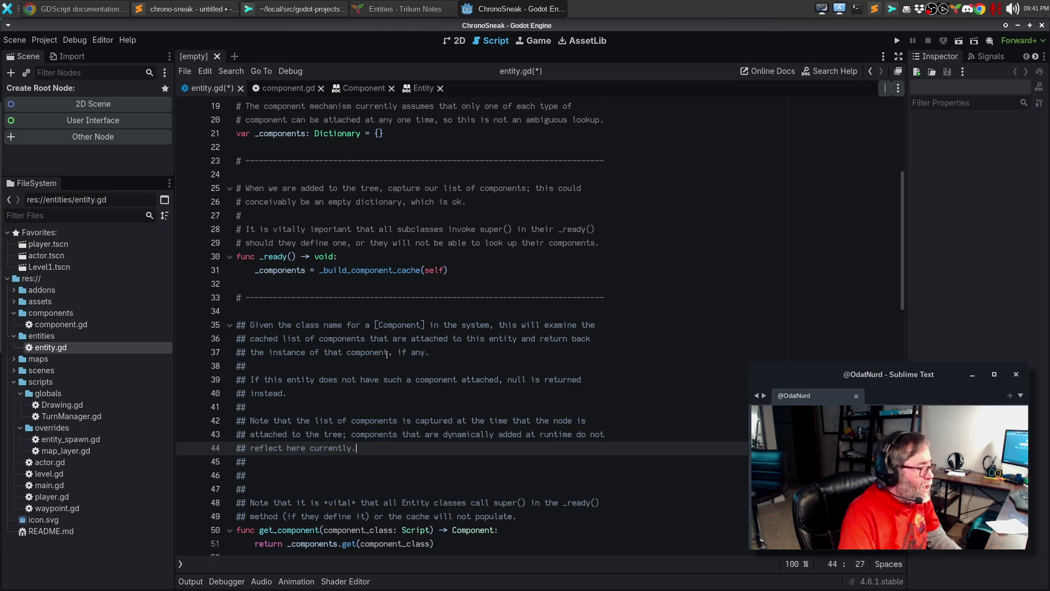
# Delete the extra empty comment lines below the runtime note.
pyautogui.press('Down')
pyautogui.press('Home')
pyautogui.hotkey('shift', 'Down')
pyautogui.hotkey('shift', 'Down')
pyautogui.press('Delete')
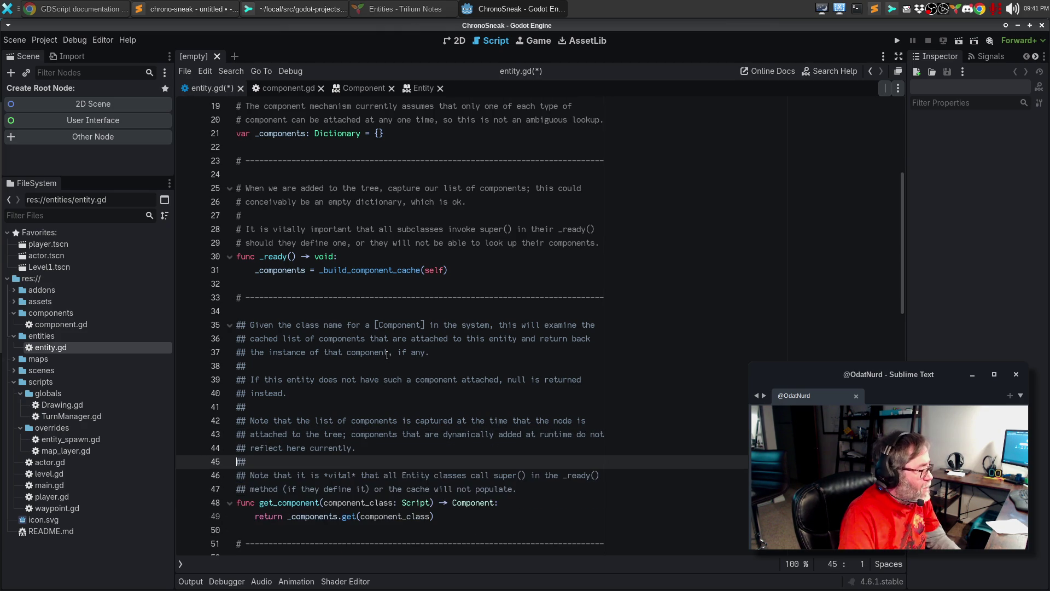
# Reword the super() note to end 'and this method will always return null', then save entity.gd.
pyautogui.press('Down')
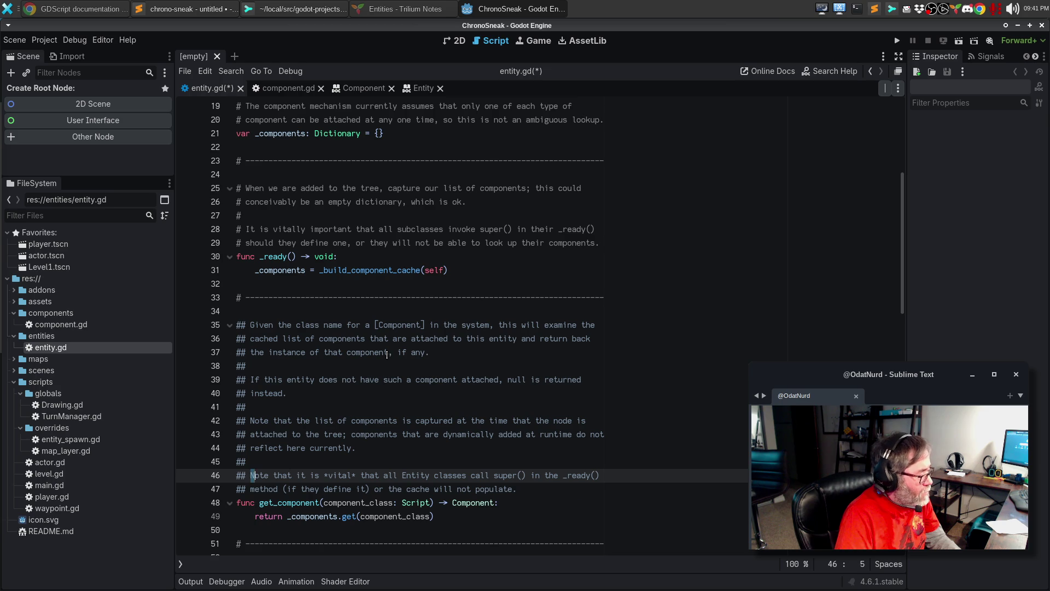
pyautogui.hotkey('ctrl', 'shift', 'Right')
pyautogui.hotkey('ctrl', 'shift', 'Right')
pyautogui.hotkey('shift', 'Right')
pyautogui.hotkey('shift', 'Right')
pyautogui.write('I')
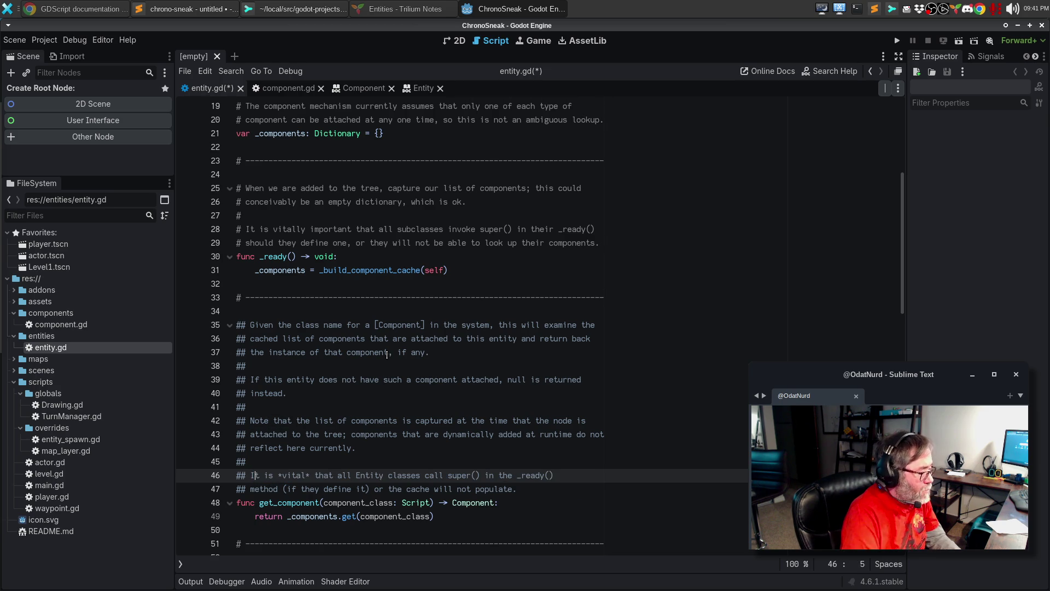
pyautogui.press('Down')
pyautogui.press('BackSpace')
pyautogui.press('BackSpace')
pyautogui.press('BackSpace')
pyautogui.hotkey('ctrl', 'Right')
pyautogui.hotkey('ctrl', 'Right')
pyautogui.hotkey('ctrl', 'Right')
pyautogui.press('Return')
pyautogui.write('##')
pyautogui.press('End')
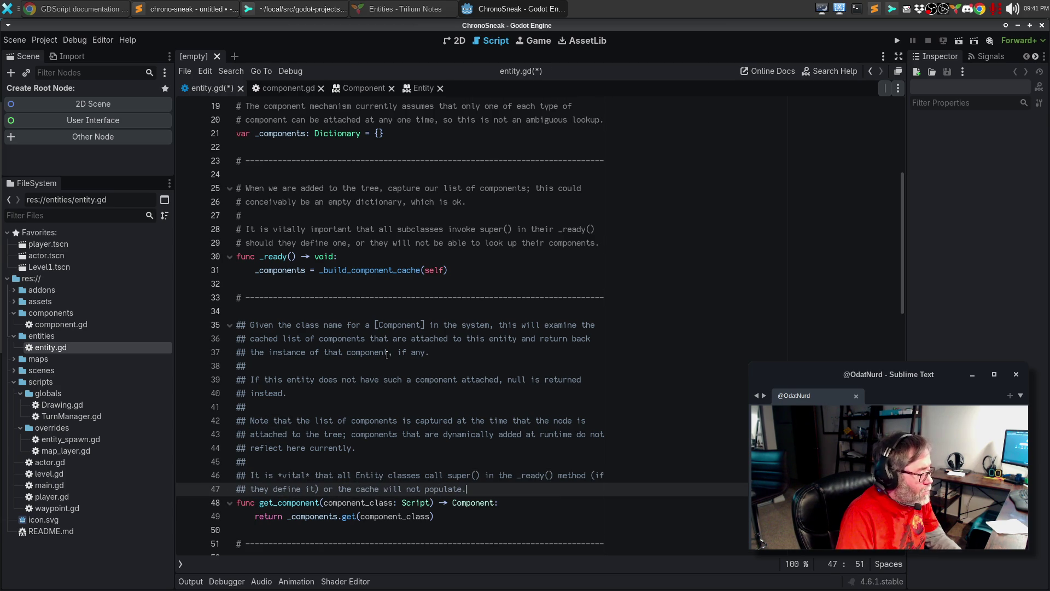
pyautogui.write('and this ')
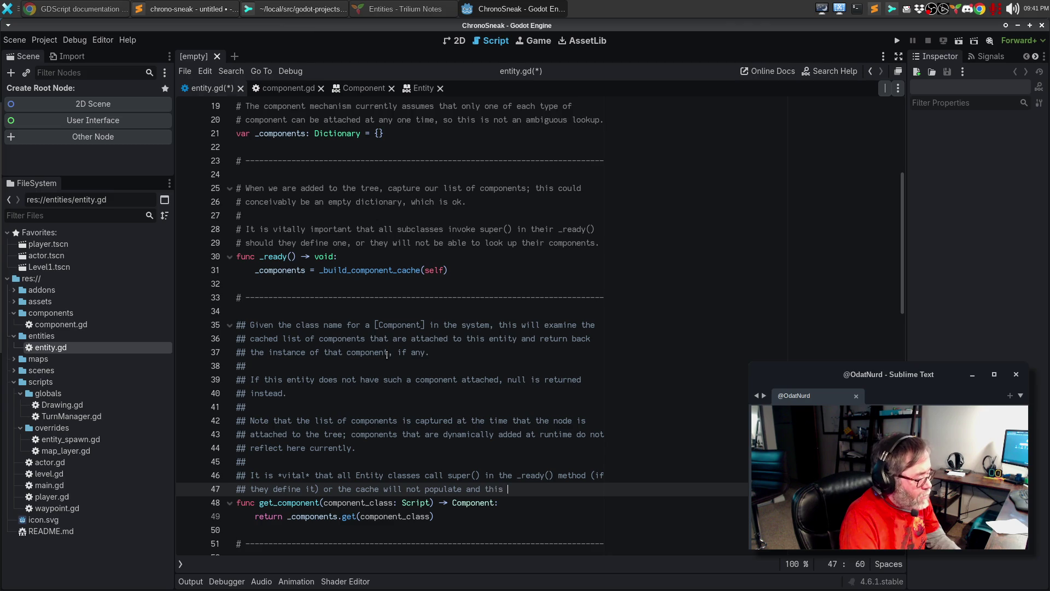
pyautogui.write('method will always')
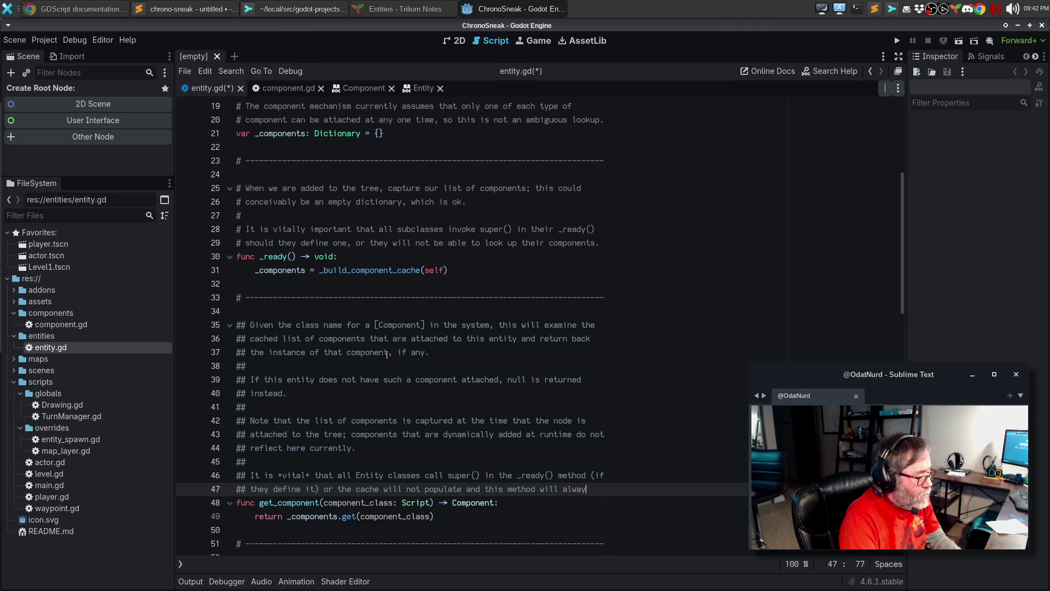
pyautogui.press('Return')
pyautogui.write('## return n')
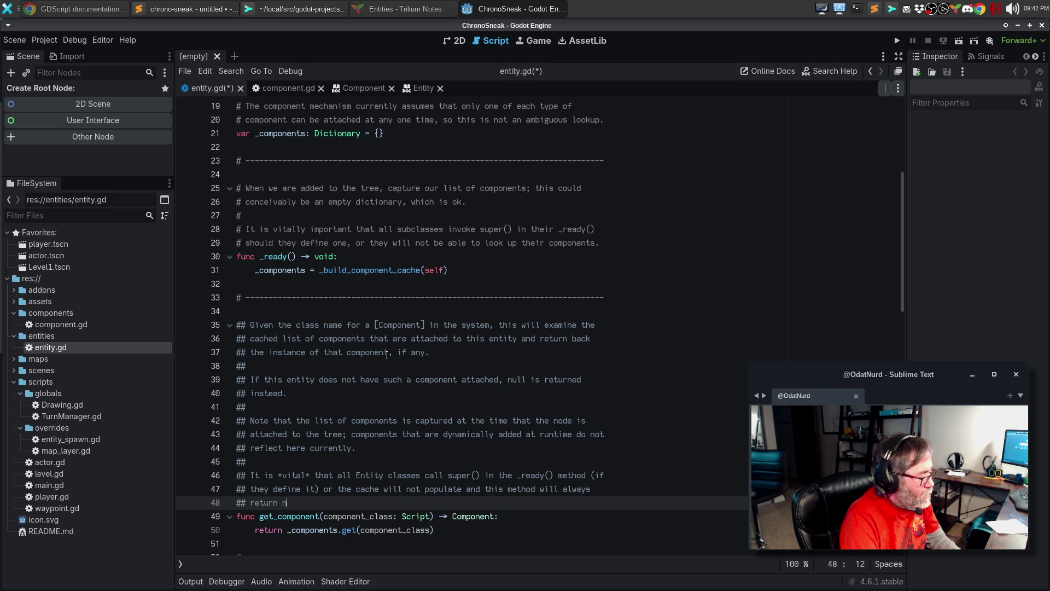
pyautogui.write('ull.')
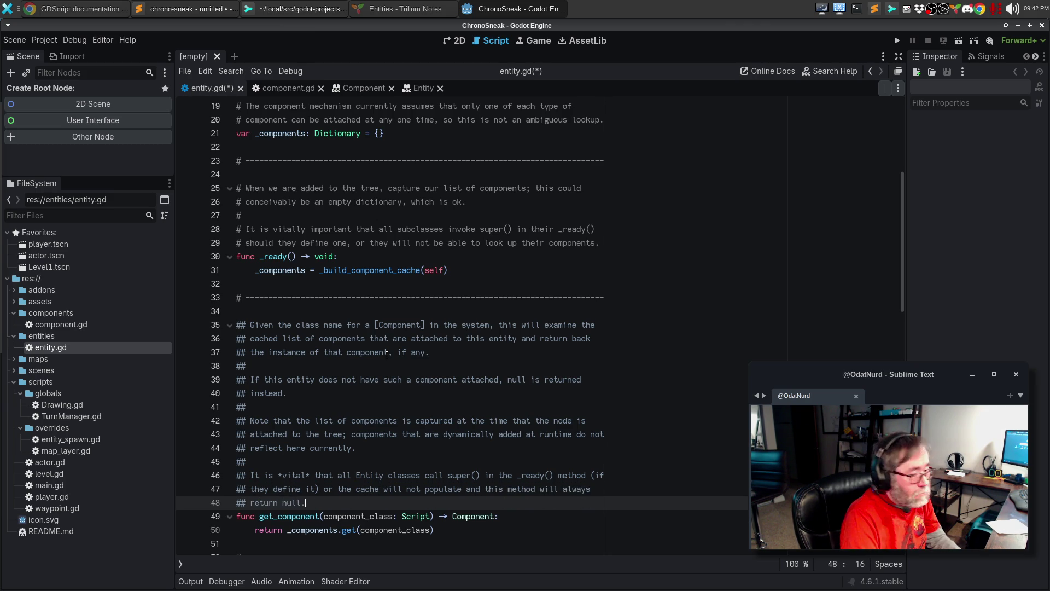
pyautogui.hotkey('ctrl', 's')
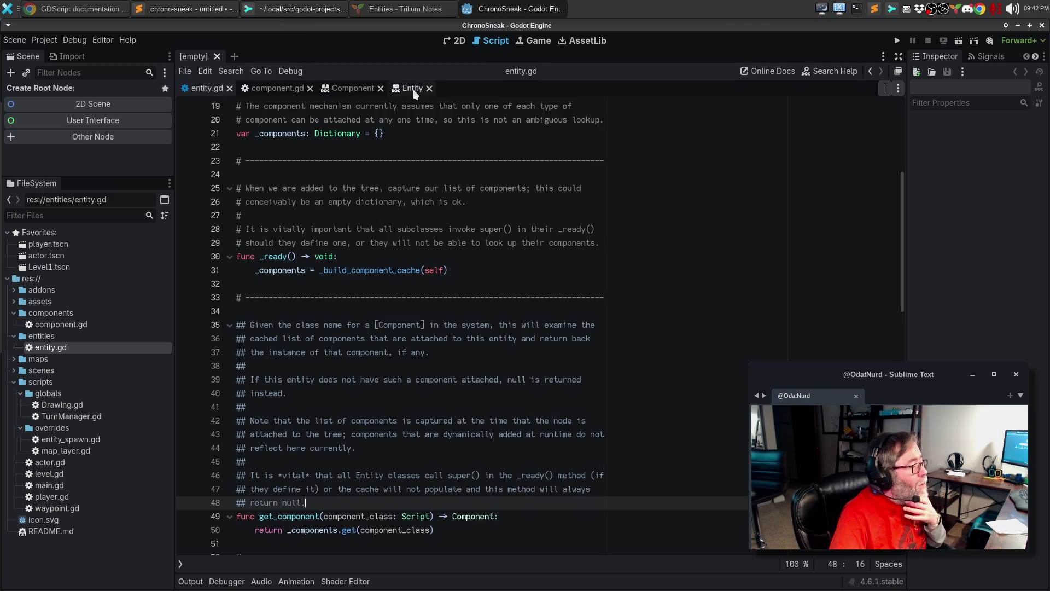
# Check the Entity help page, glance at component.gd, and return to entity.gd.
pyautogui.click(413, 88)
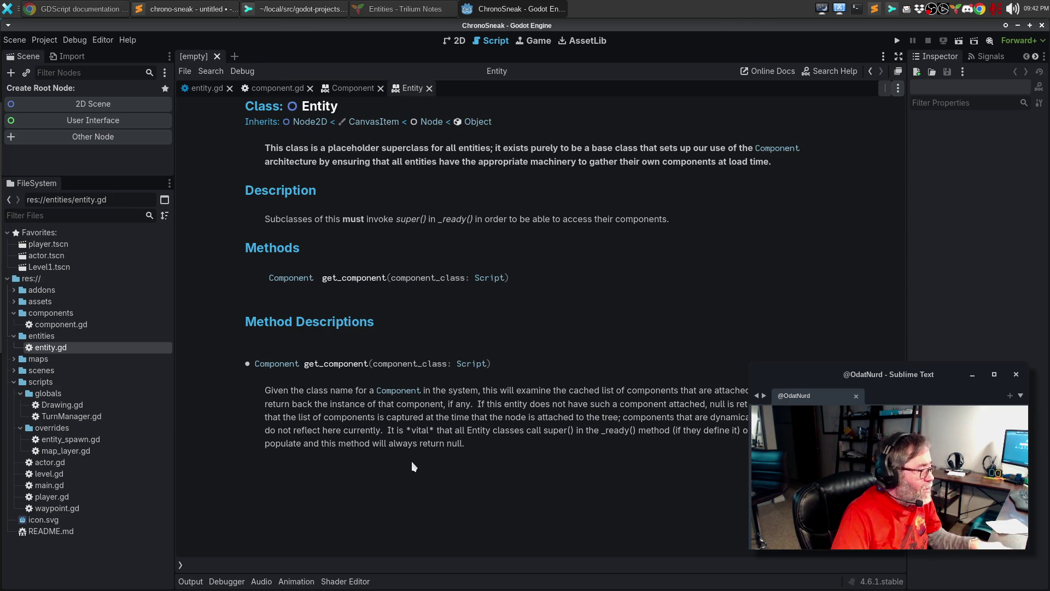
pyautogui.hotkey('alt', 'Tab')
pyautogui.hotkey('alt', 'Tab')
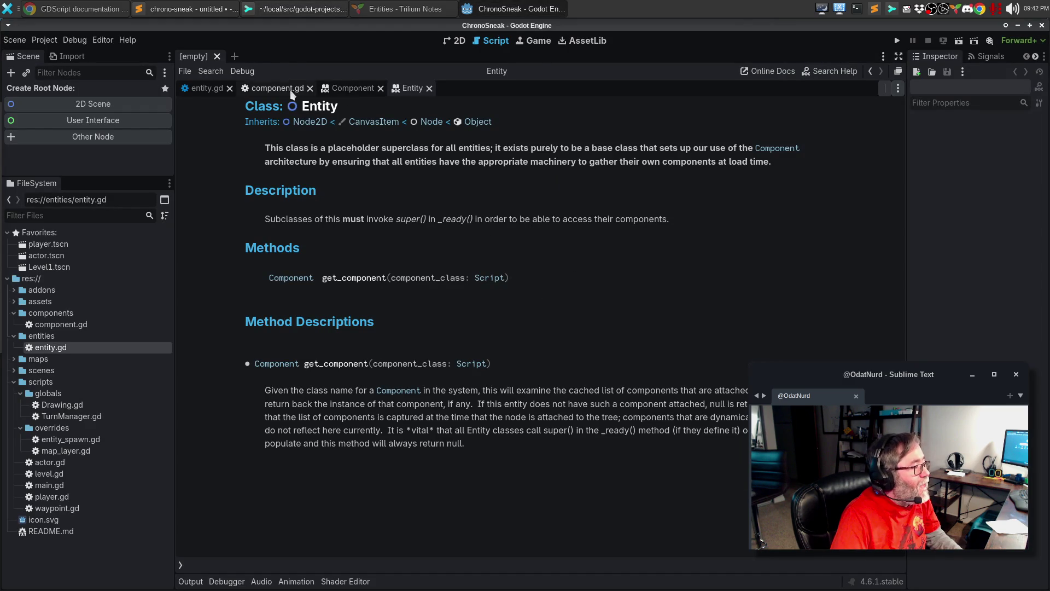
pyautogui.click(293, 90)
pyautogui.click(204, 88)
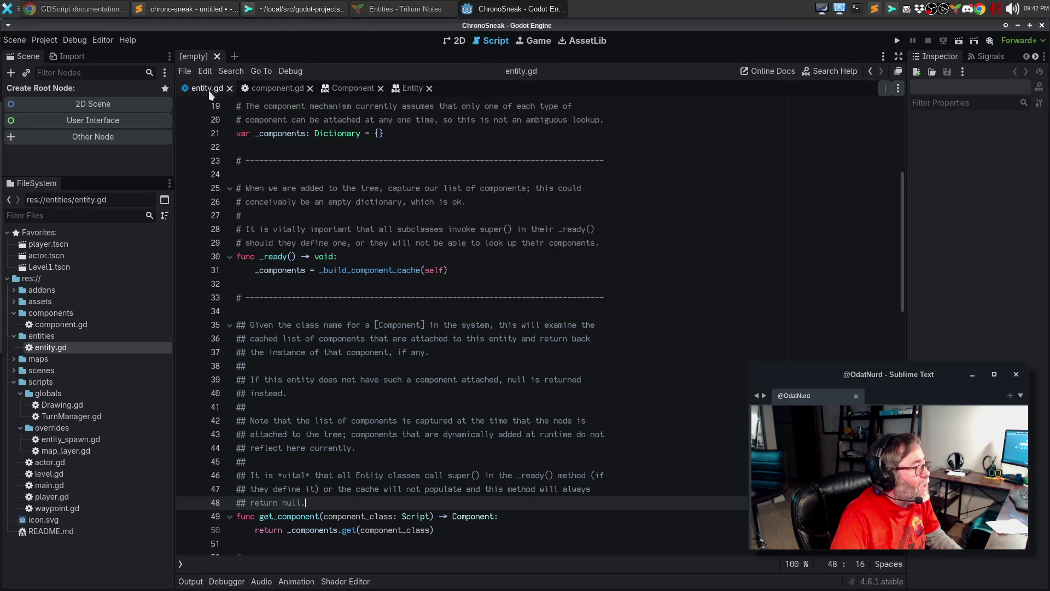
# Append [br] breaks to the get_component paragraphs on lines 37, 40 and 44, then save.
pyautogui.click(457, 351)
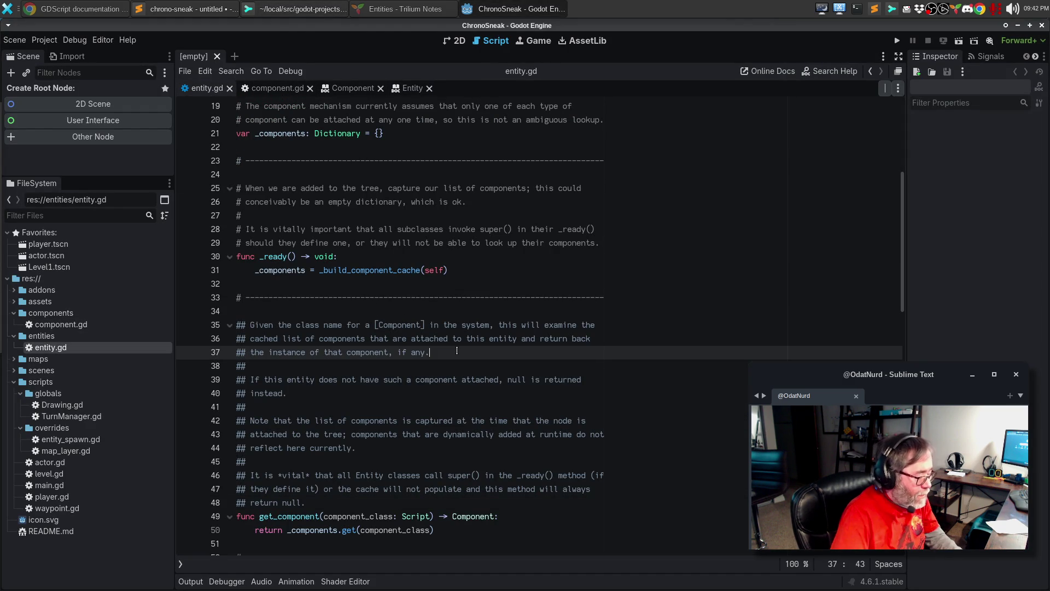
pyautogui.write('[br]')
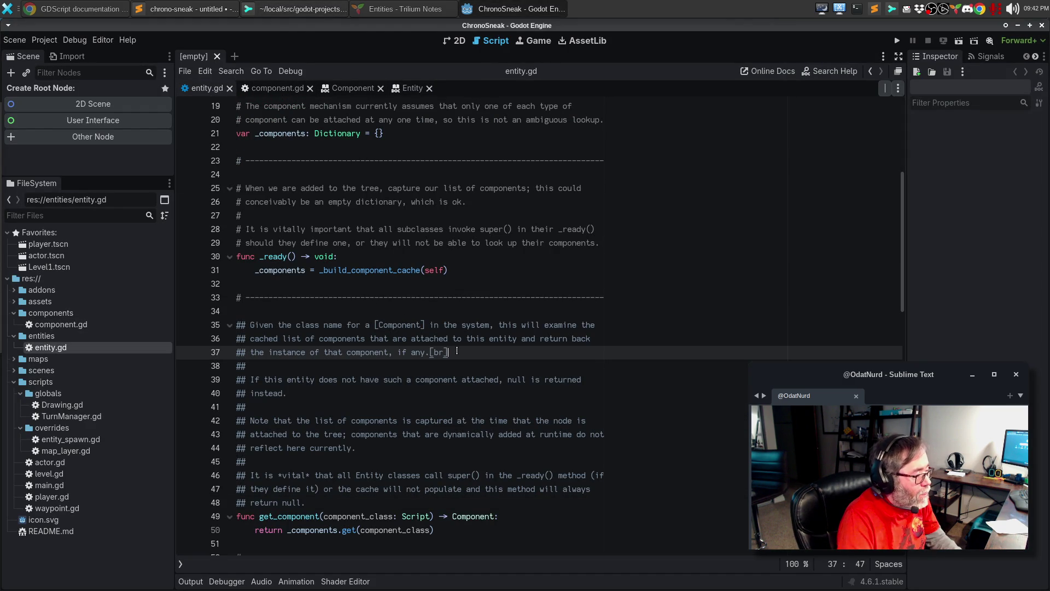
pyautogui.press('Down')
pyautogui.press('Down')
pyautogui.press('Down')
pyautogui.write('[br]')
pyautogui.press('Down')
pyautogui.write('[br]')
pyautogui.press('Down')
pyautogui.press('Down')
pyautogui.press('Down')
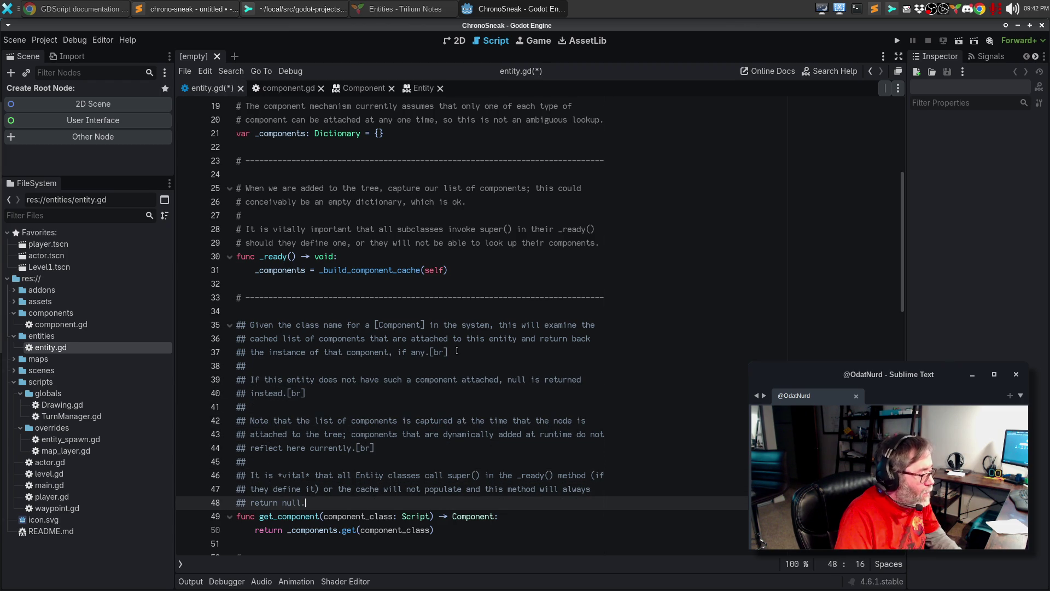
pyautogui.write('[br]')
pyautogui.press('BackSpace')
pyautogui.press('BackSpace')
pyautogui.press('BackSpace')
pyautogui.hotkey('ctrl', 's')
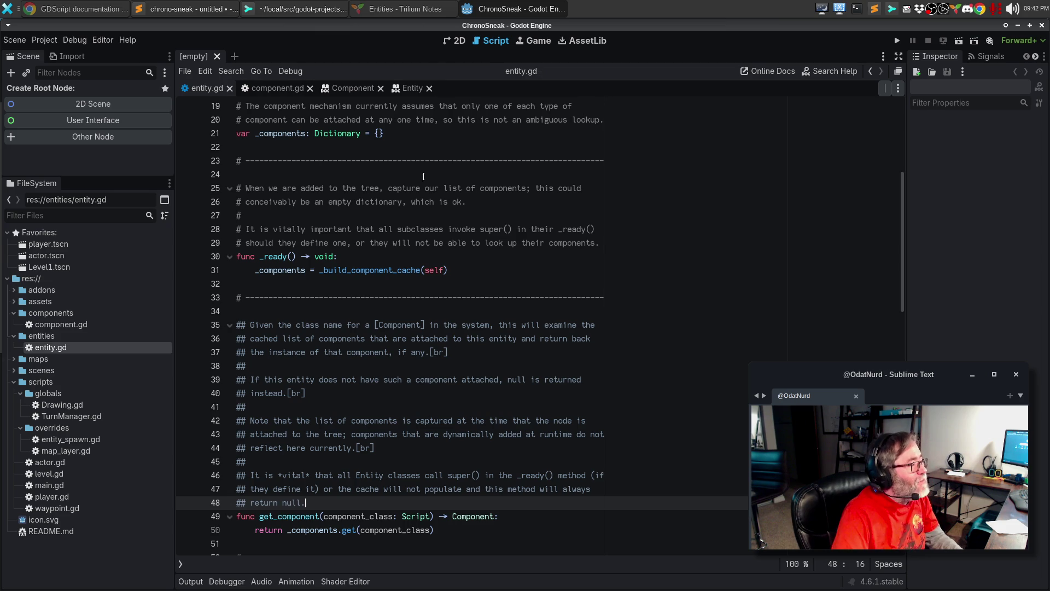
# Compare the Component and Entity help pages, then switch to Sublime Merge's untracked files.
pyautogui.click(360, 89)
pyautogui.click(411, 89)
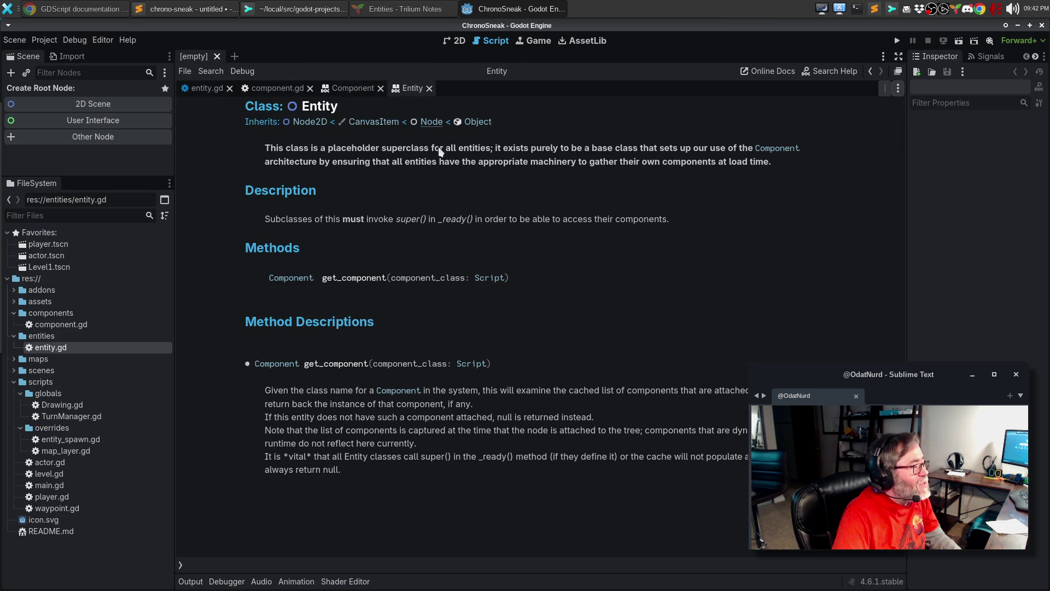
pyautogui.hotkey('alt', 'Tab')
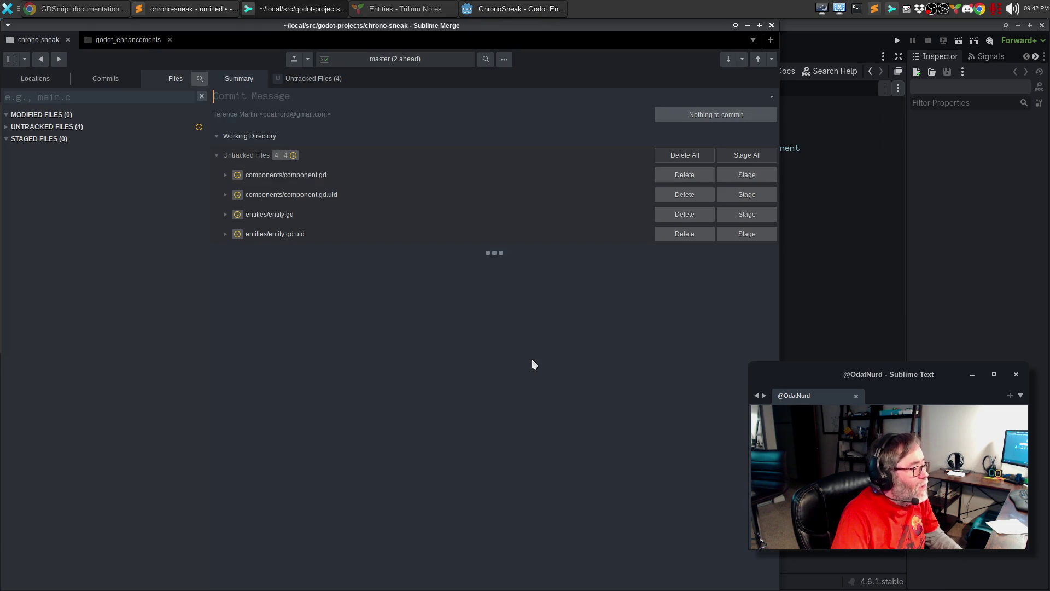
# Scroll through the GDScript documentation page, then return to the Godot editor.
pyautogui.click(90, 11)
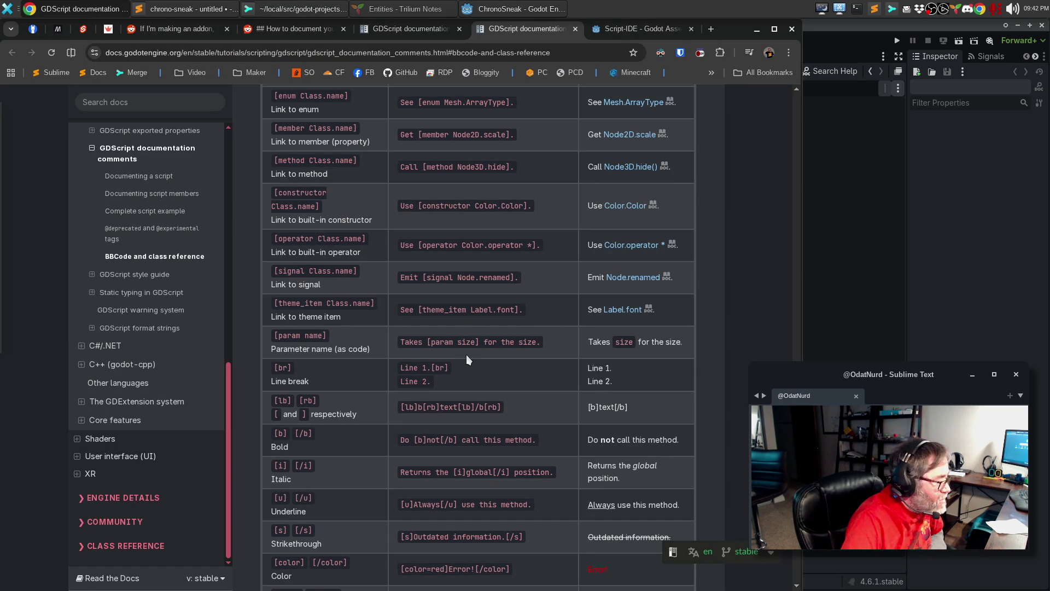
pyautogui.scroll(-3, 466, 355)
pyautogui.scroll(-1, 466, 357)
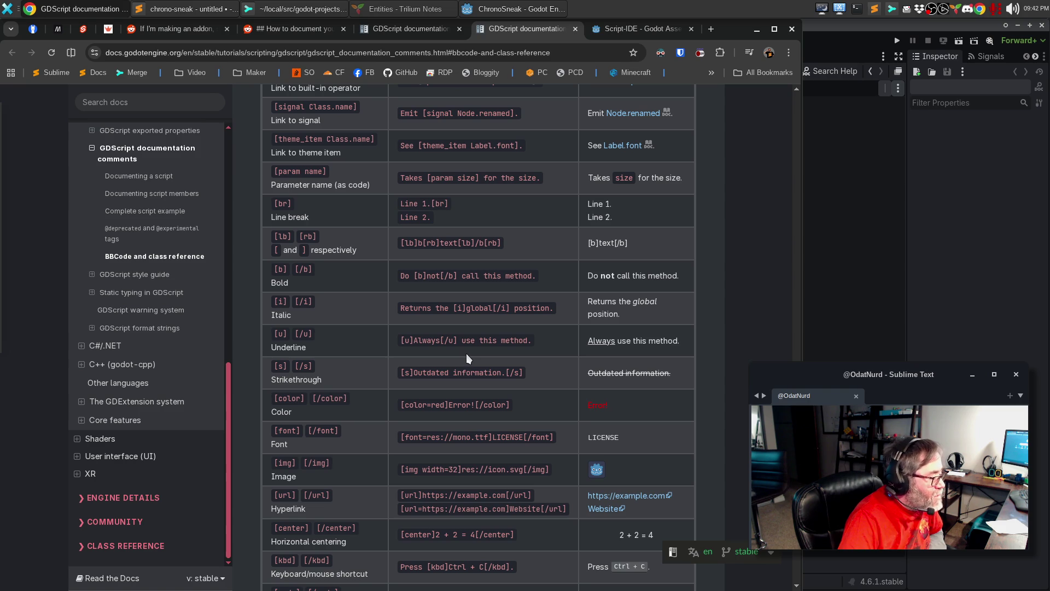
pyautogui.scroll(-3, 466, 353)
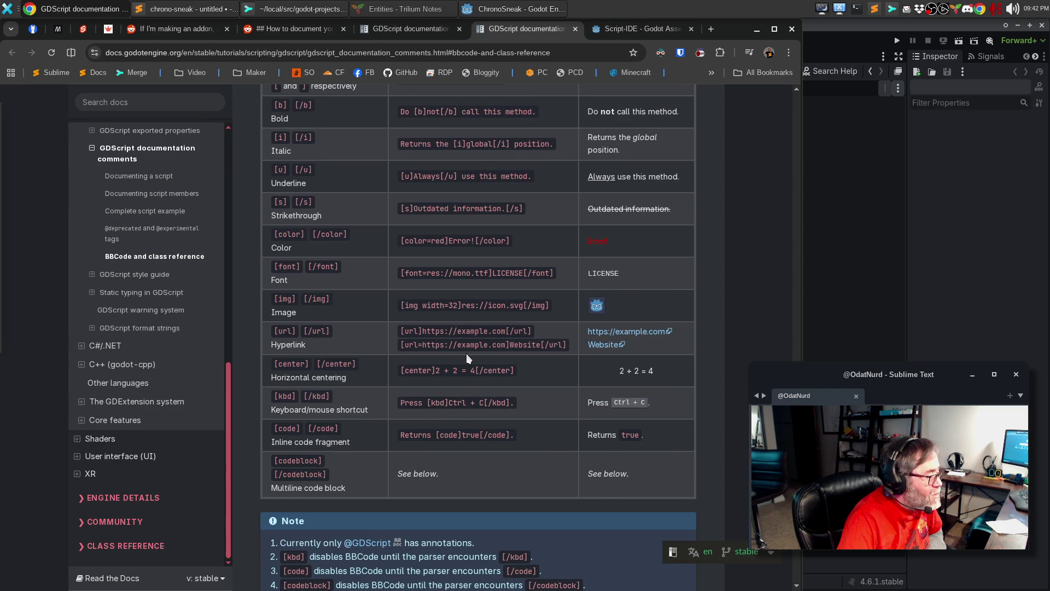
pyautogui.hotkey('alt', 'Tab')
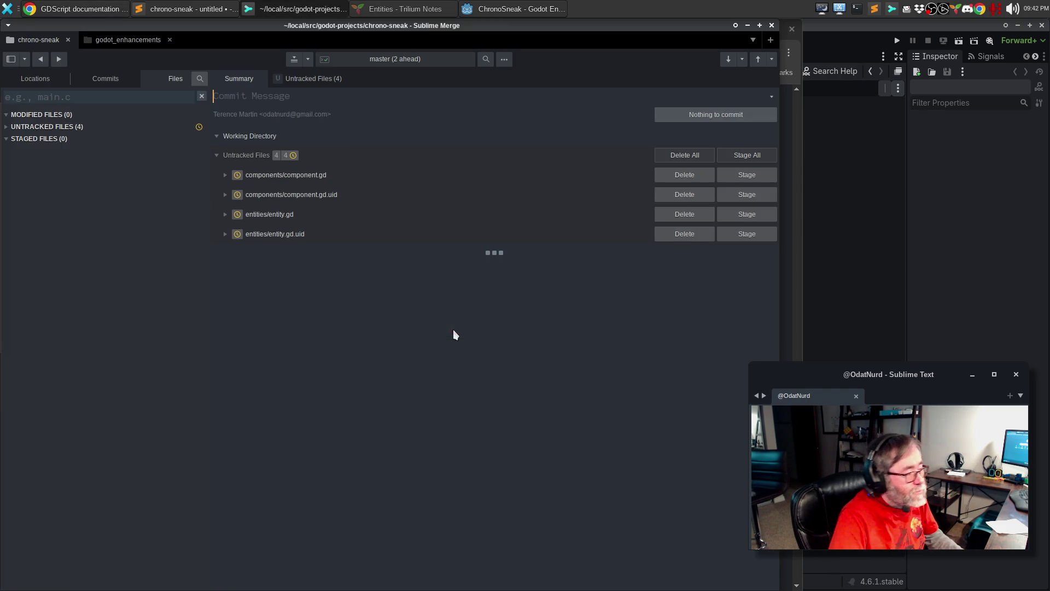
pyautogui.hotkey('alt', 'Tab')
pyautogui.hotkey('alt', 'Tab')
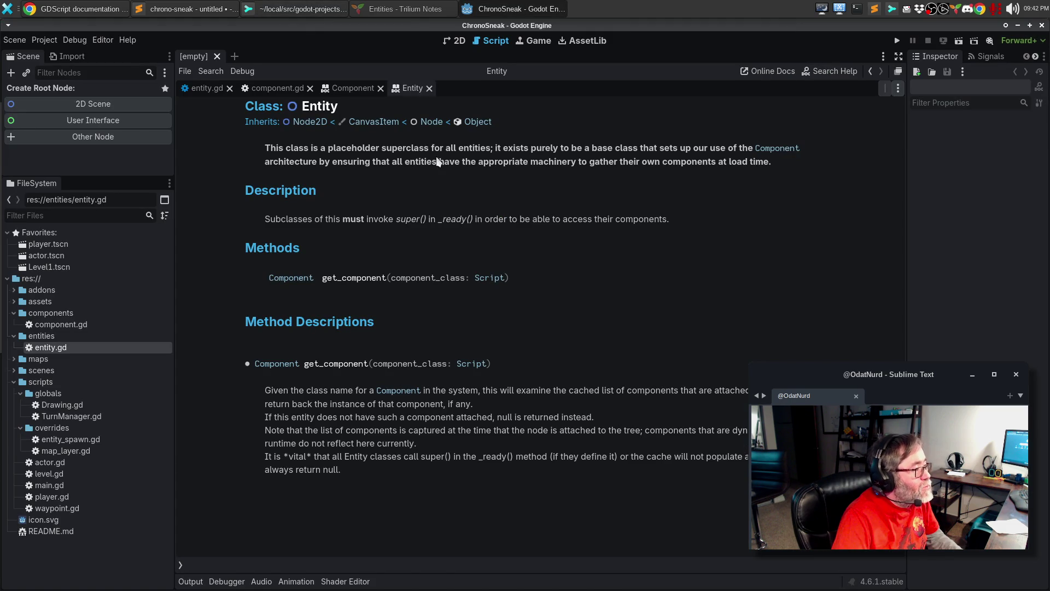
# Paste a second [br] after the existing breaks on lines 37, 40 and 44 of entity.gd.
pyautogui.click(202, 91)
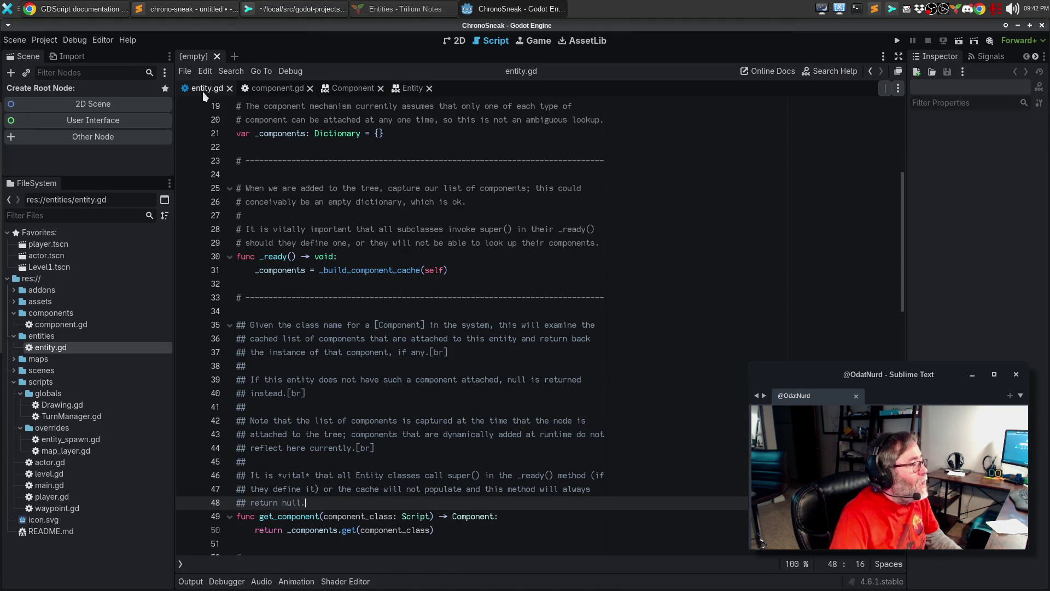
pyautogui.moveTo(448, 348); pyautogui.dragTo(431, 352)
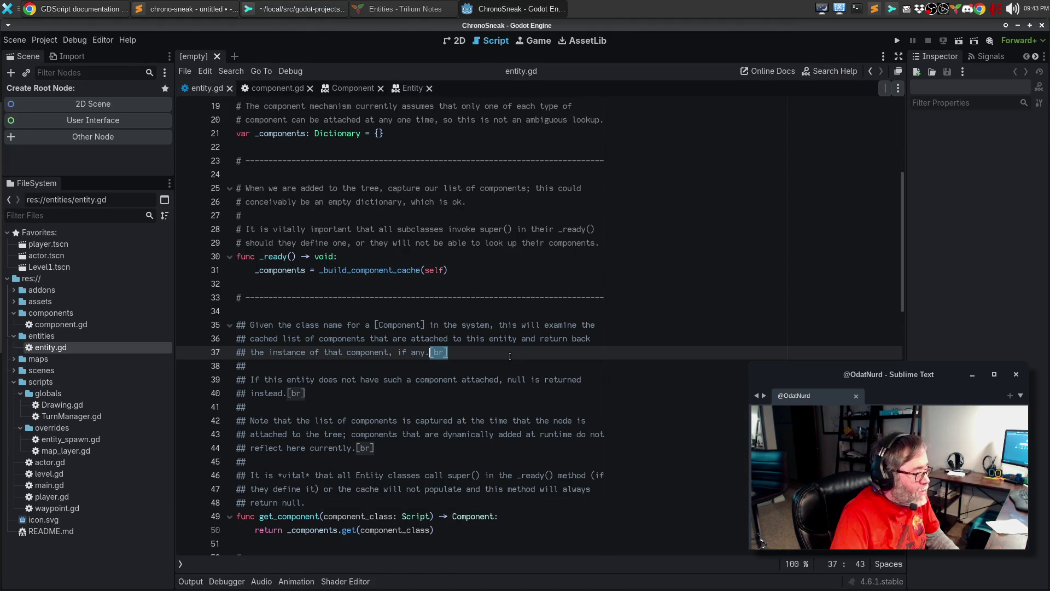
pyautogui.hotkey('ctrl', 'c')
pyautogui.press('End')
pyautogui.hotkey('ctrl', 'v')
pyautogui.click(396, 385)
pyautogui.click(396, 393)
pyautogui.hotkey('ctrl', 'v')
pyautogui.click(393, 448)
pyautogui.hotkey('ctrl', 'v')
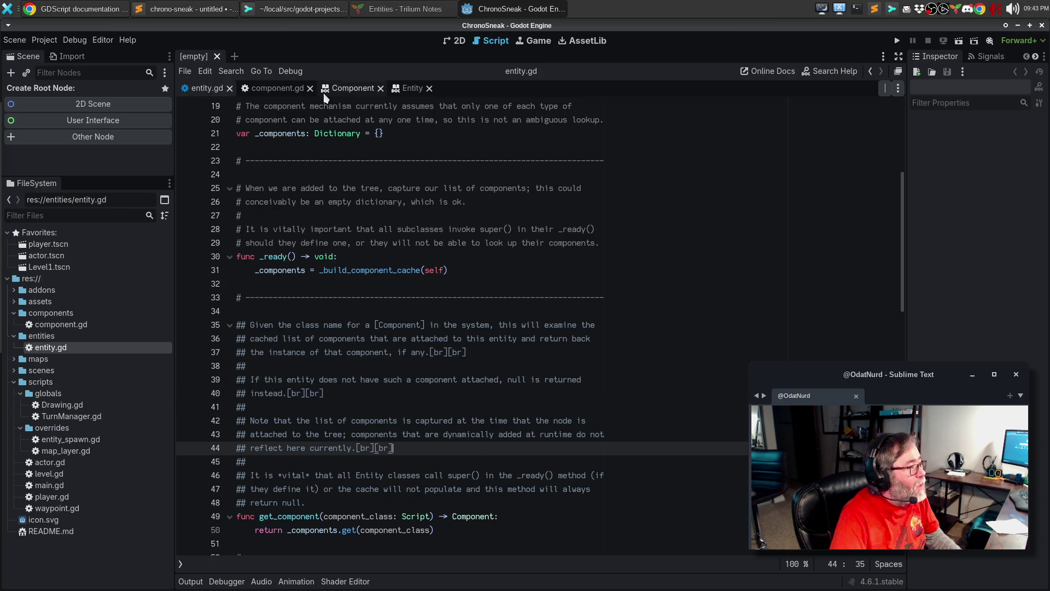
# Review the regenerated Entity and Component class reference pages, then go back to entity.gd.
pyautogui.click(402, 92)
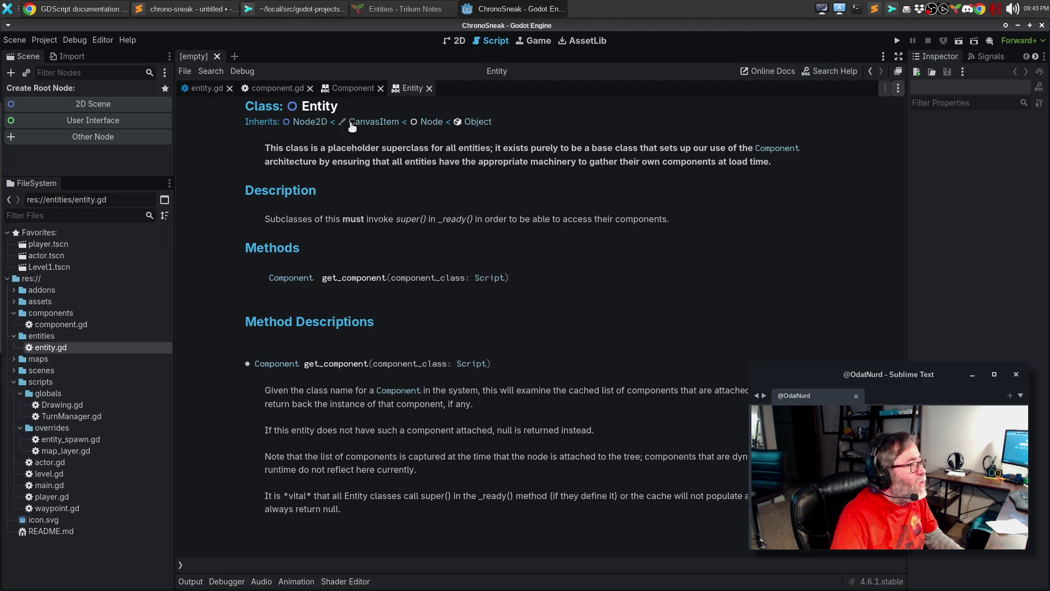
pyautogui.click(353, 88)
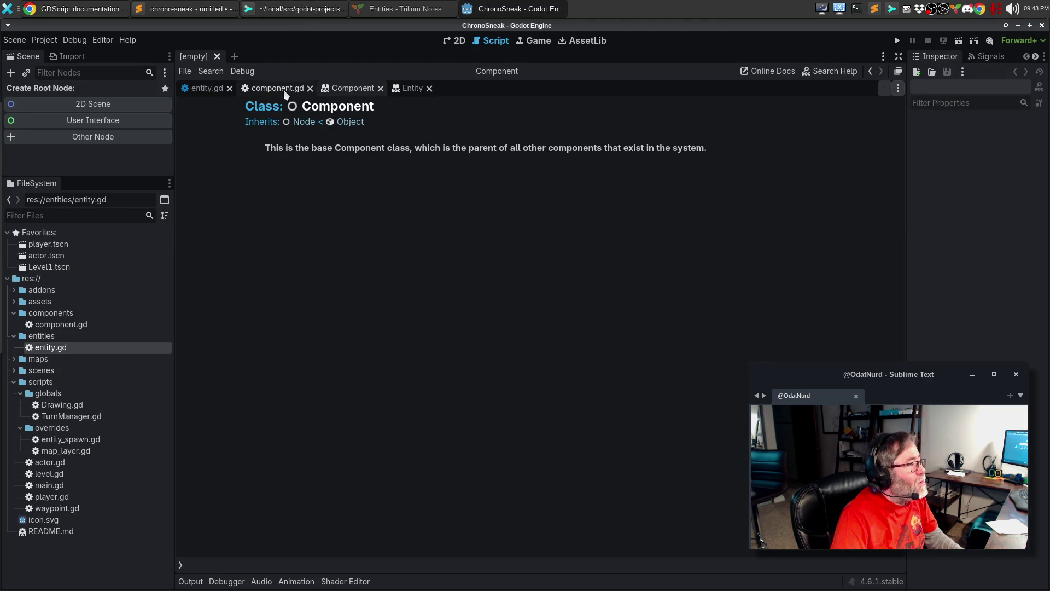
pyautogui.click(397, 85)
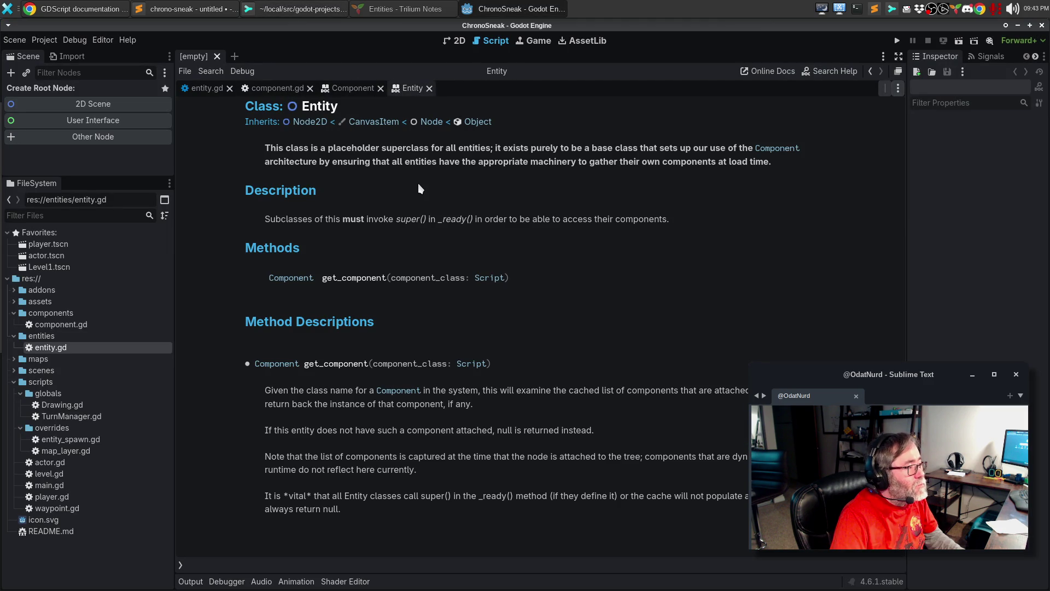
pyautogui.click(362, 89)
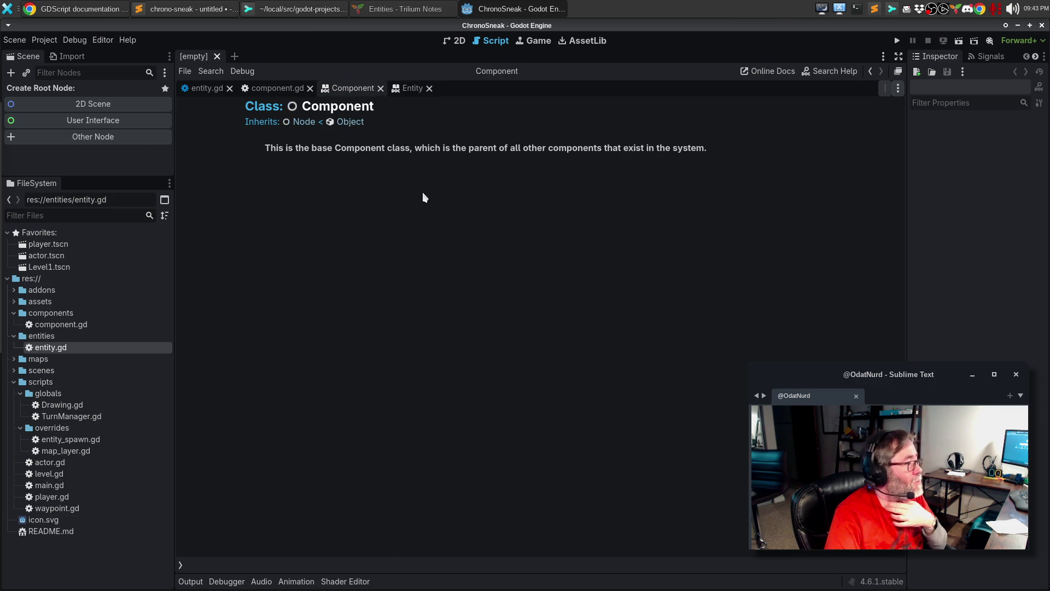
pyautogui.click(208, 90)
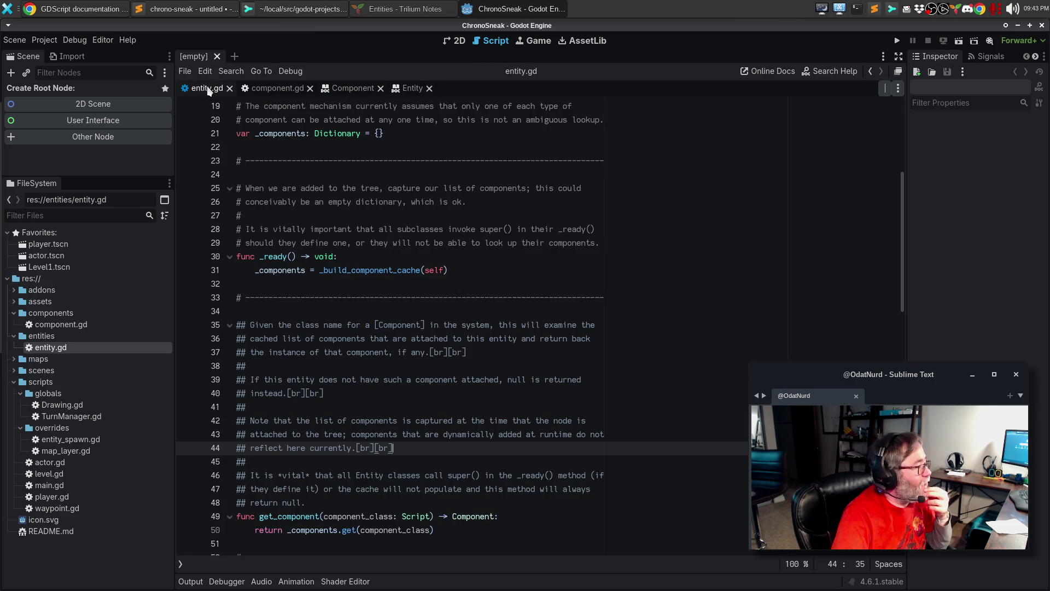
# Scroll through entity.gd's comments, settle on the _components comment on line 15, then bring up Chrome.
pyautogui.scroll(-8, 459, 284)
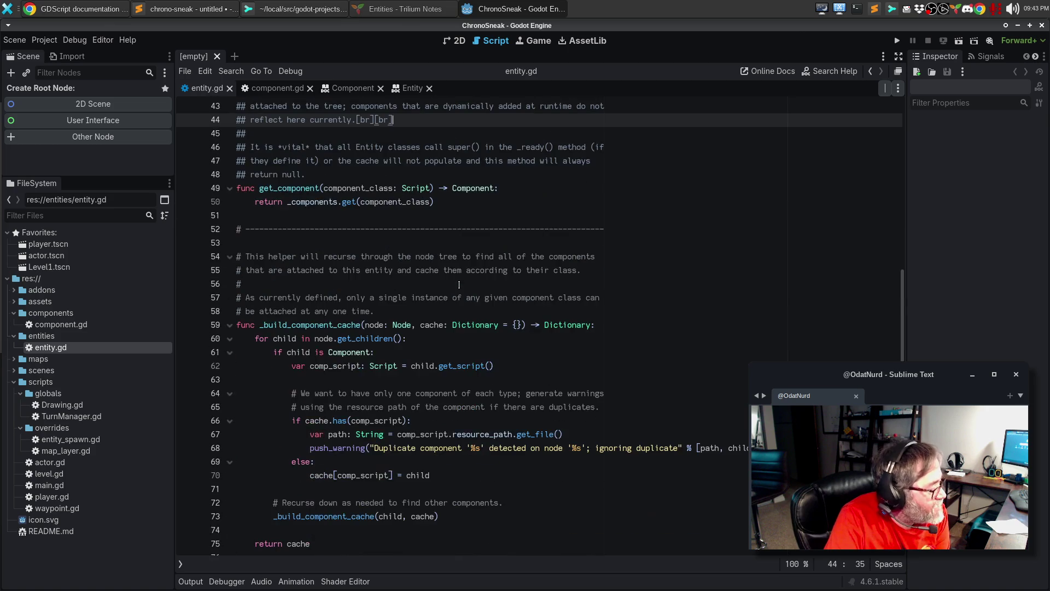
pyautogui.scroll(-3, 459, 284)
pyautogui.click(282, 463)
pyautogui.click(291, 436)
pyautogui.scroll(9, 396, 417)
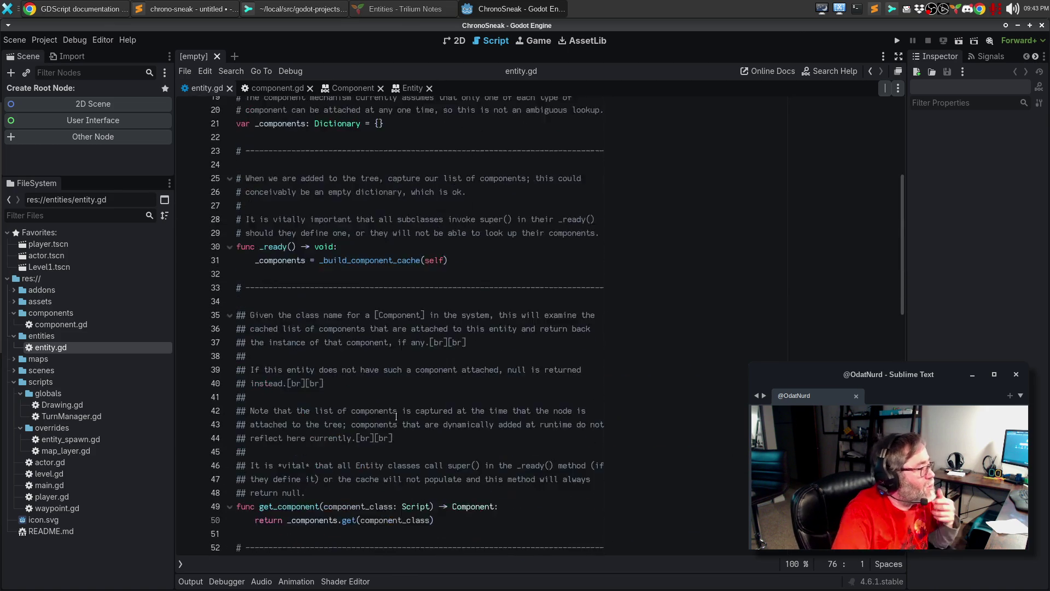
pyautogui.scroll(8, 396, 416)
pyautogui.click(414, 300)
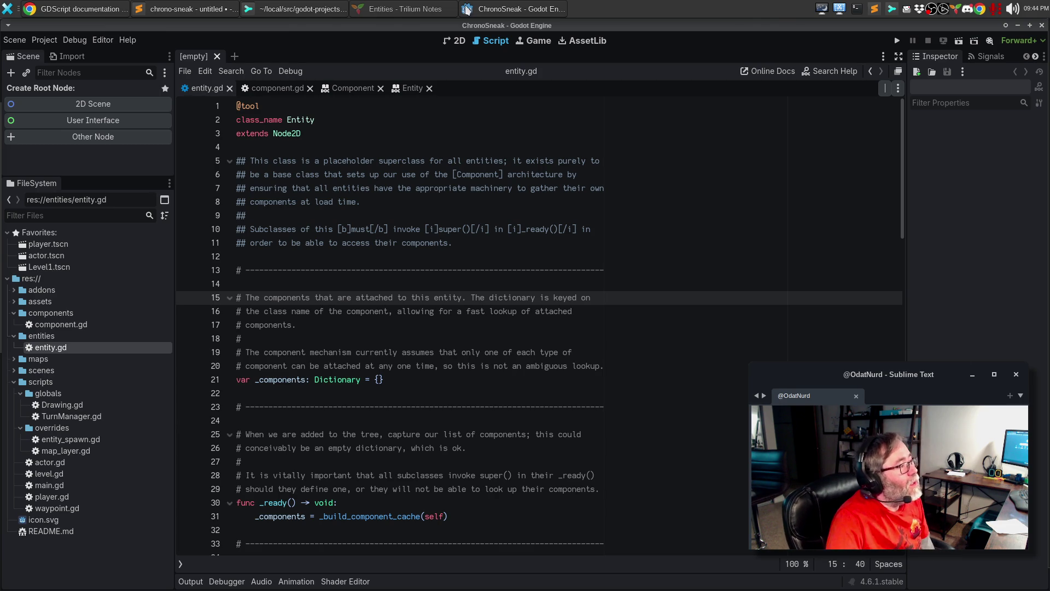
pyautogui.click(398, 7)
pyautogui.click(102, 8)
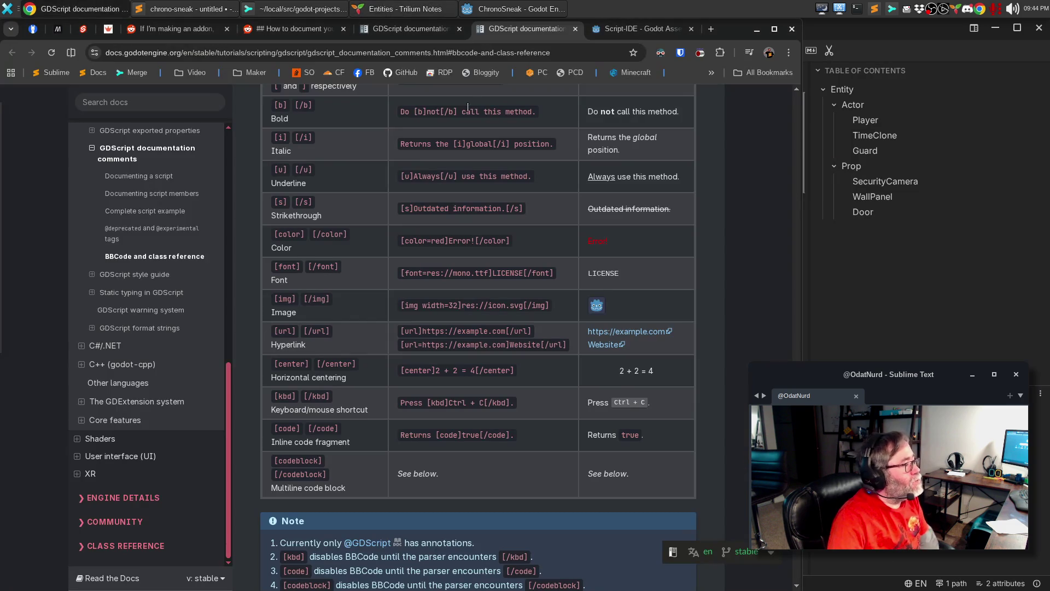
# Search Google for 'godot best practices; script next to scene or separate' and scroll the results.
pyautogui.click(640, 29)
pyautogui.click(491, 53)
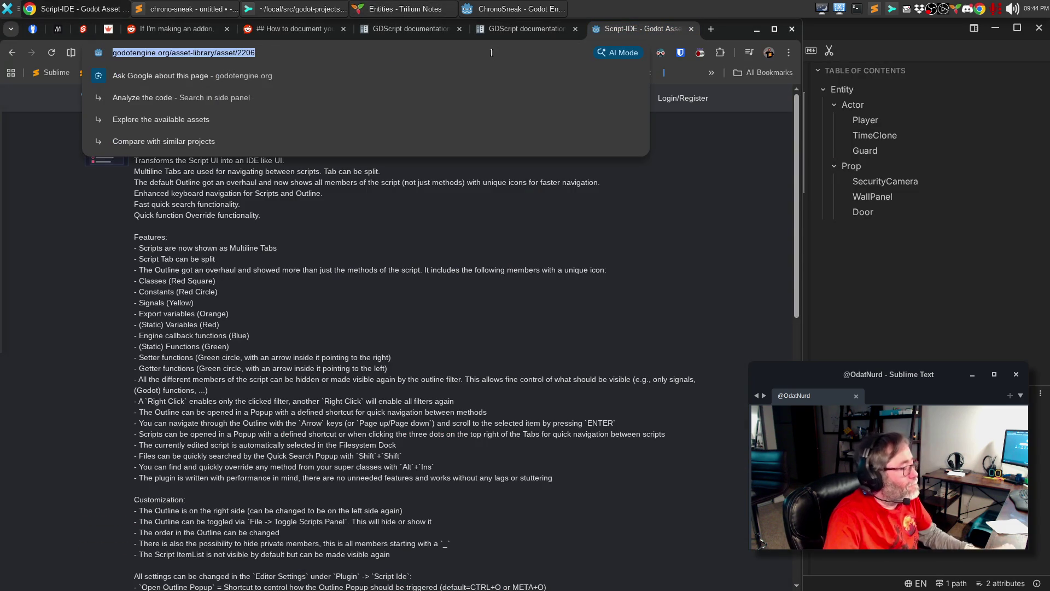
pyautogui.write('godot ')
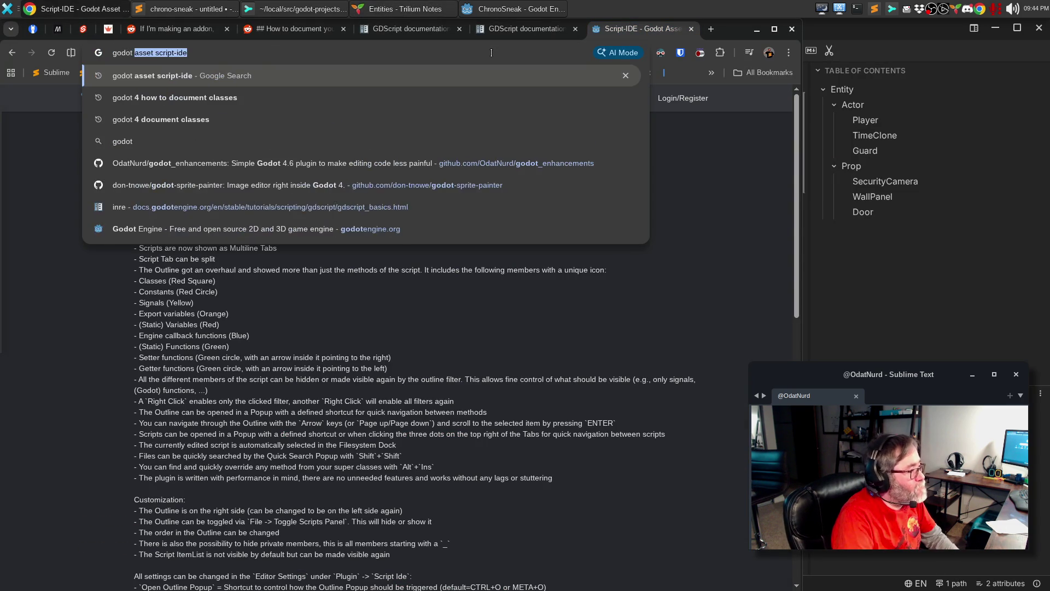
pyautogui.write('best practices')
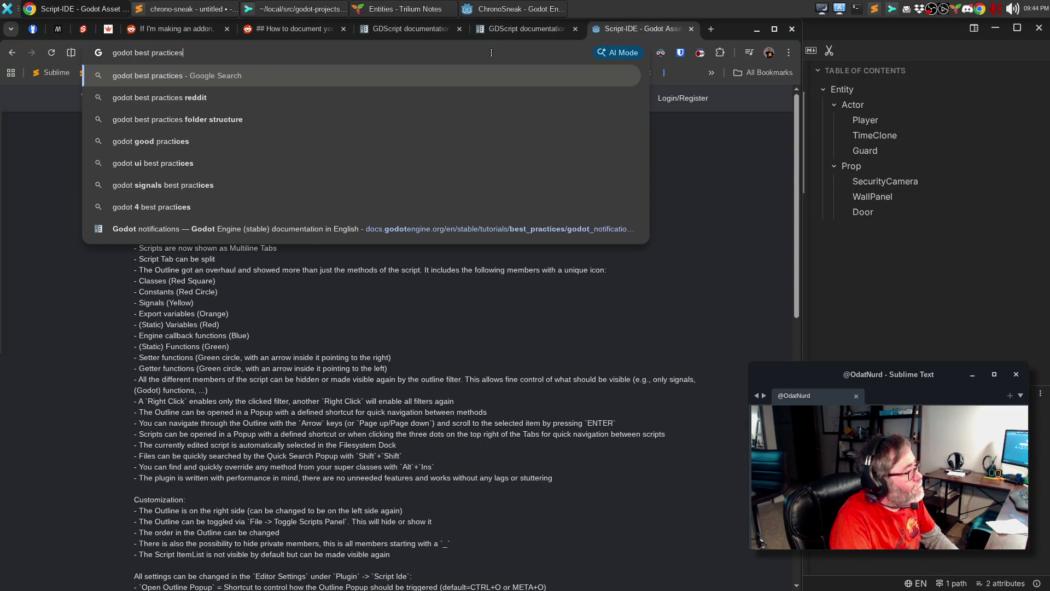
pyautogui.write('; script next to s')
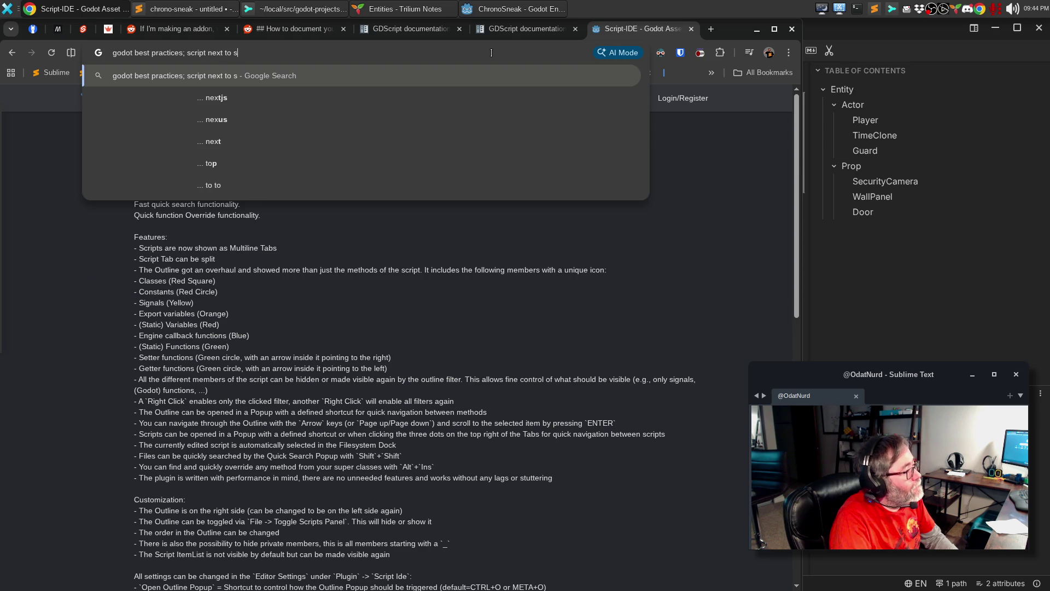
pyautogui.write('cene or separate')
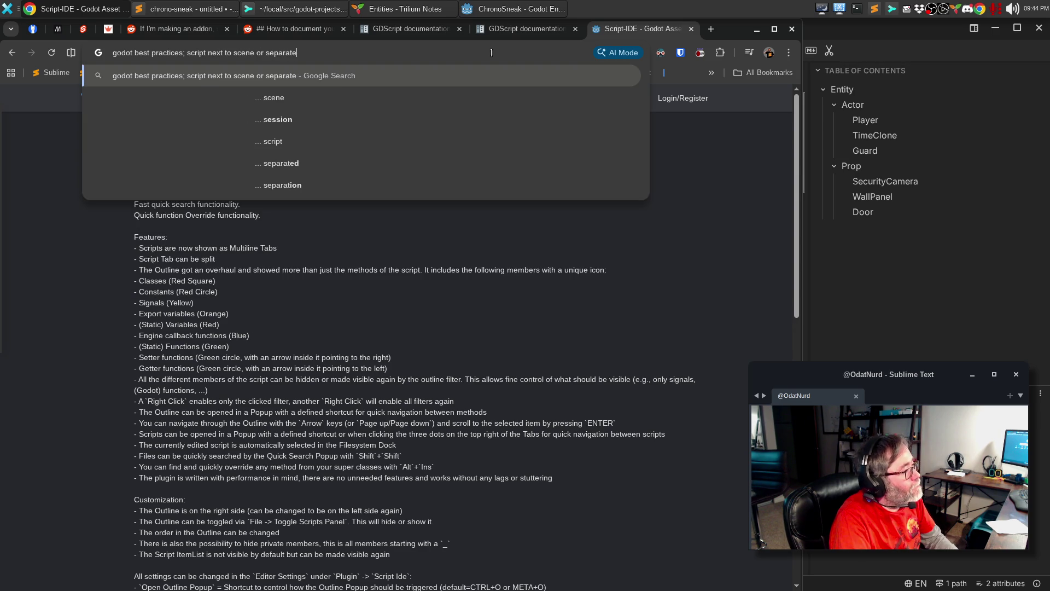
pyautogui.press('Return')
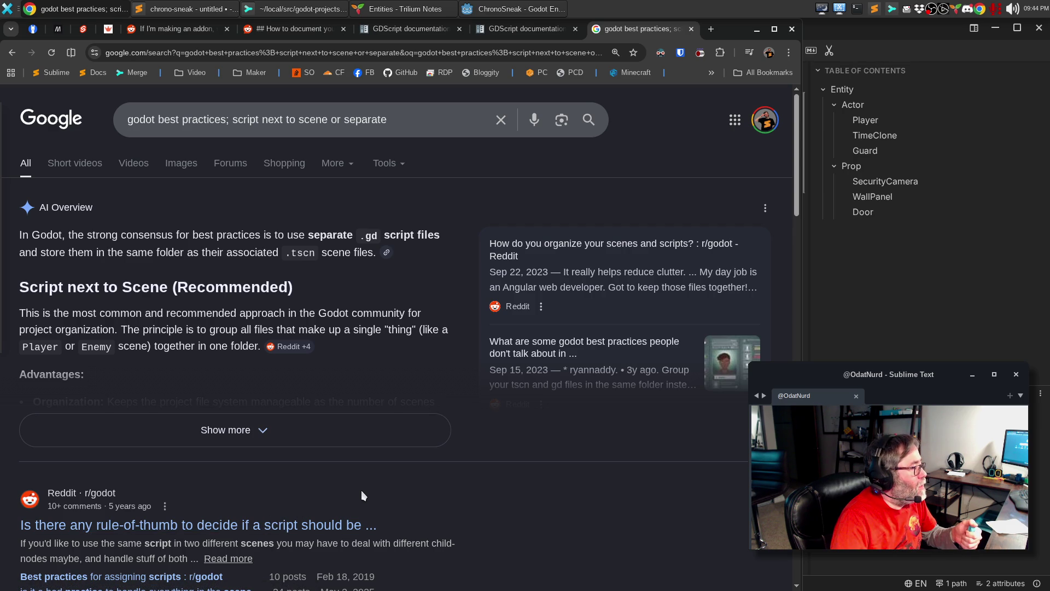
pyautogui.scroll(-3, 328, 476)
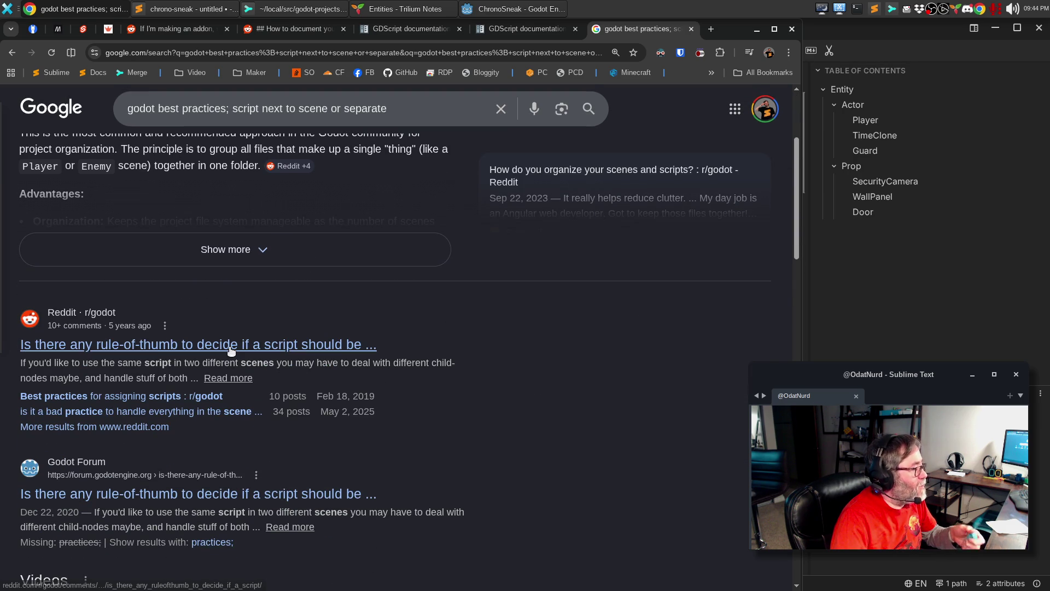
# Open the Godot Forum thread on embedded versus separate scripts in a new tab, read it, and close it.
pyautogui.middleClick(232, 495)
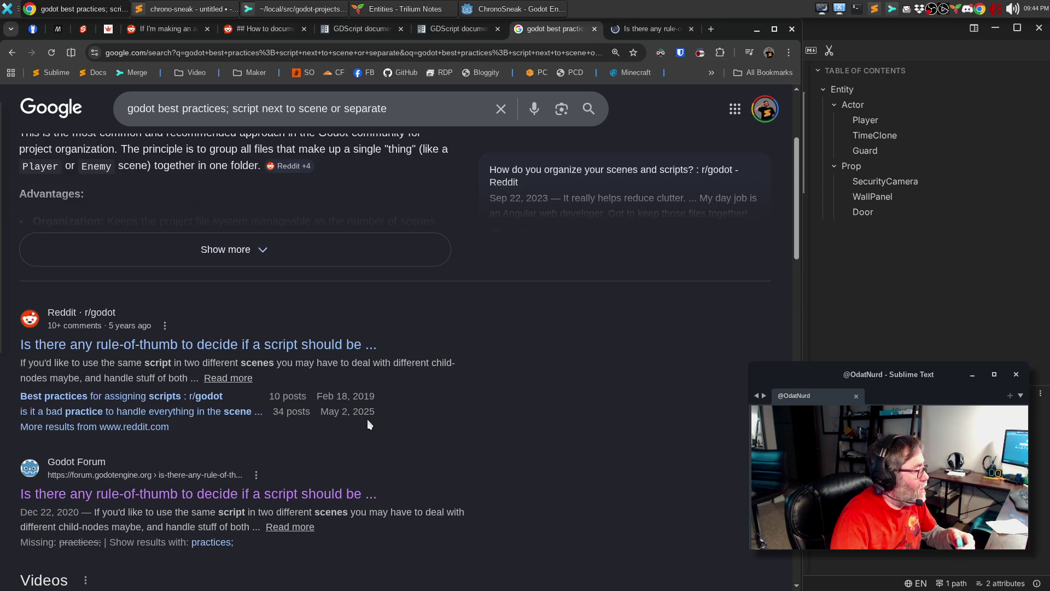
pyautogui.click(650, 31)
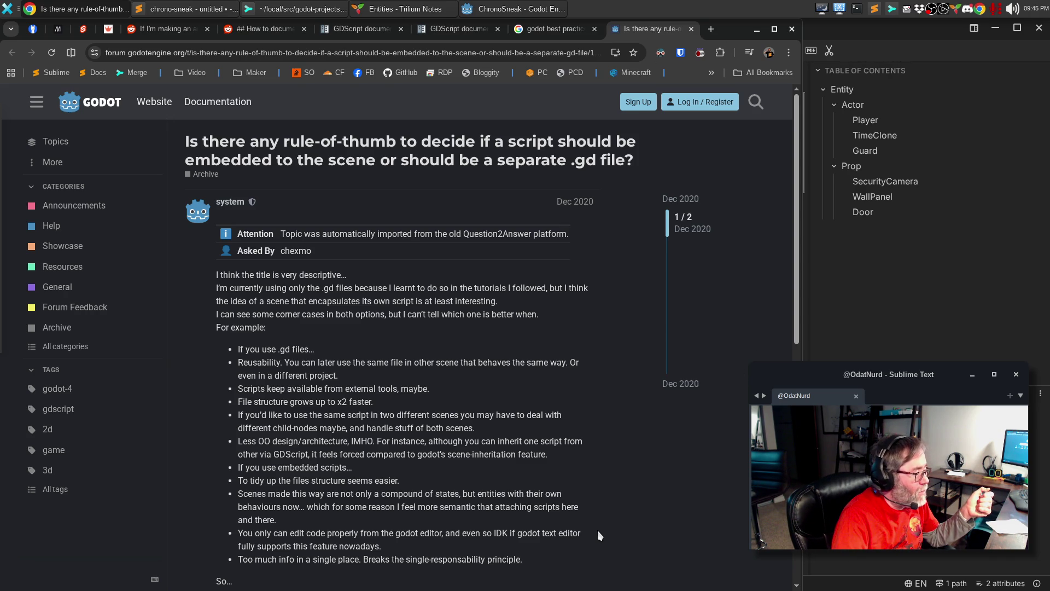
pyautogui.scroll(-6, 598, 535)
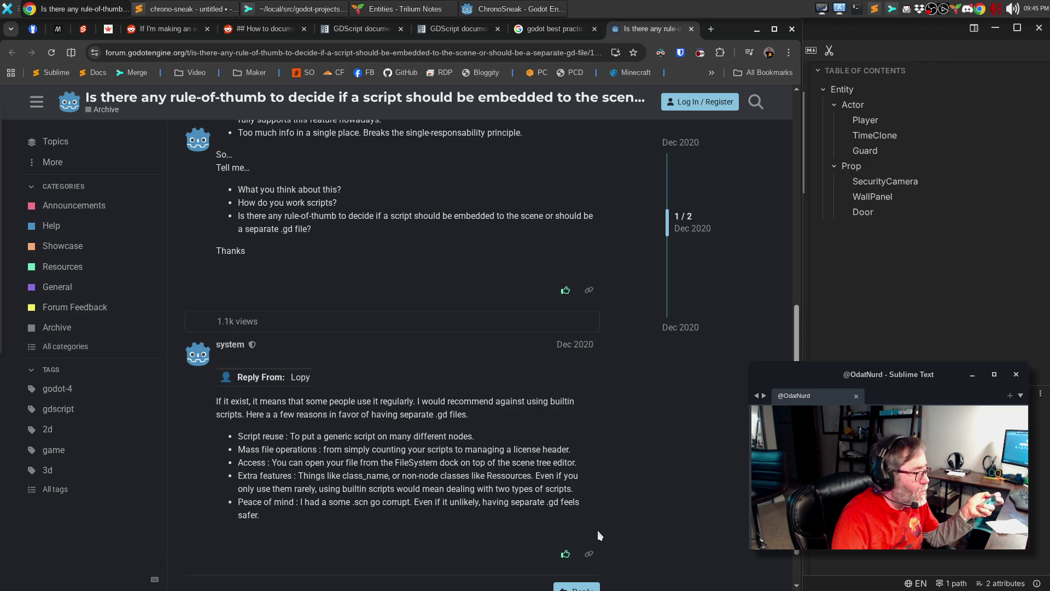
pyautogui.scroll(-1, 598, 530)
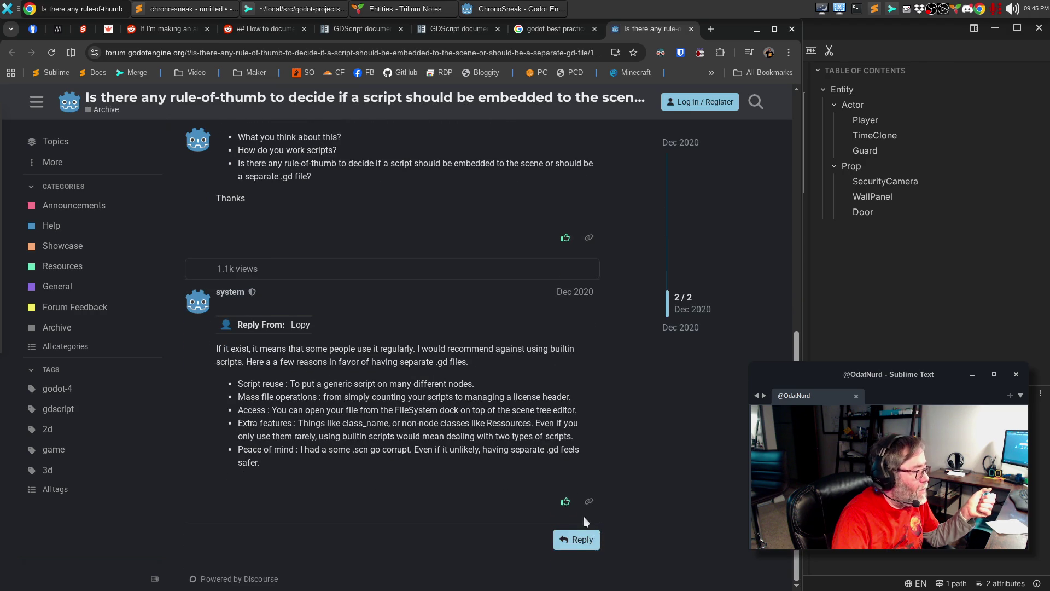
pyautogui.click(692, 29)
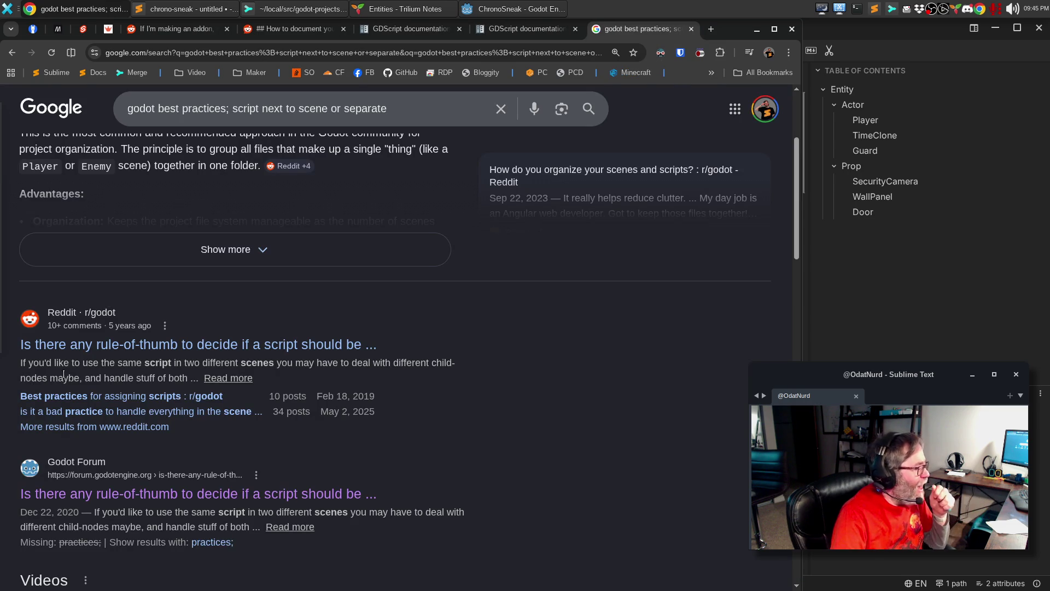
# Scroll through the remaining search results, then switch to Sublime Text.
pyautogui.scroll(-3, 164, 355)
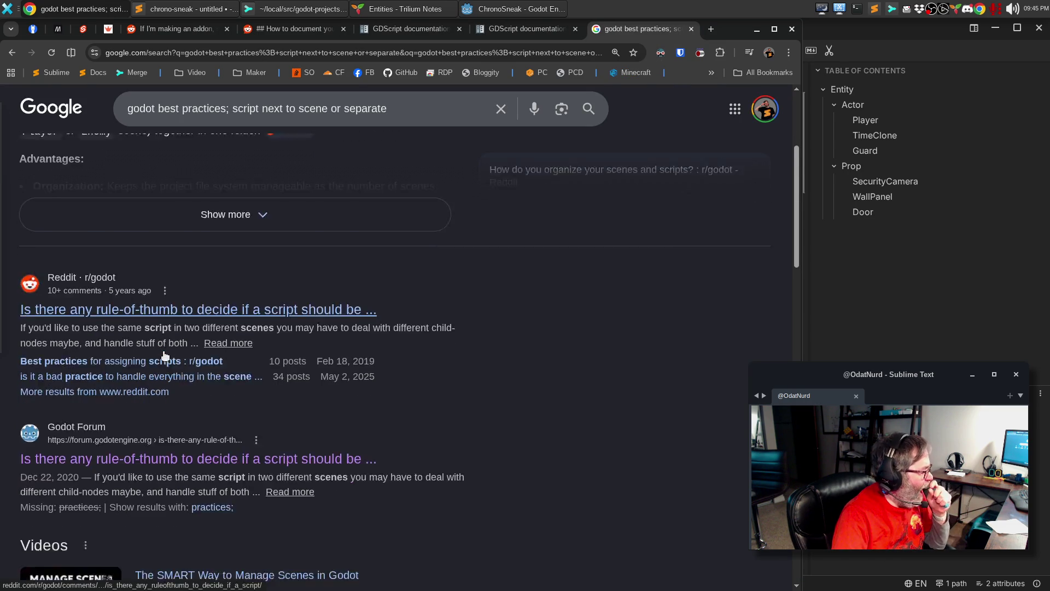
pyautogui.scroll(-5, 383, 386)
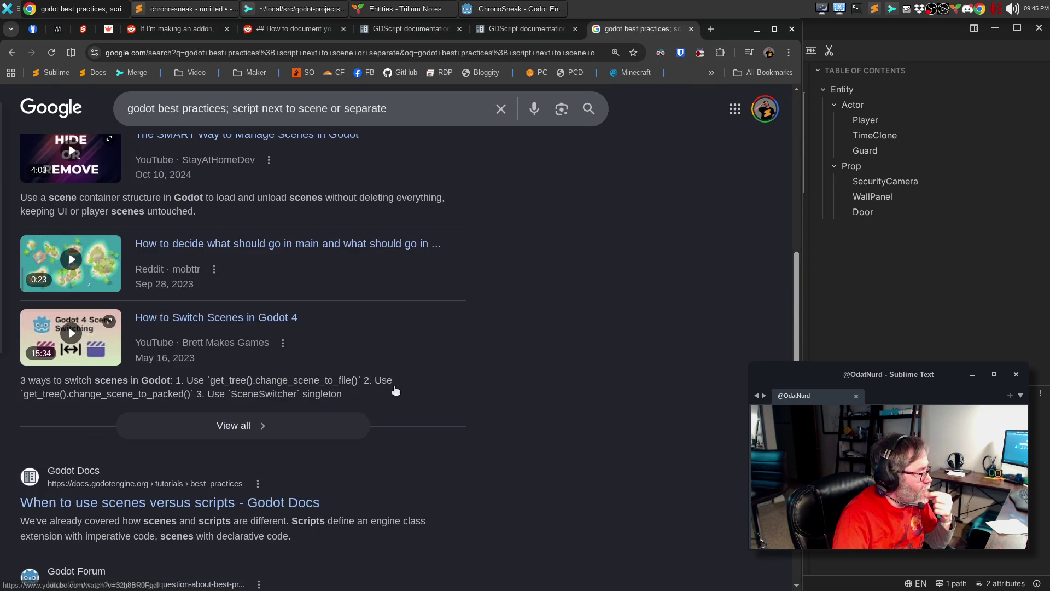
pyautogui.scroll(-3, 396, 390)
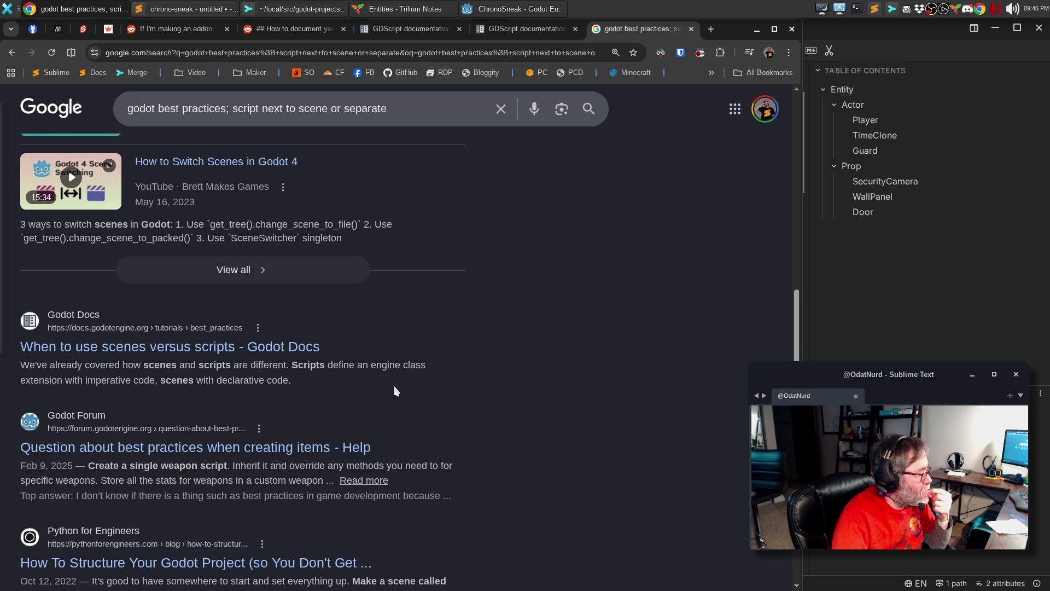
pyautogui.scroll(-3, 395, 389)
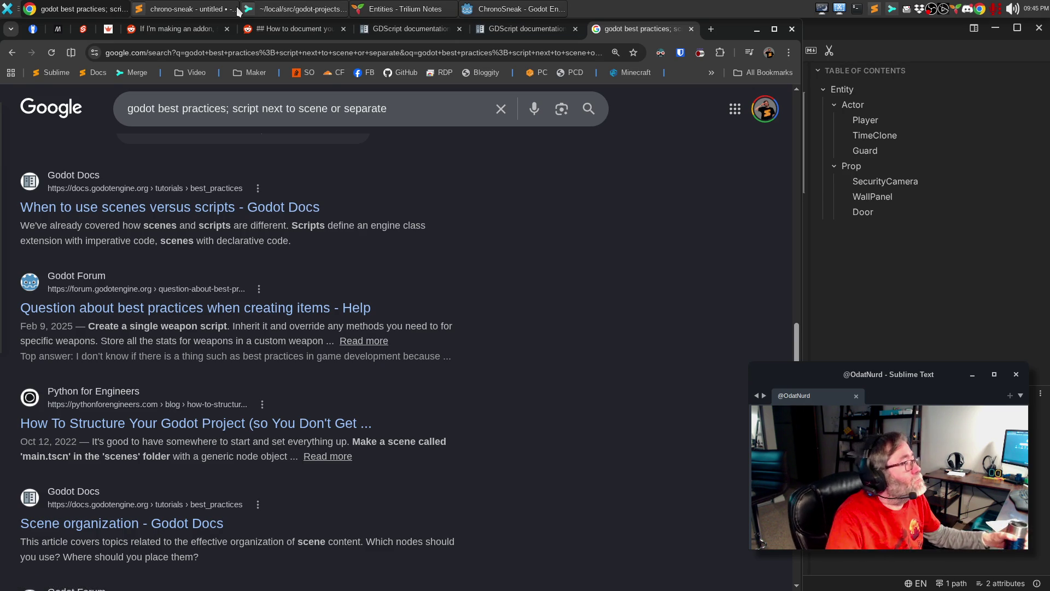
pyautogui.click(183, 9)
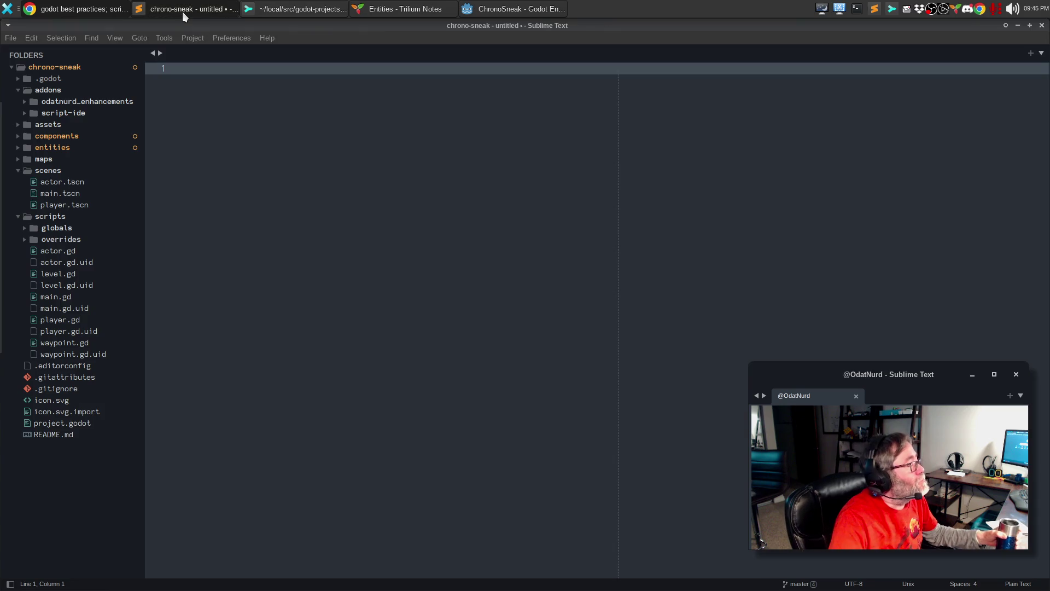
# View actor.gd, then actor.tscn, and highlight the sprite texture path on line 4.
pyautogui.click(59, 254)
pyautogui.scroll(-5, 315, 250)
pyautogui.scroll(5, 322, 253)
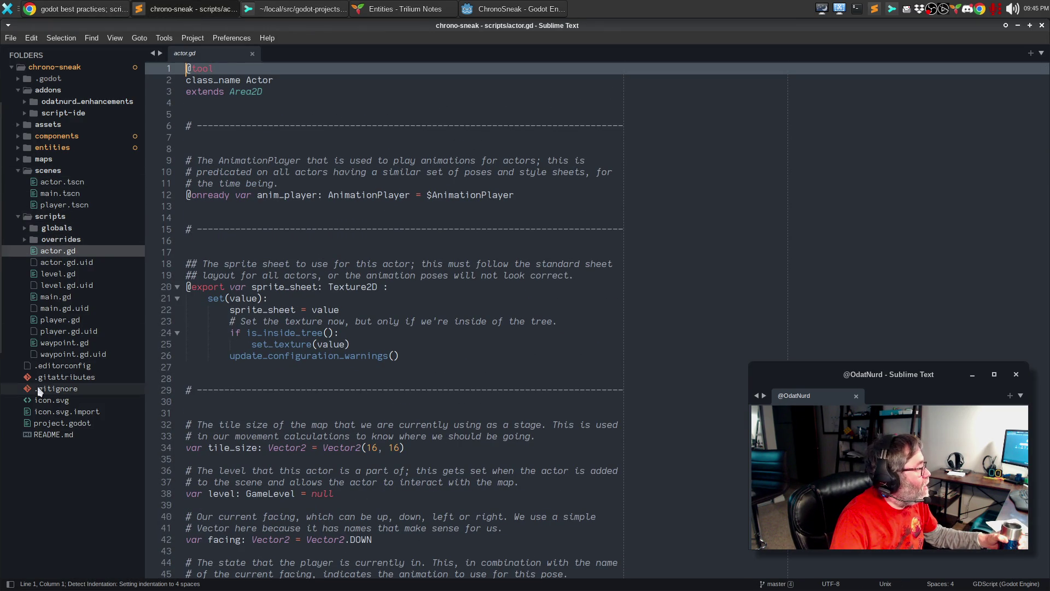
pyautogui.click(60, 181)
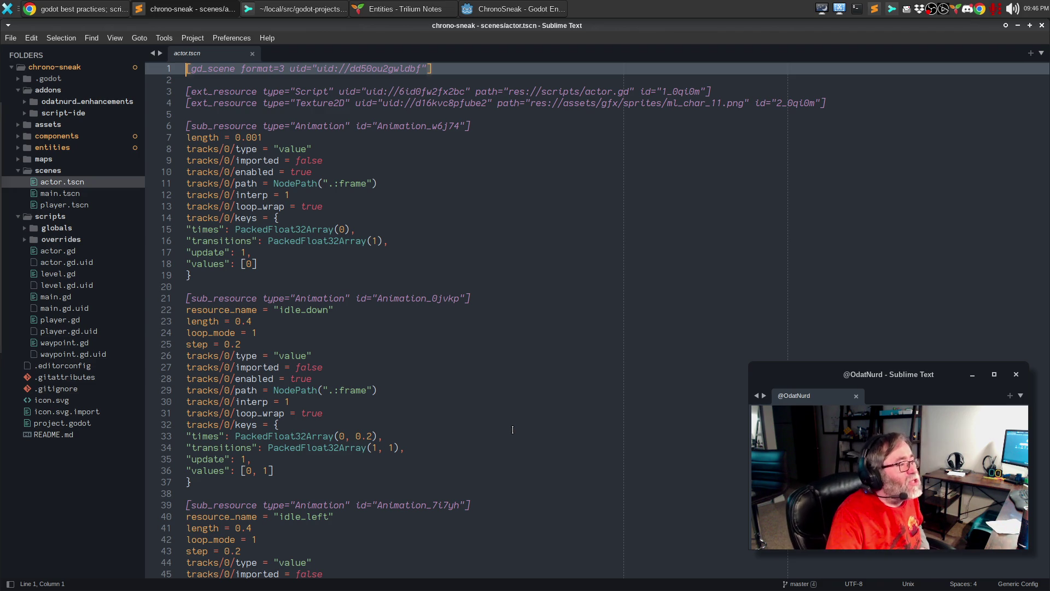
pyautogui.moveTo(531, 103)
pyautogui.mouseDown()
pyautogui.moveTo(703, 96)
pyautogui.moveTo(740, 105)
pyautogui.mouseUp()
pyautogui.click(652, 91)
# Create a new folder named 'props' inside the entities folder.
pyautogui.hotkey('alt', 'Tab')
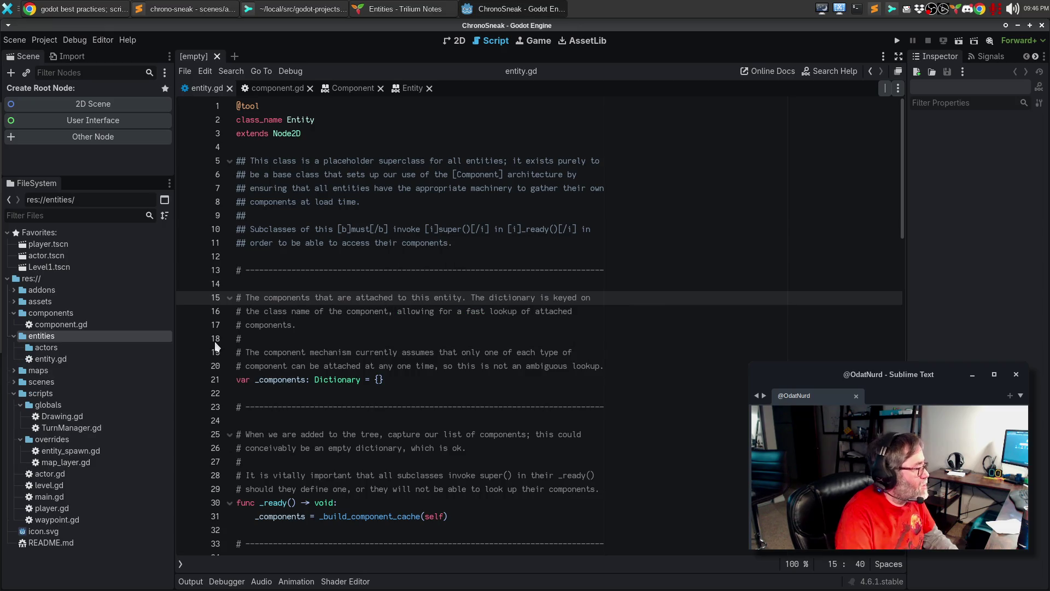
pyautogui.rightClick(73, 336)
pyautogui.moveTo(176, 345)
pyautogui.click(242, 343)
pyautogui.write('props')
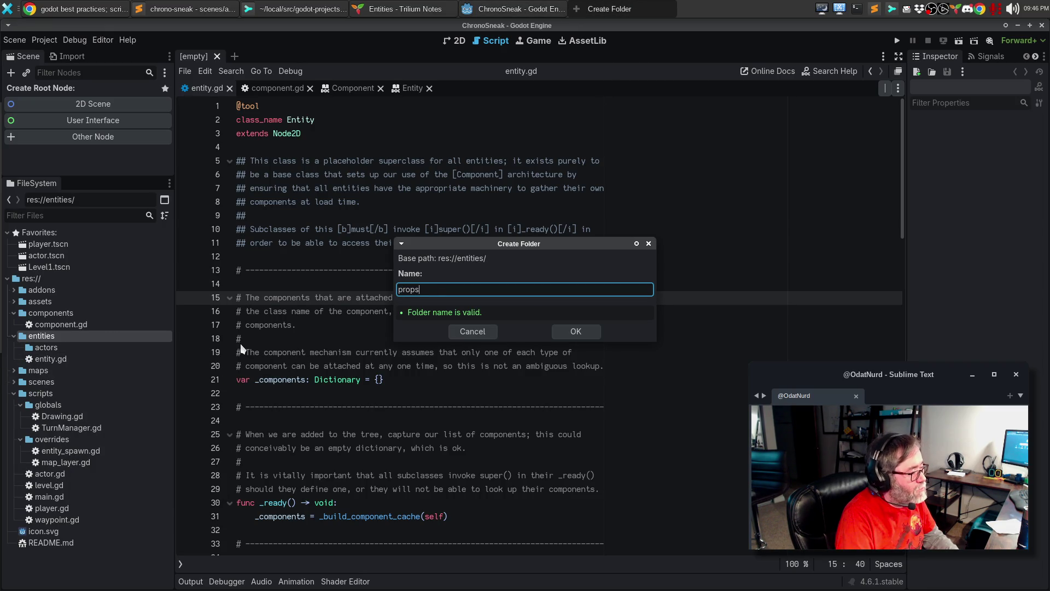
pyautogui.press('Return')
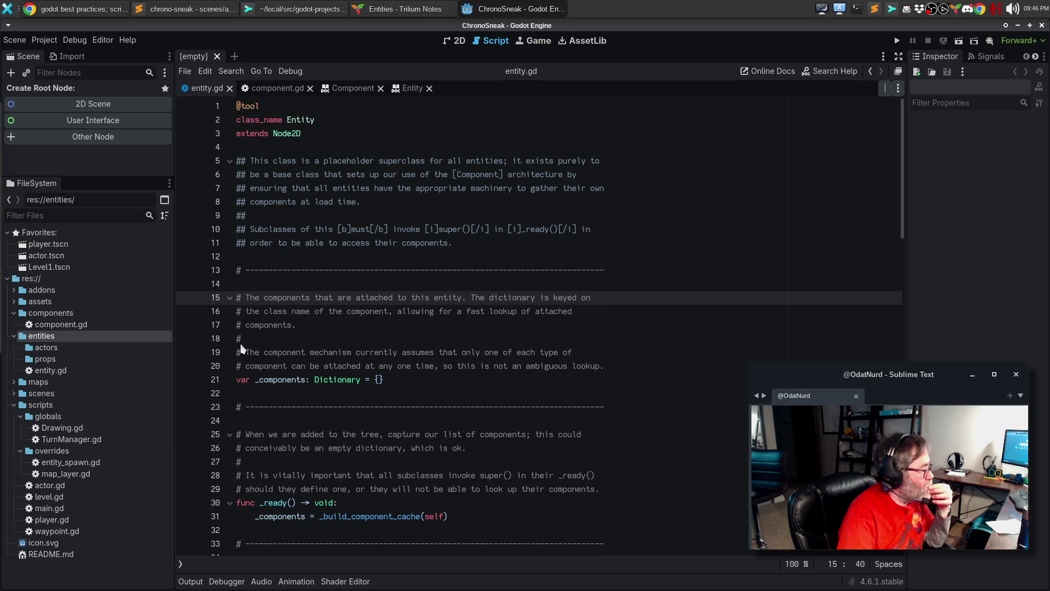
# Move actor.gd and player.gd from scripts into entities/actors.
pyautogui.click(51, 485)
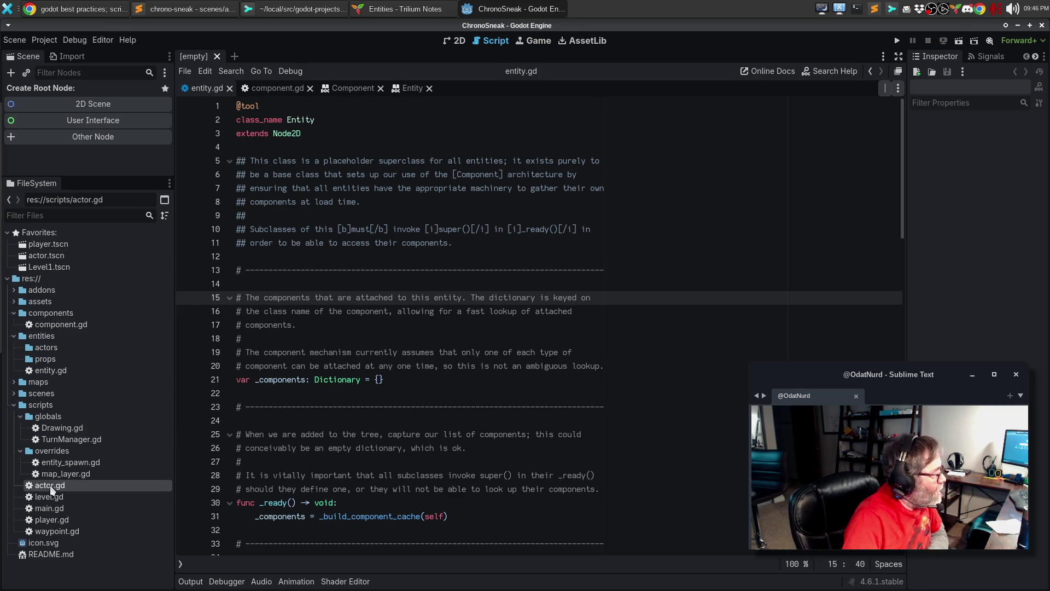
pyautogui.click(45, 519)
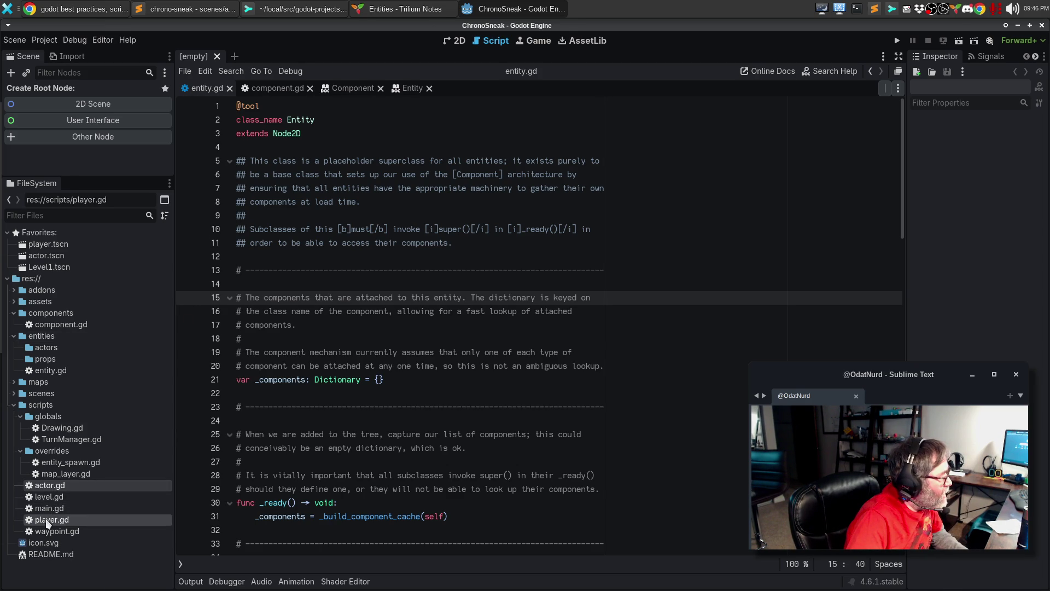
pyautogui.moveTo(52, 490); pyautogui.dragTo(58, 348)
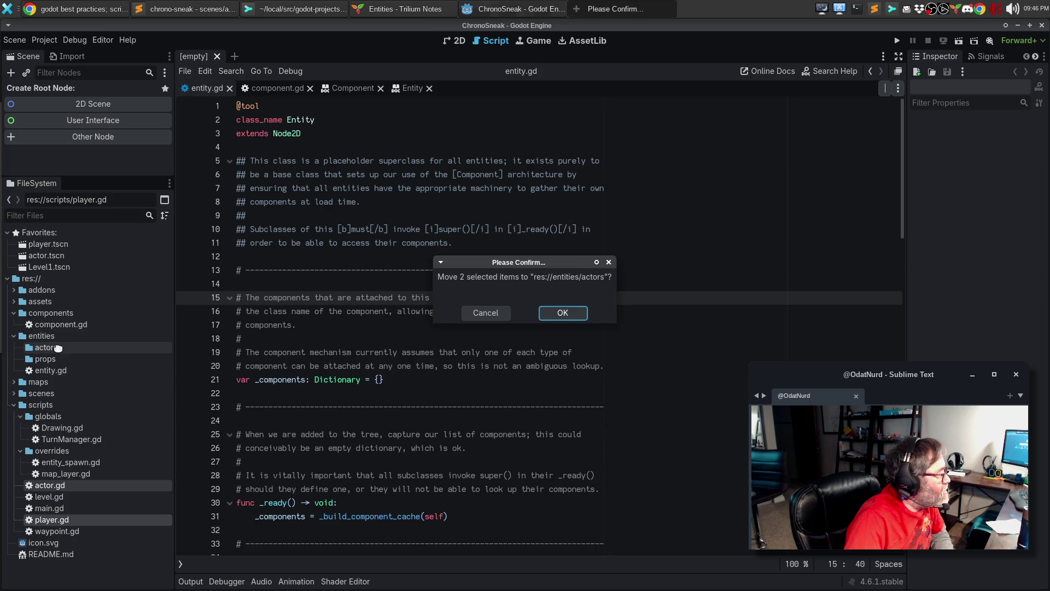
pyautogui.click(564, 313)
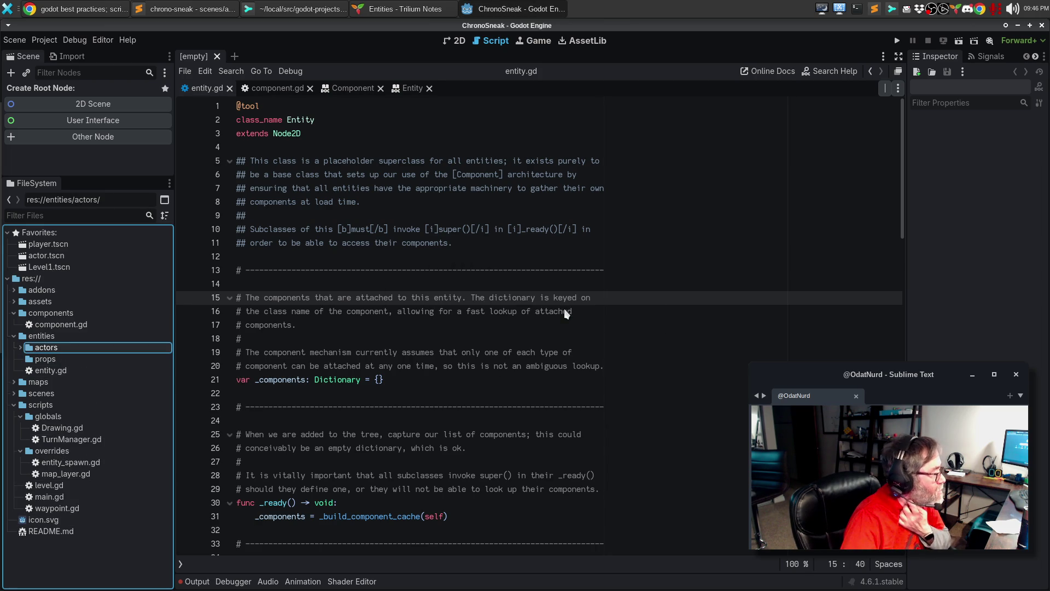
# Move actor.tscn and player.tscn from scenes into entities/actors.
pyautogui.click(14, 393)
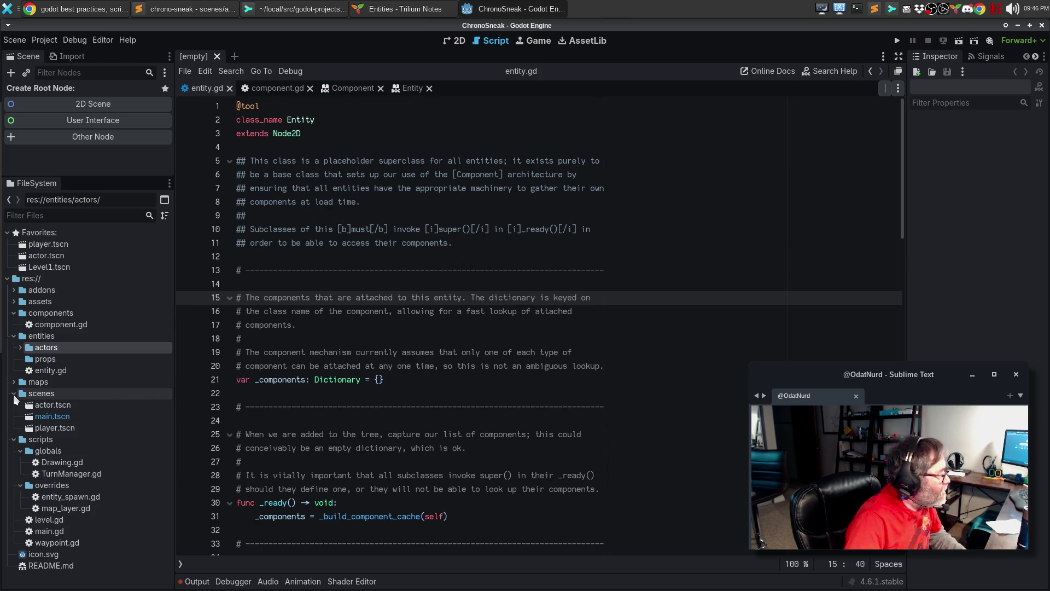
pyautogui.click(56, 408)
pyautogui.click(54, 426)
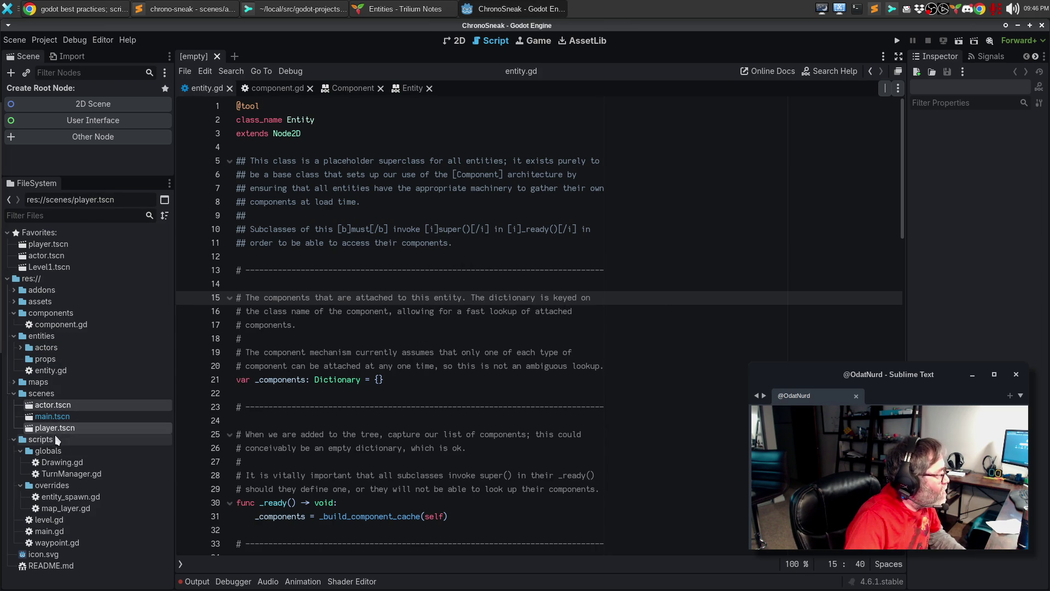
pyautogui.keyDown('ctrl'); pyautogui.click(52, 408); pyautogui.keyUp('ctrl')
pyautogui.moveTo(53, 408)
pyautogui.mouseDown()
pyautogui.moveTo(43, 350)
pyautogui.moveTo(24, 357)
pyautogui.mouseUp()
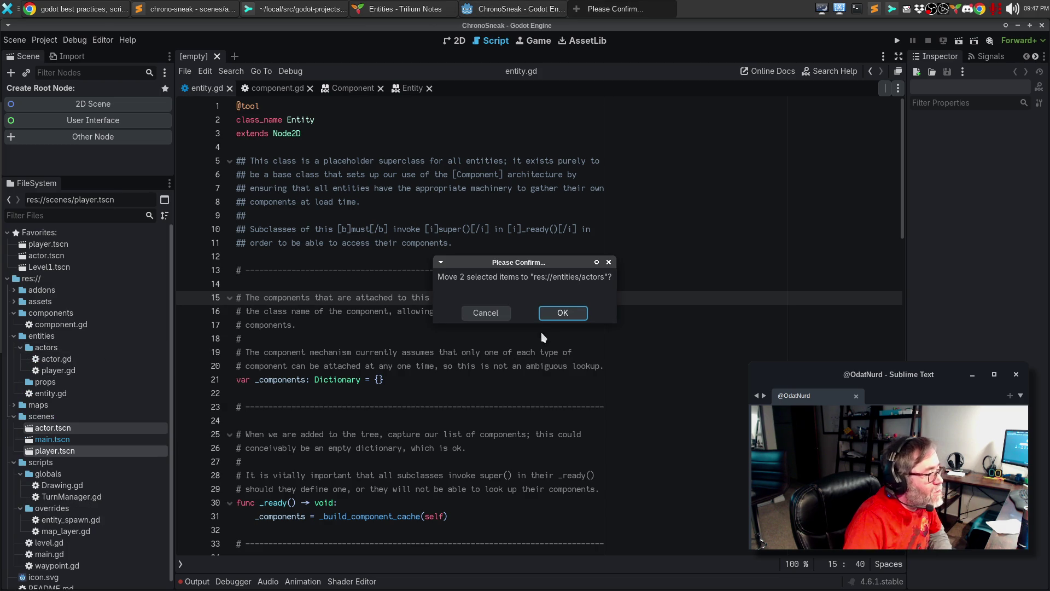
pyautogui.click(562, 313)
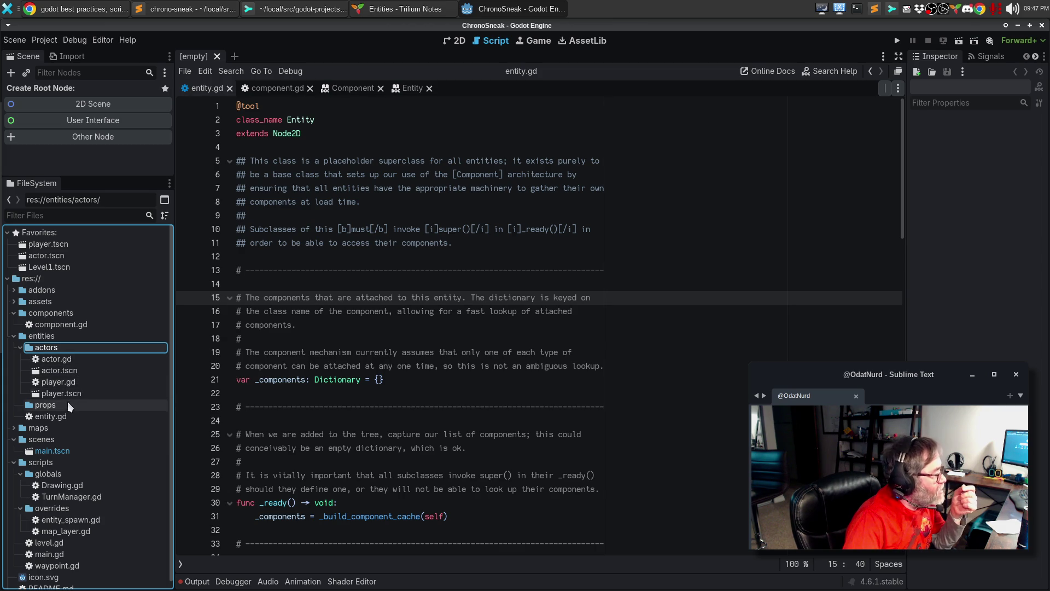
# Move main.tscn out of scenes to the project root res://.
pyautogui.rightClick(47, 409)
pyautogui.moveTo(164, 411)
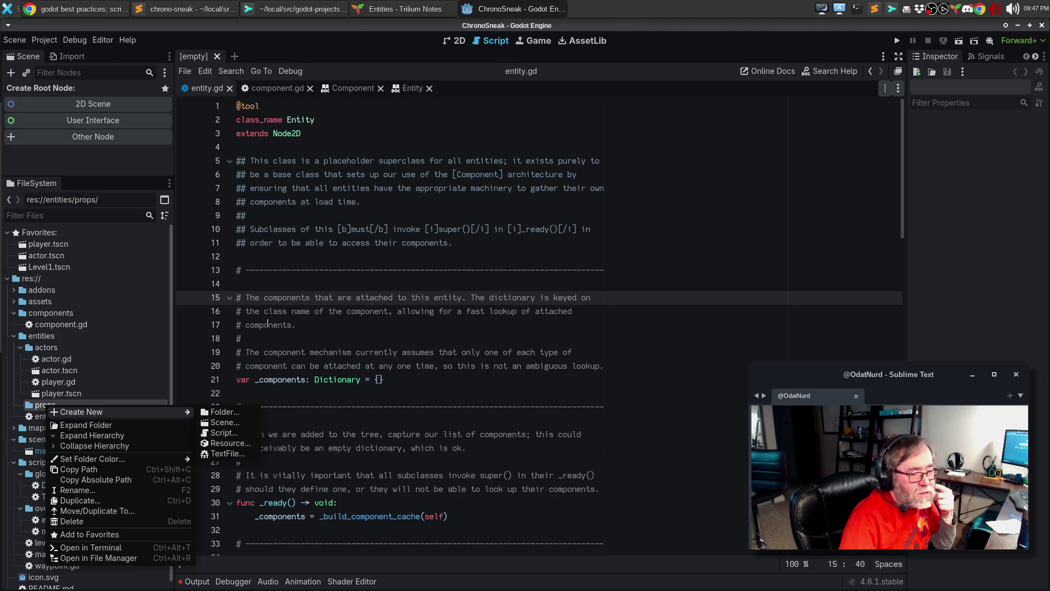
pyautogui.click(276, 331)
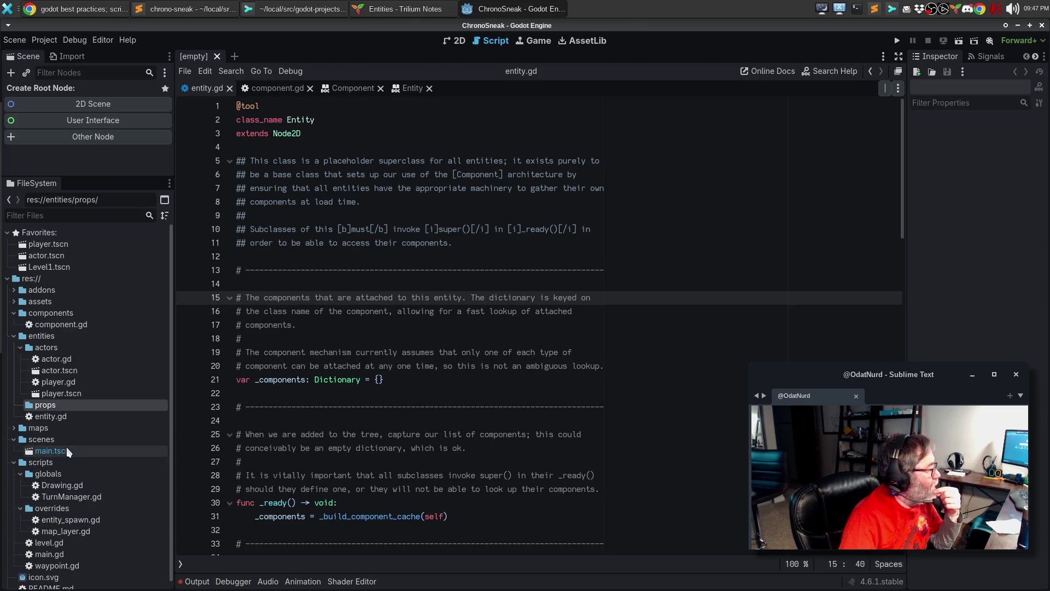
pyautogui.moveTo(54, 452)
pyautogui.mouseDown()
pyautogui.moveTo(66, 300)
pyautogui.moveTo(52, 240)
pyautogui.moveTo(52, 276)
pyautogui.mouseUp()
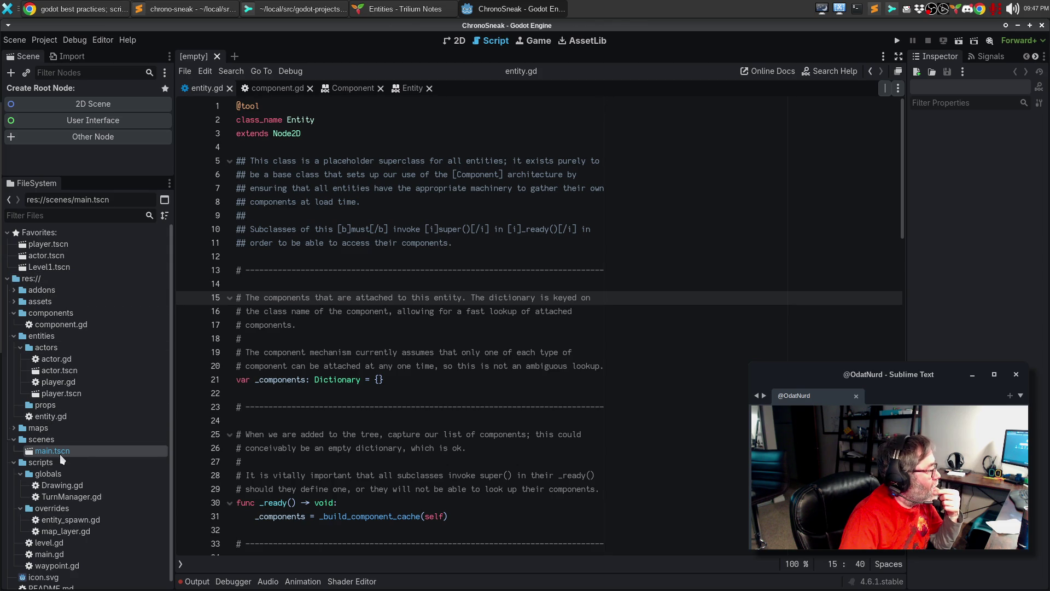
pyautogui.moveTo(60, 452); pyautogui.dragTo(40, 279)
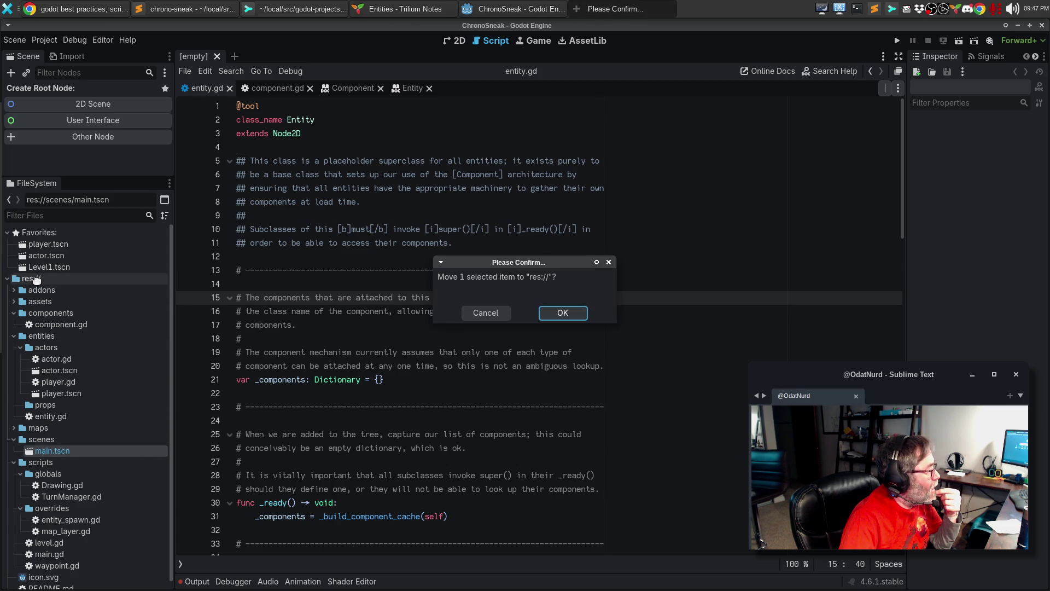
pyautogui.click(580, 313)
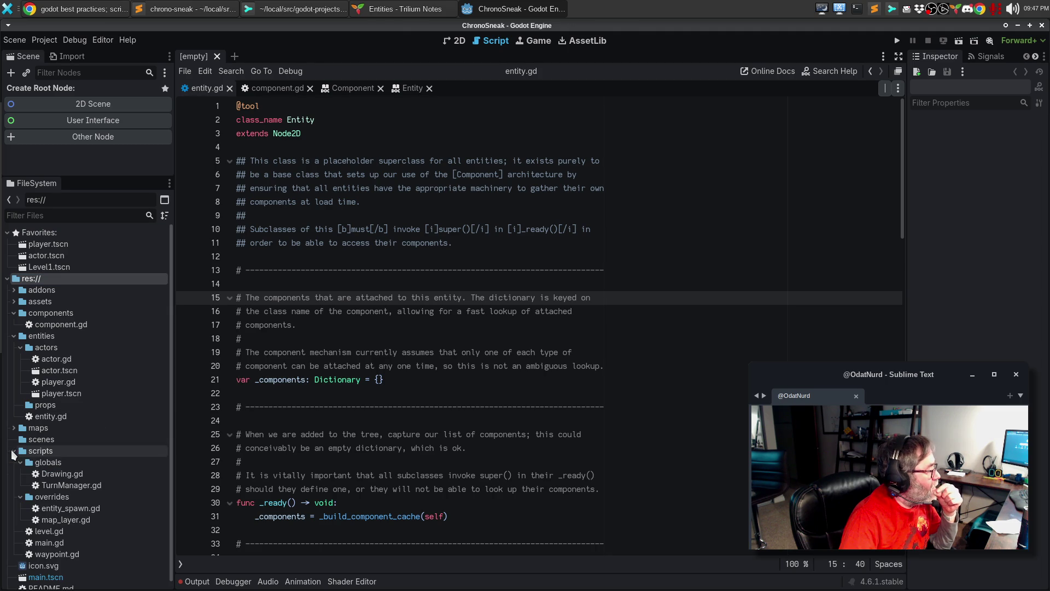
# Delete the now-empty scenes folder.
pyautogui.rightClick(49, 439)
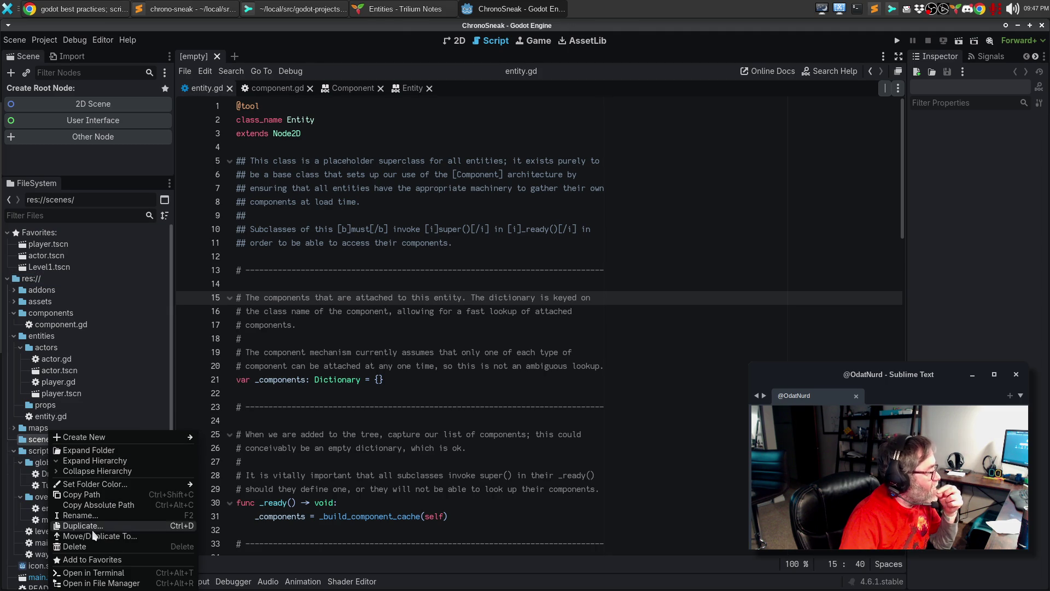
pyautogui.click(92, 546)
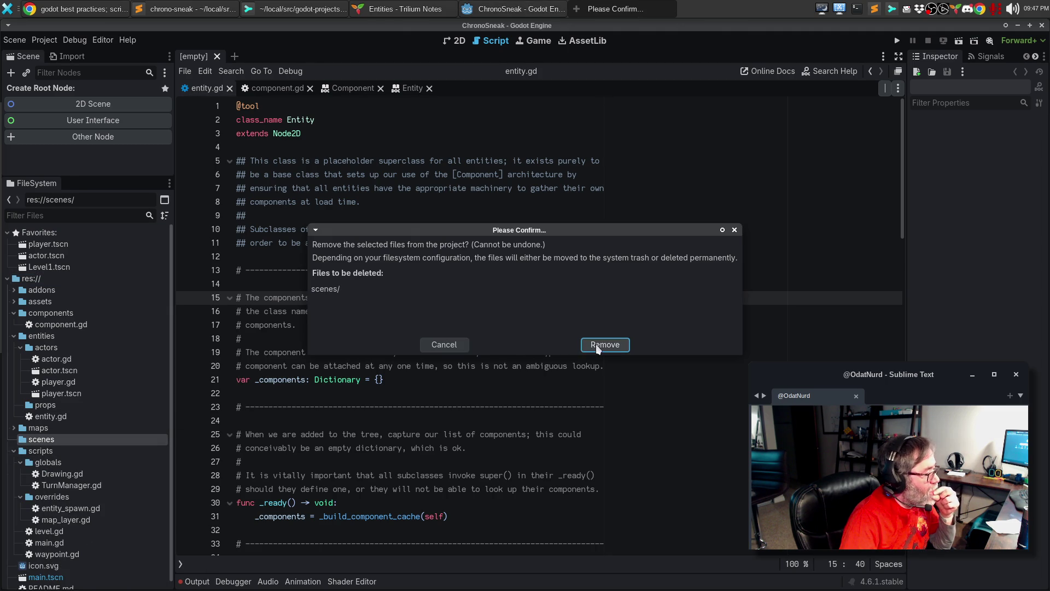
pyautogui.click(591, 346)
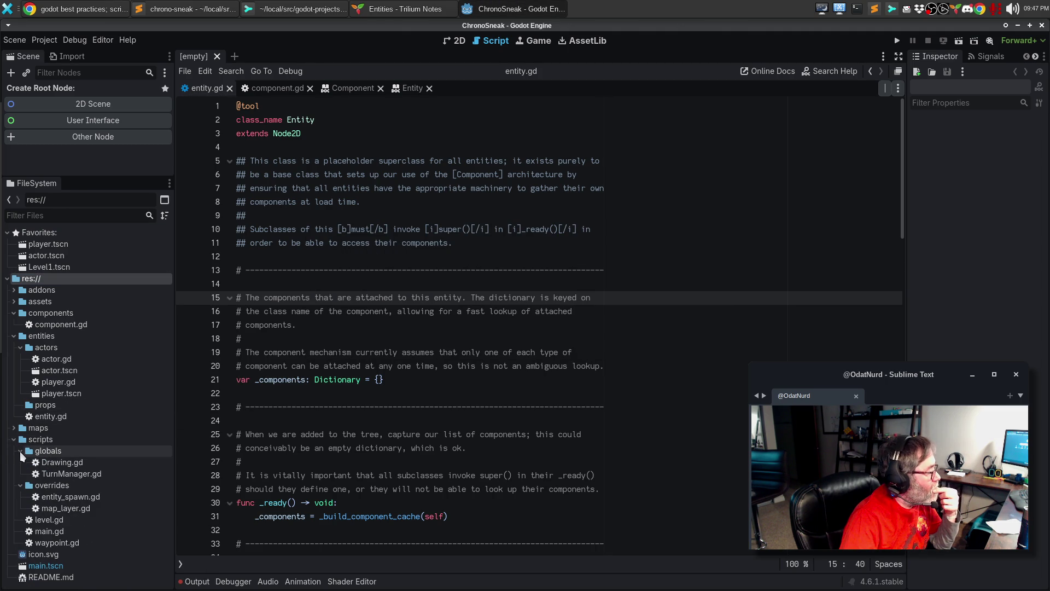
# Move main.gd out of the scripts folder into the project root res://.
pyautogui.click(20, 450)
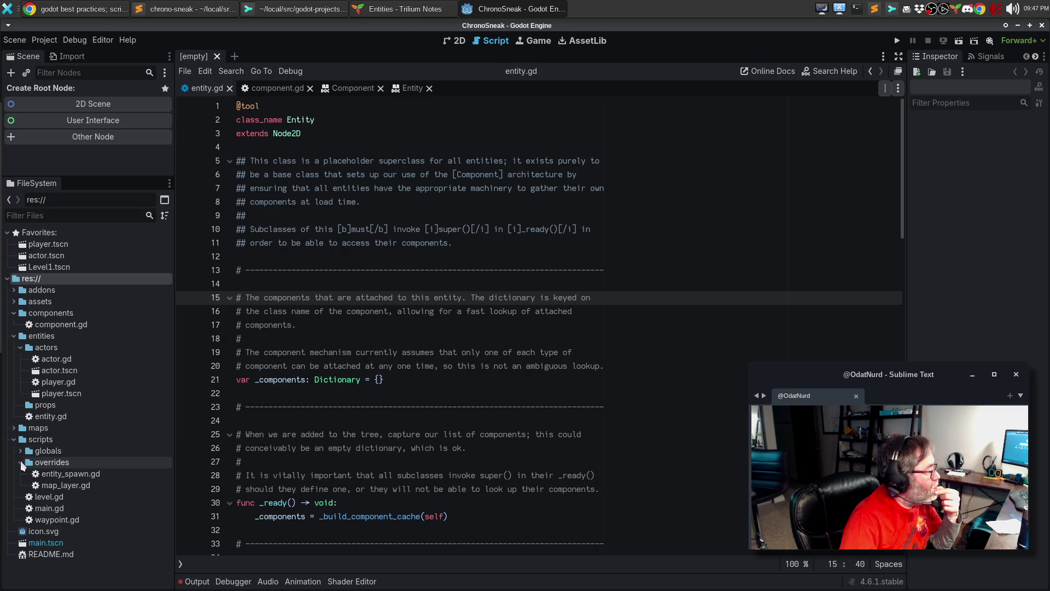
pyautogui.click(18, 461)
pyautogui.click(18, 462)
pyautogui.click(19, 463)
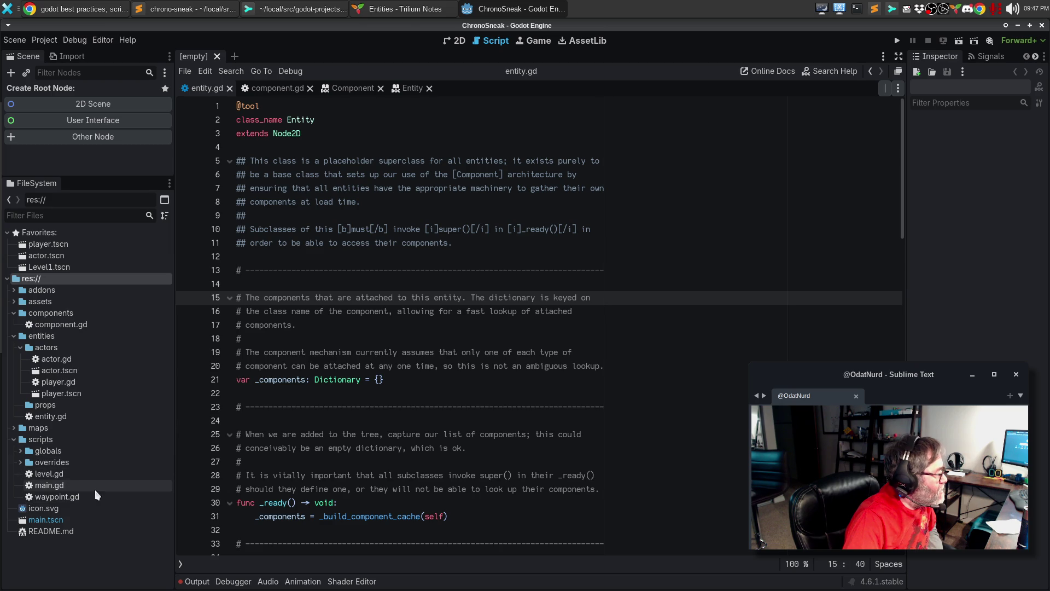
pyautogui.moveTo(57, 484)
pyautogui.mouseDown()
pyautogui.moveTo(69, 490)
pyautogui.moveTo(61, 494)
pyautogui.moveTo(57, 279)
pyautogui.mouseUp()
pyautogui.click(561, 314)
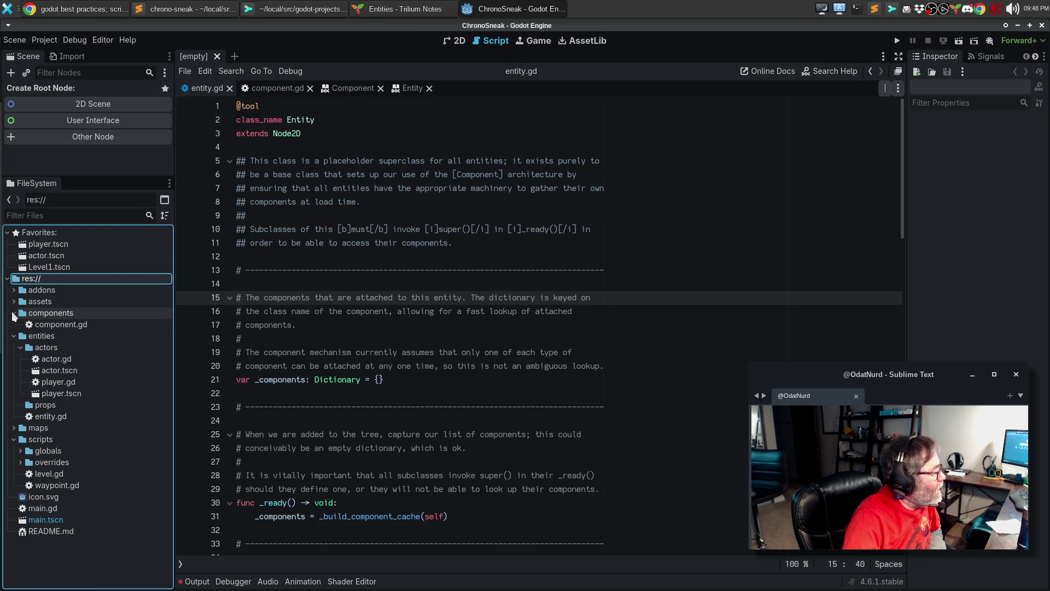
# Collapse the components, actors, entities and scripts folders and bring up Trilium's Entities note.
pyautogui.click(14, 313)
pyautogui.click(19, 336)
pyautogui.click(14, 325)
pyautogui.click(14, 347)
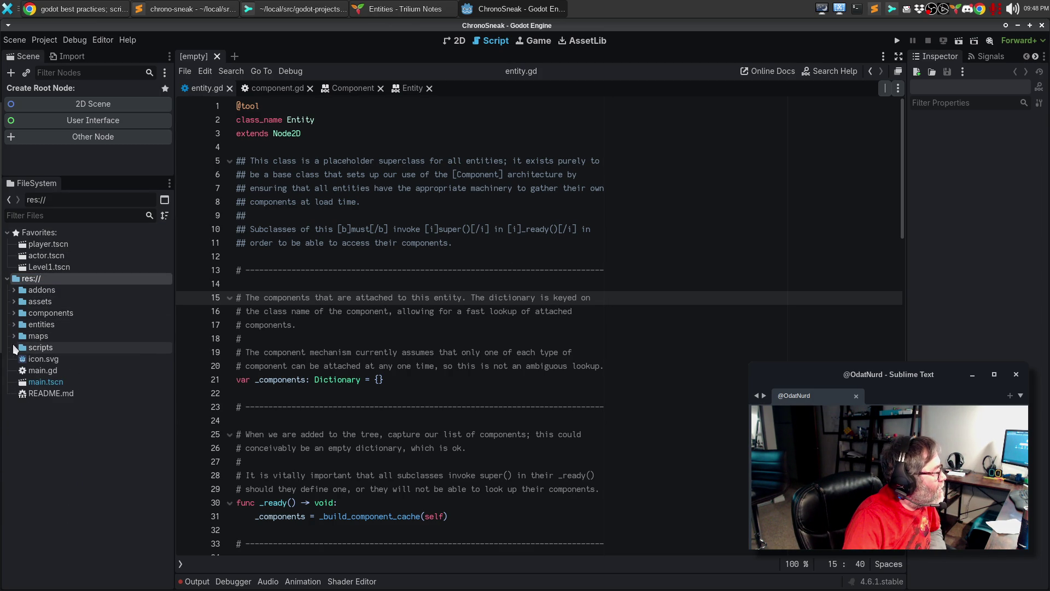
pyautogui.click(485, 375)
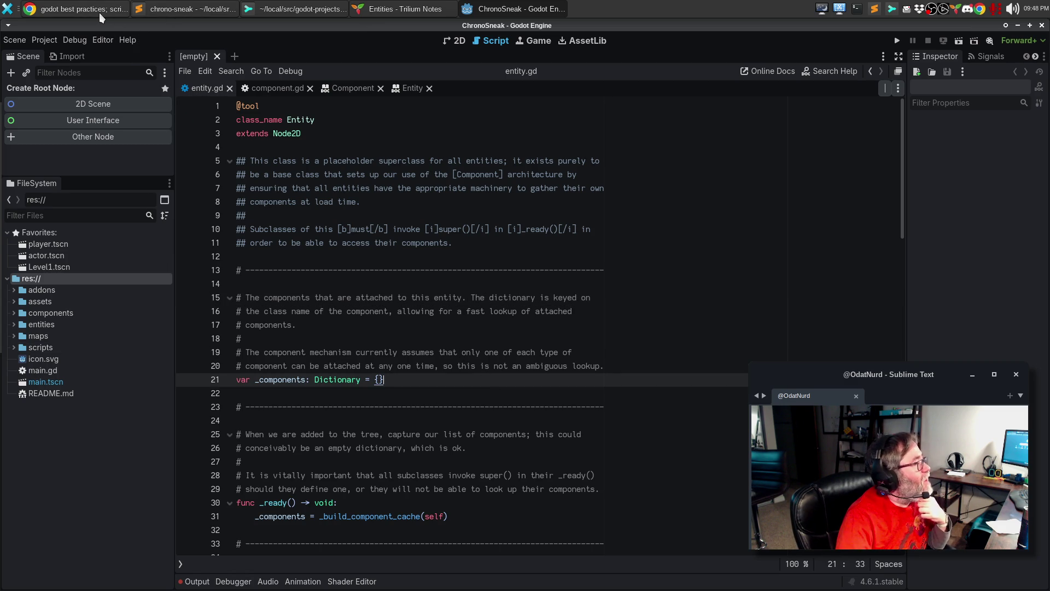
pyautogui.click(388, 8)
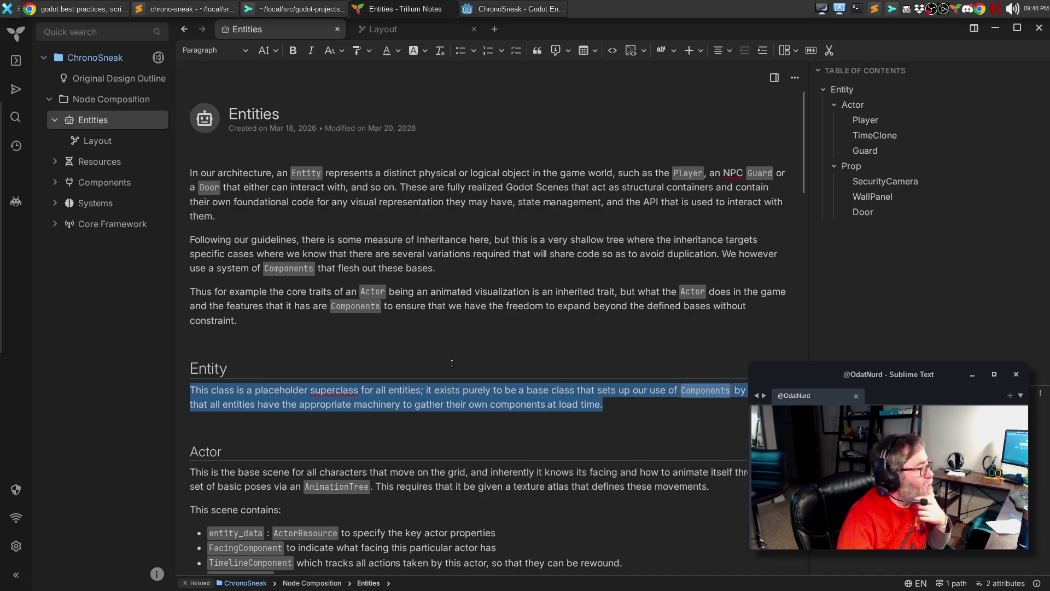
# Open the Components note describing Component, FacingComponent and TimelineComponent in Trilium.
pyautogui.scroll(-5, 454, 355)
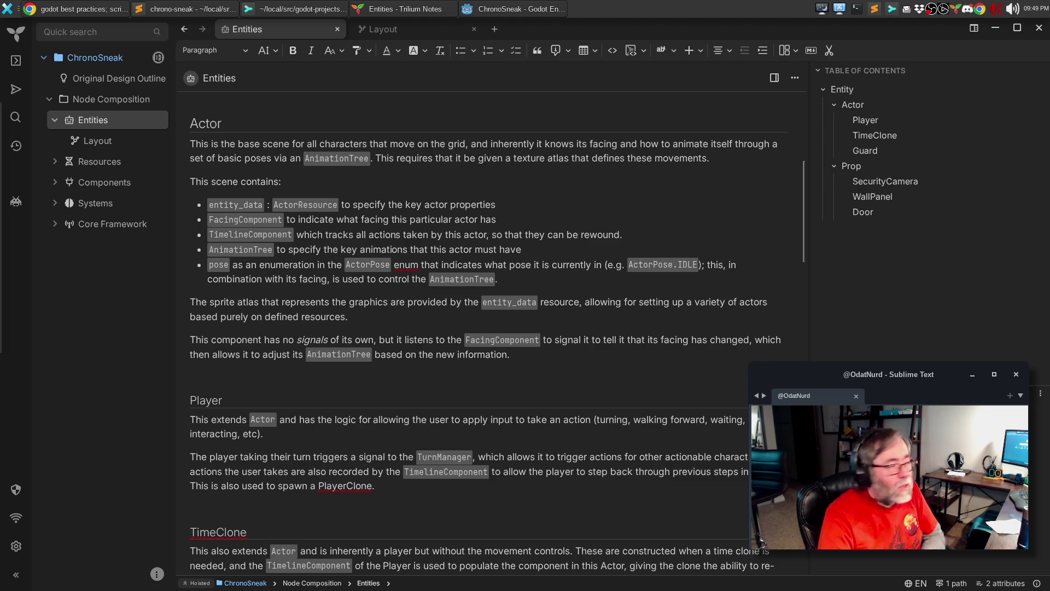
pyautogui.click(84, 183)
pyautogui.scroll(-15, 493, 272)
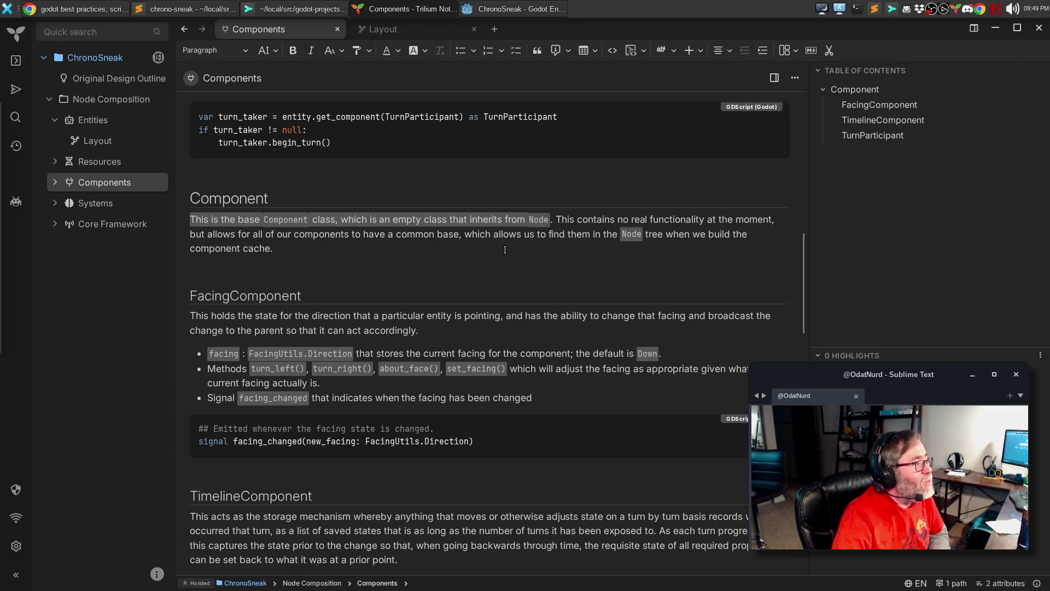
# Read through the Entities design note's sections, then open its Layout hierarchy diagram.
pyautogui.scroll(6, 498, 243)
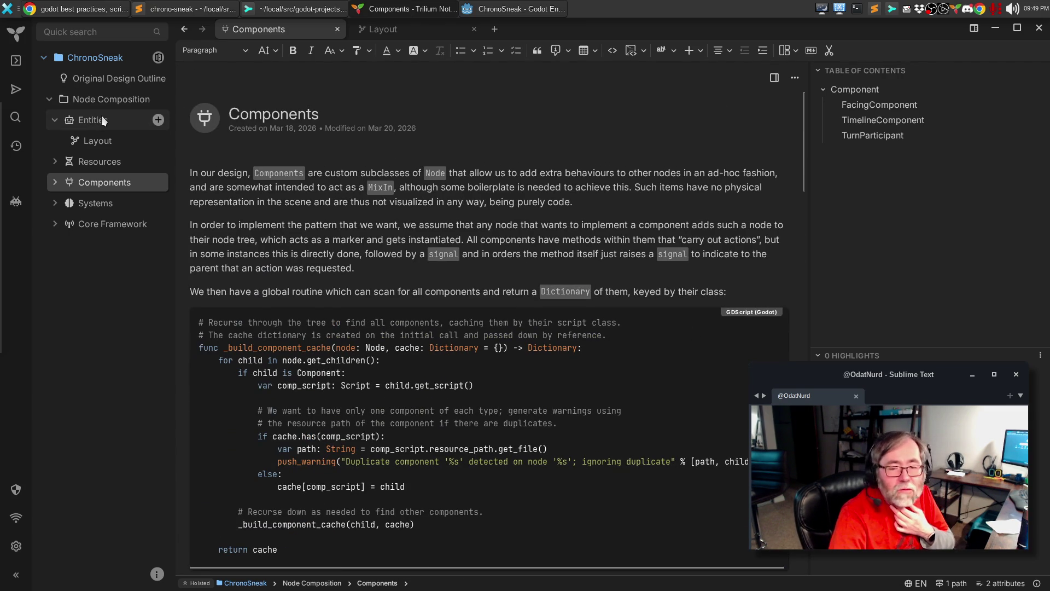
pyautogui.click(103, 121)
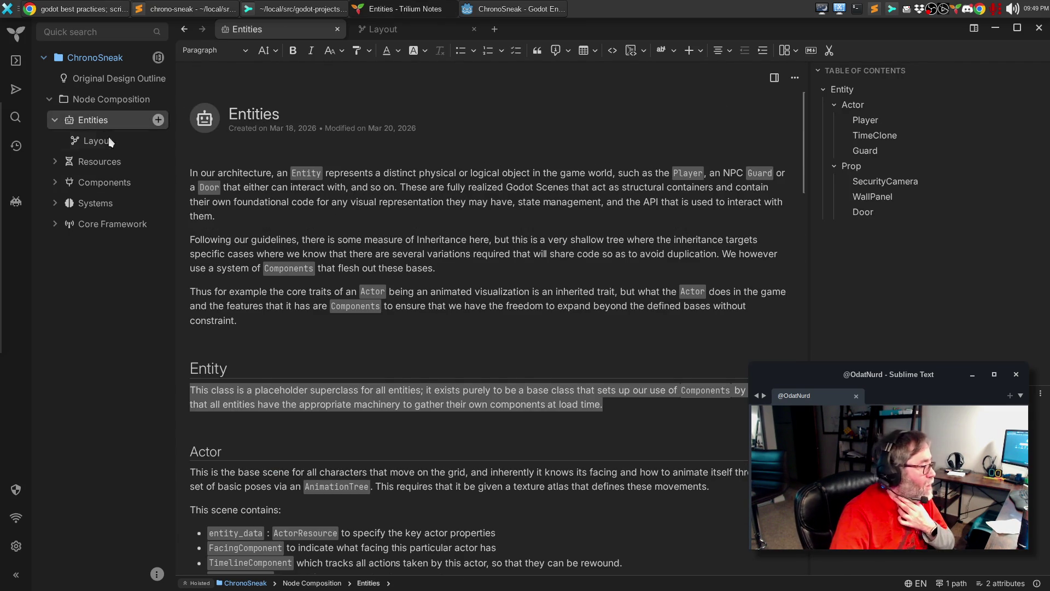
pyautogui.scroll(-3, 430, 295)
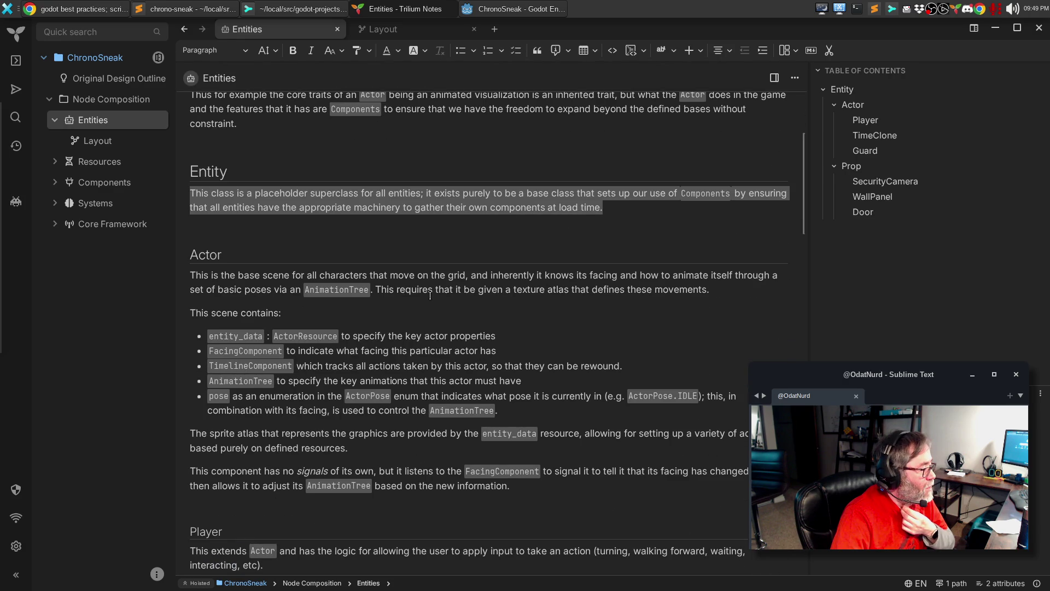
pyautogui.scroll(-3, 430, 296)
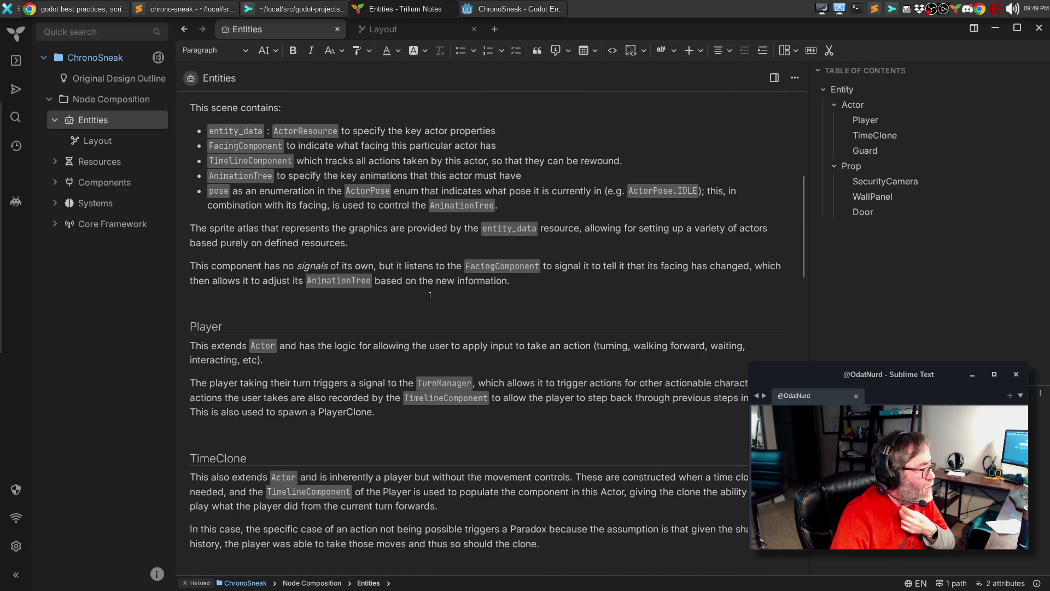
pyautogui.scroll(-12, 430, 295)
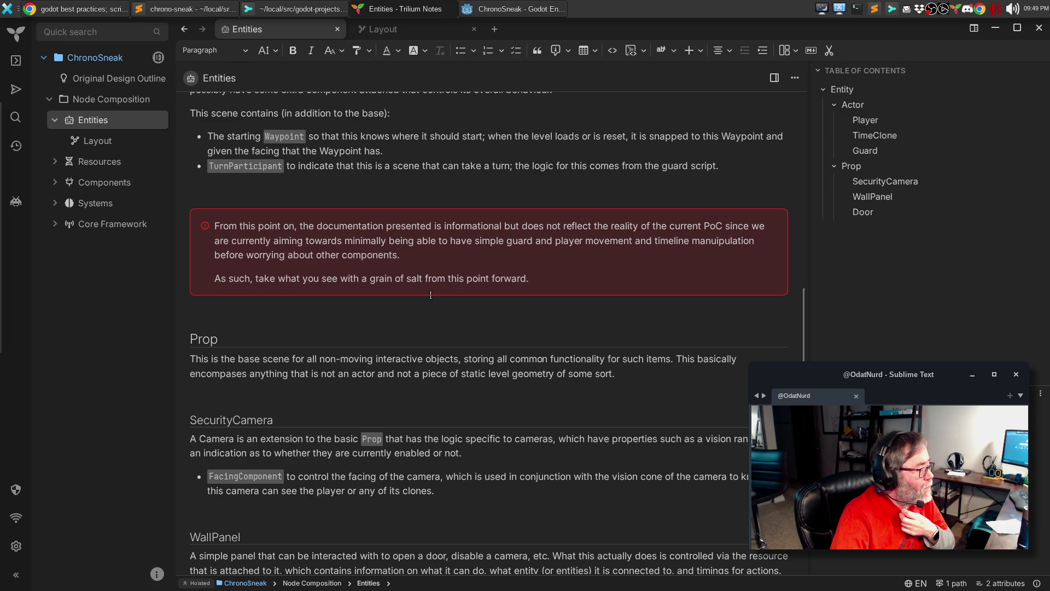
pyautogui.scroll(6, 431, 294)
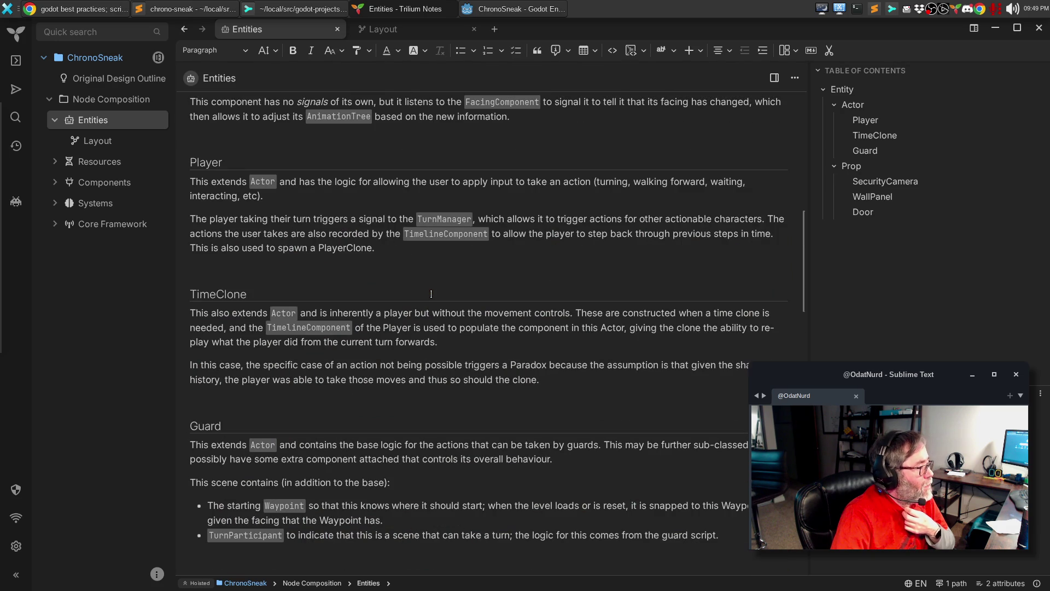
pyautogui.scroll(4, 431, 294)
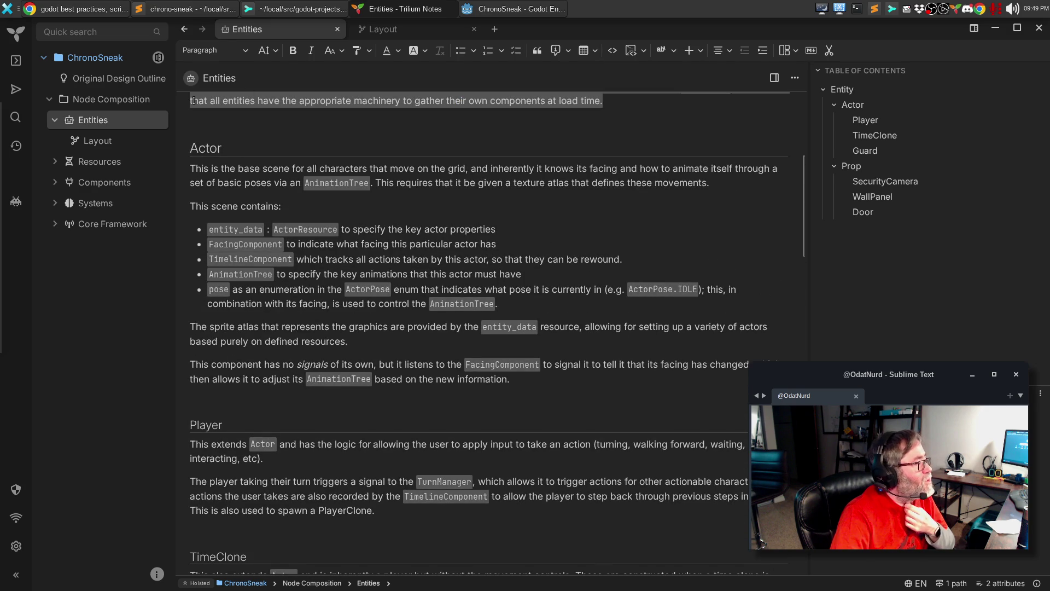
pyautogui.click(107, 142)
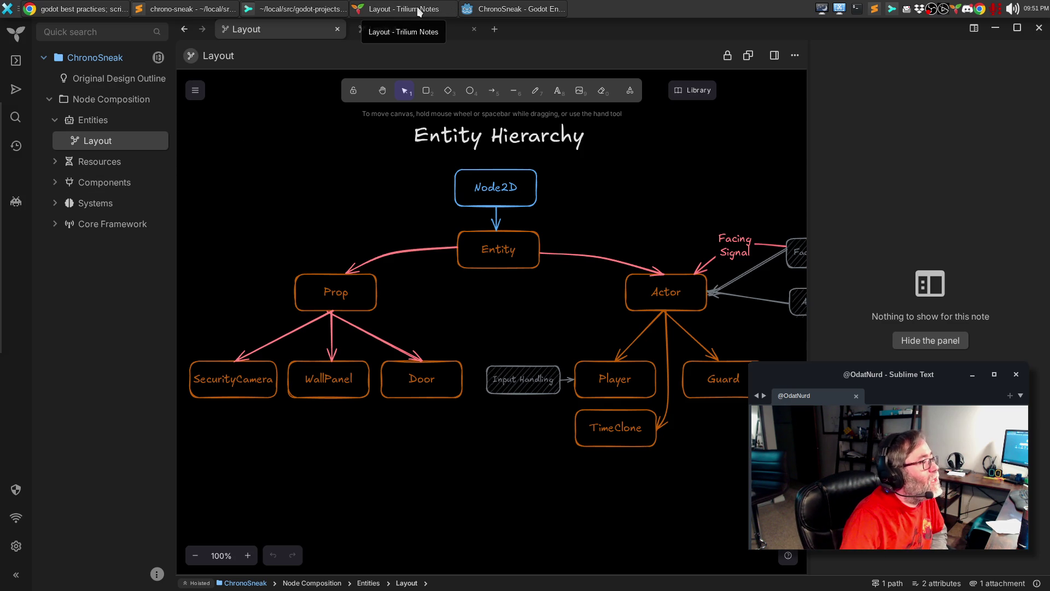
# Return from the Layout diagram to the ChronoSneak Godot editor.
pyautogui.click(555, 9)
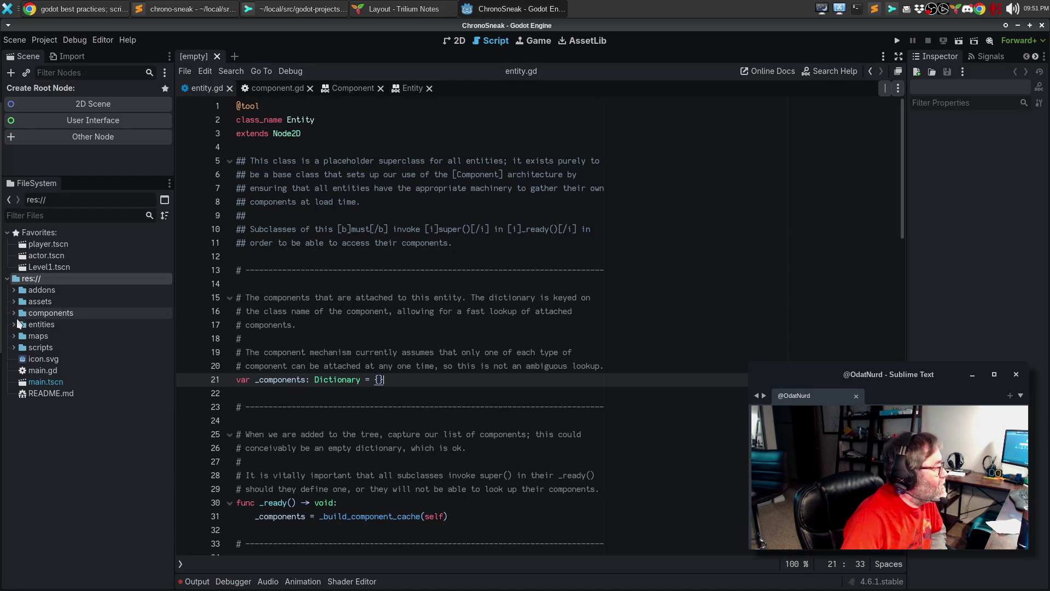
# Expand the components folder and close the entity.gd script and Entity class docs.
pyautogui.click(15, 302)
pyautogui.click(15, 302)
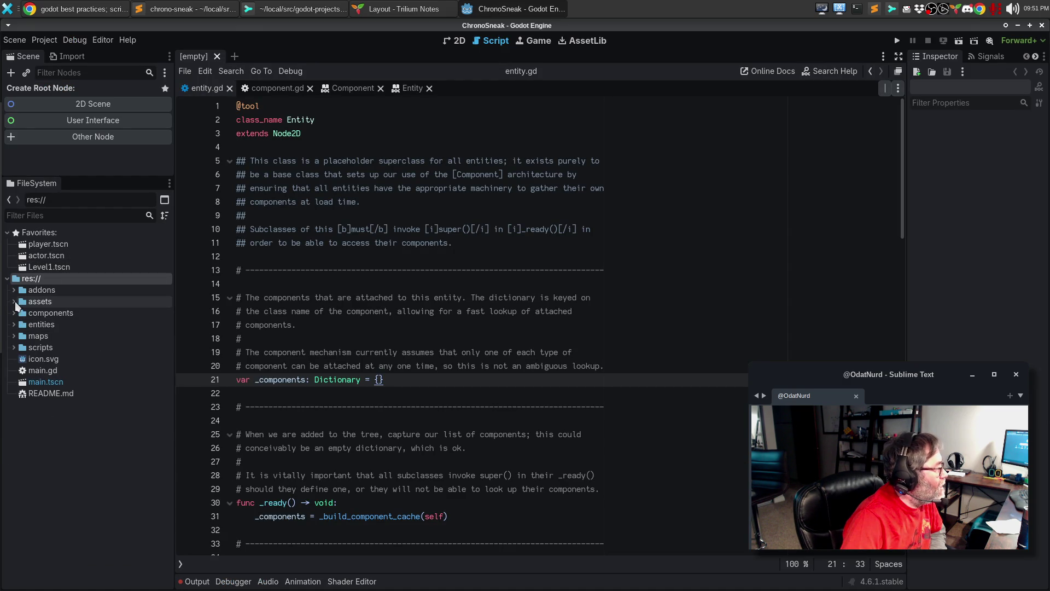
pyautogui.click(14, 313)
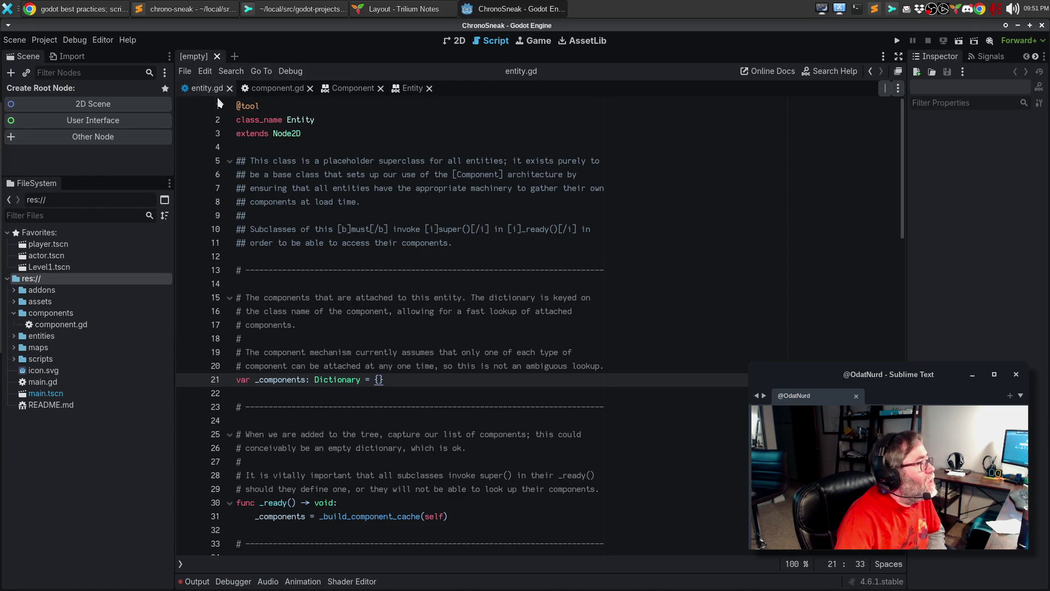
pyautogui.click(230, 88)
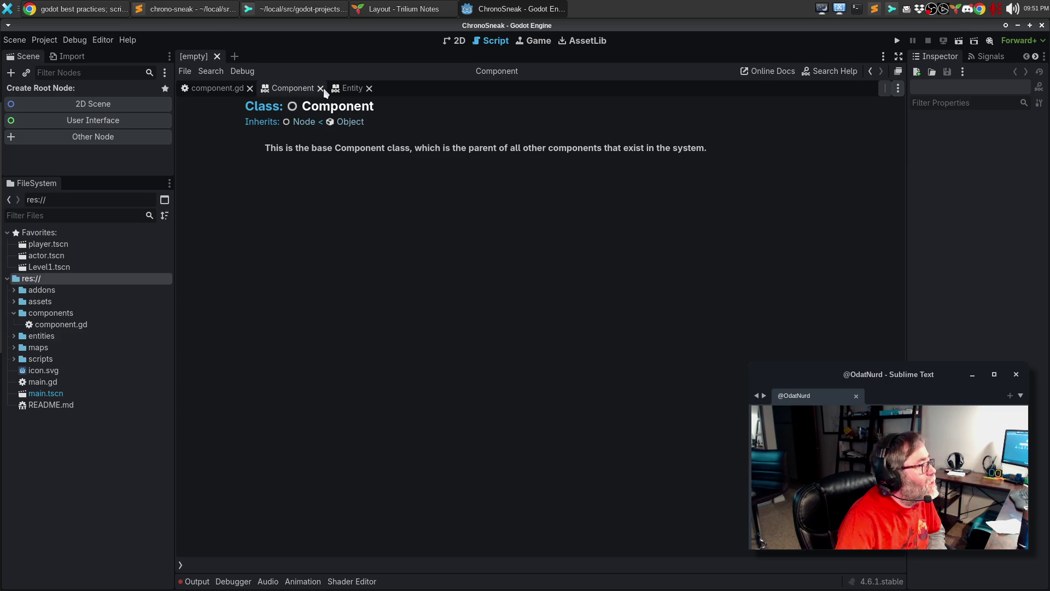
pyautogui.click(351, 88)
pyautogui.click(369, 88)
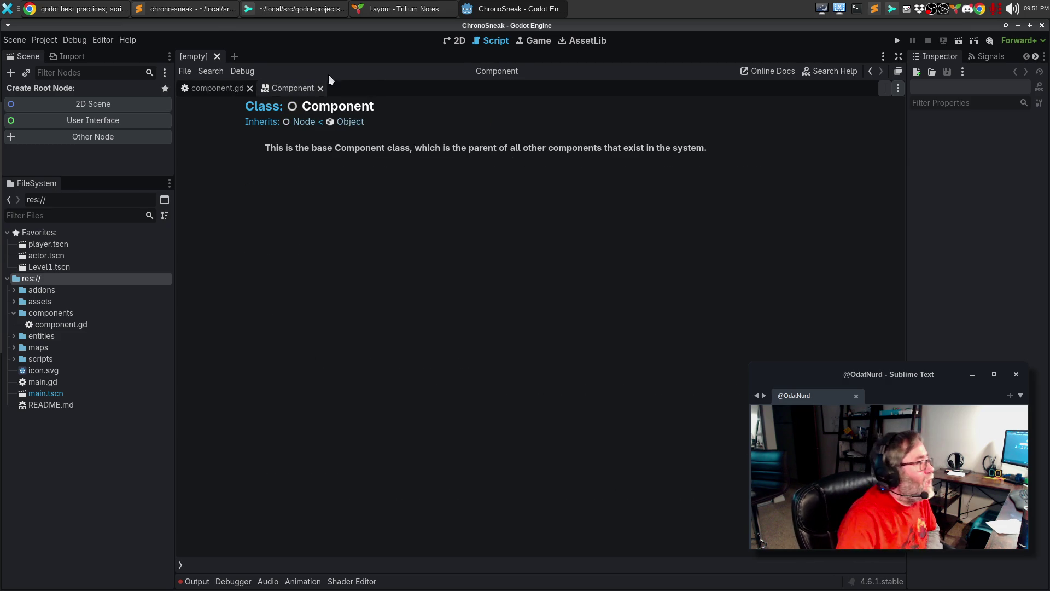
# Move the Component docs tab ahead of component.gd and show the component.gd script.
pyautogui.moveTo(296, 91)
pyautogui.mouseDown()
pyautogui.moveTo(241, 94)
pyautogui.moveTo(258, 87)
pyautogui.moveTo(274, 101)
pyautogui.mouseUp()
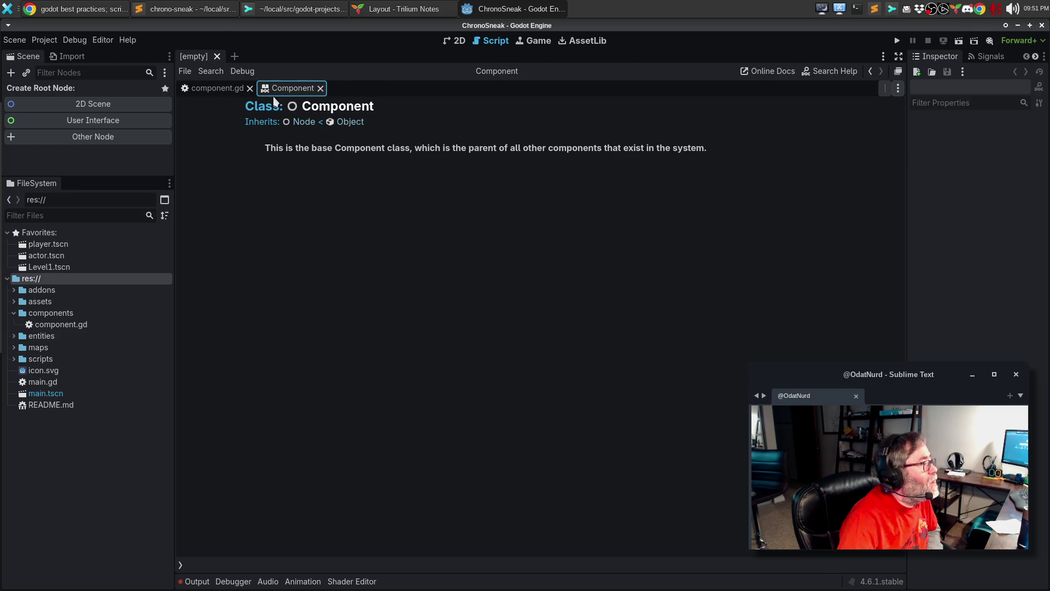
pyautogui.click(882, 87)
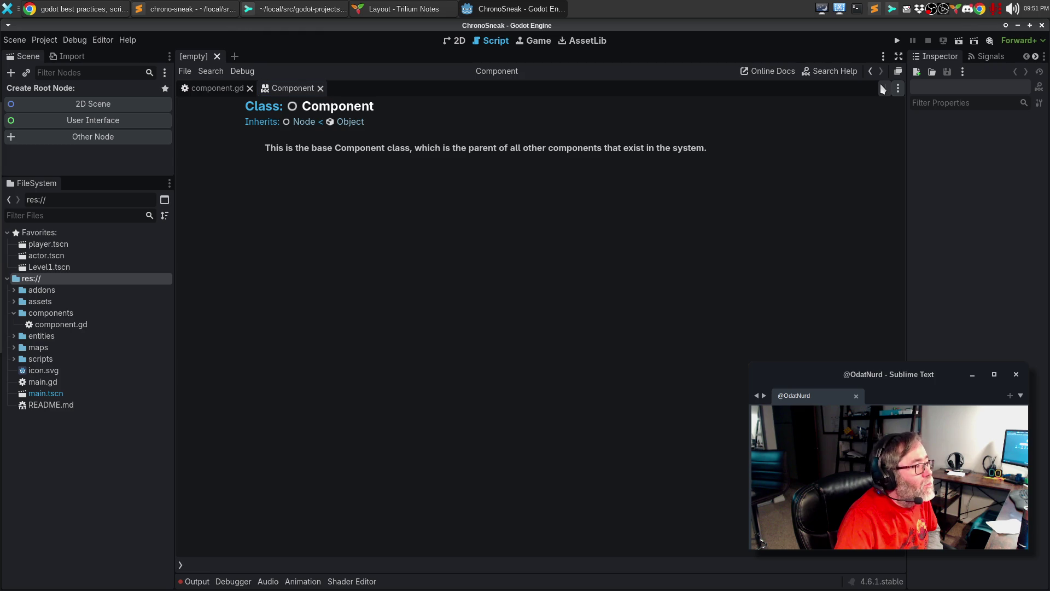
pyautogui.rightClick(287, 88)
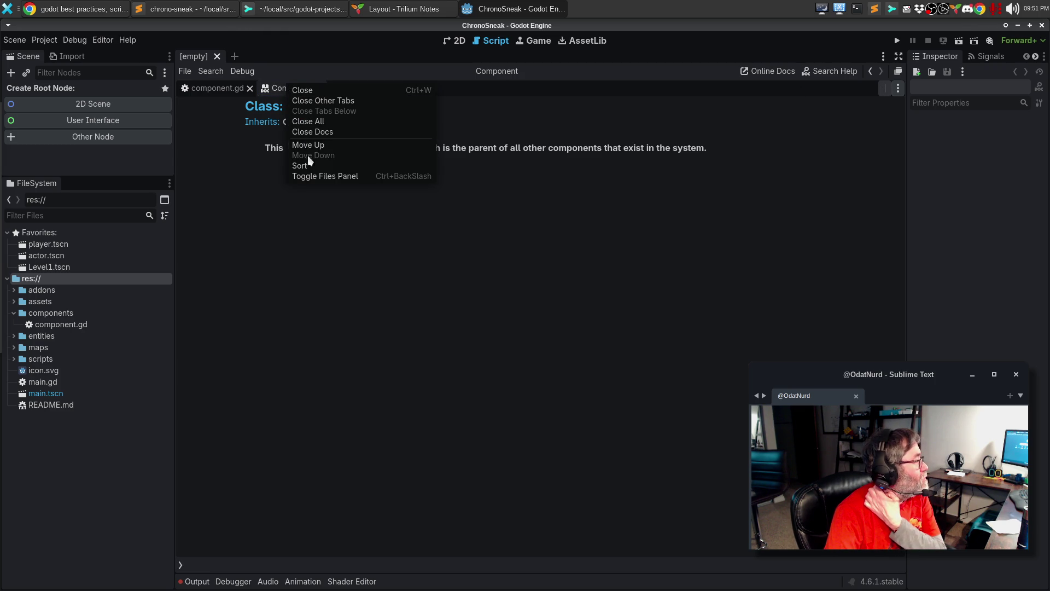
pyautogui.click(314, 218)
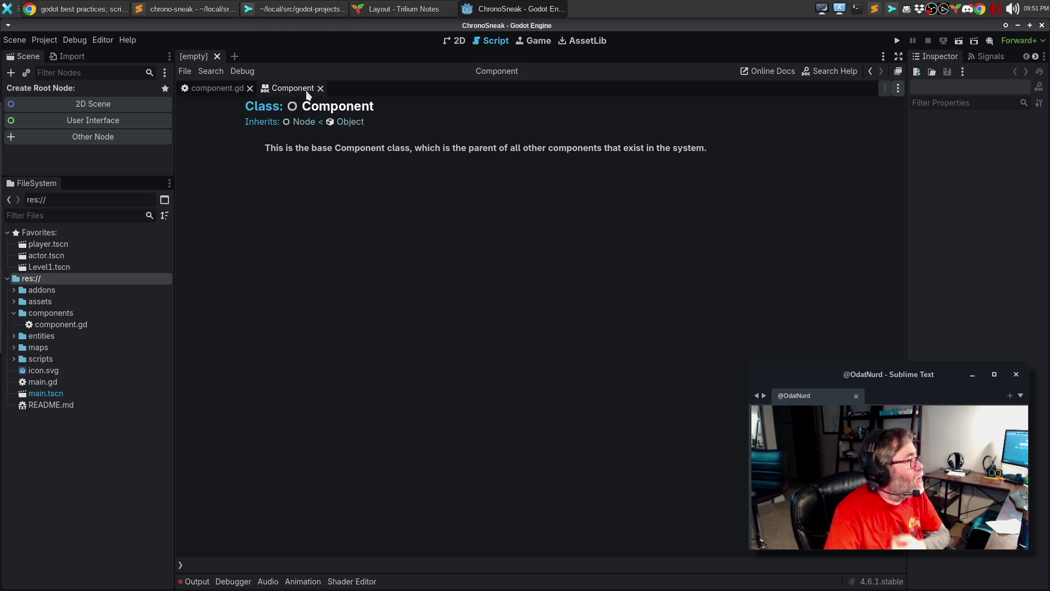
pyautogui.moveTo(285, 93); pyautogui.dragTo(186, 87)
pyautogui.click(276, 92)
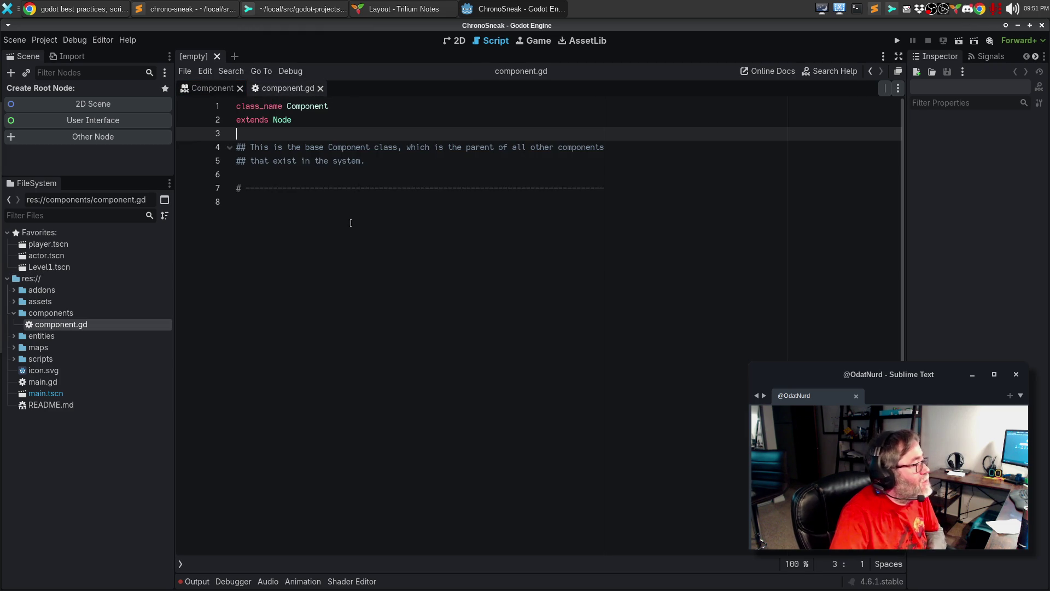
# Review component.gd's class_name Component extending Node and its doc comment.
pyautogui.click(350, 224)
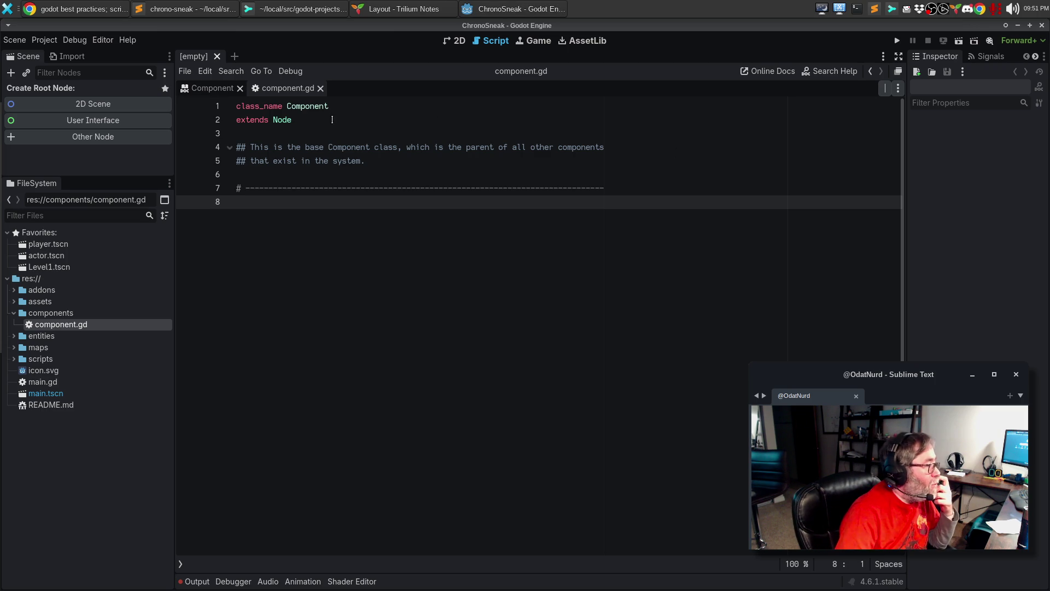
pyautogui.click(315, 119)
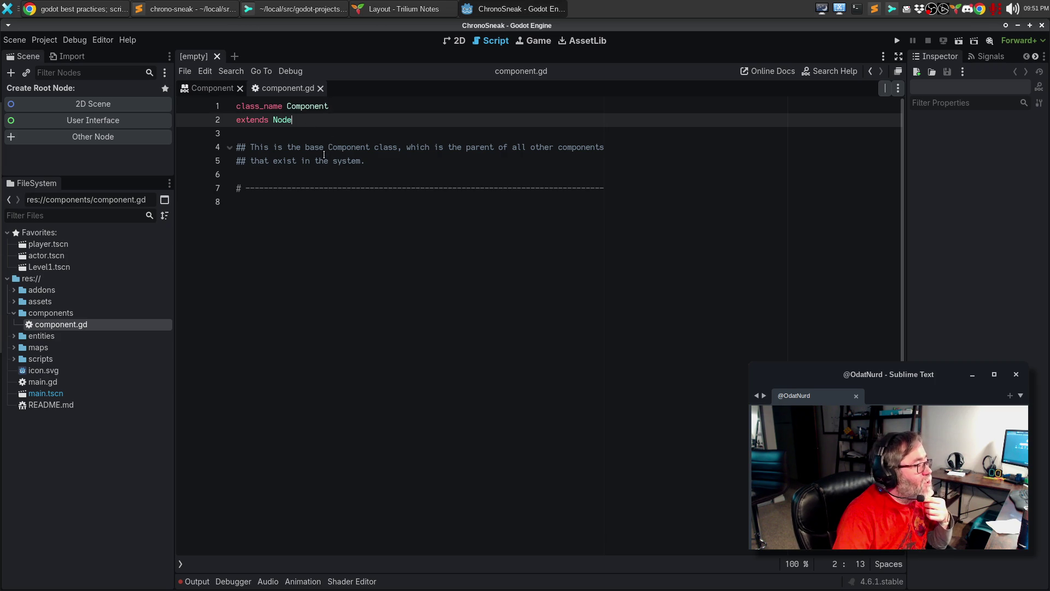
pyautogui.rightClick(60, 313)
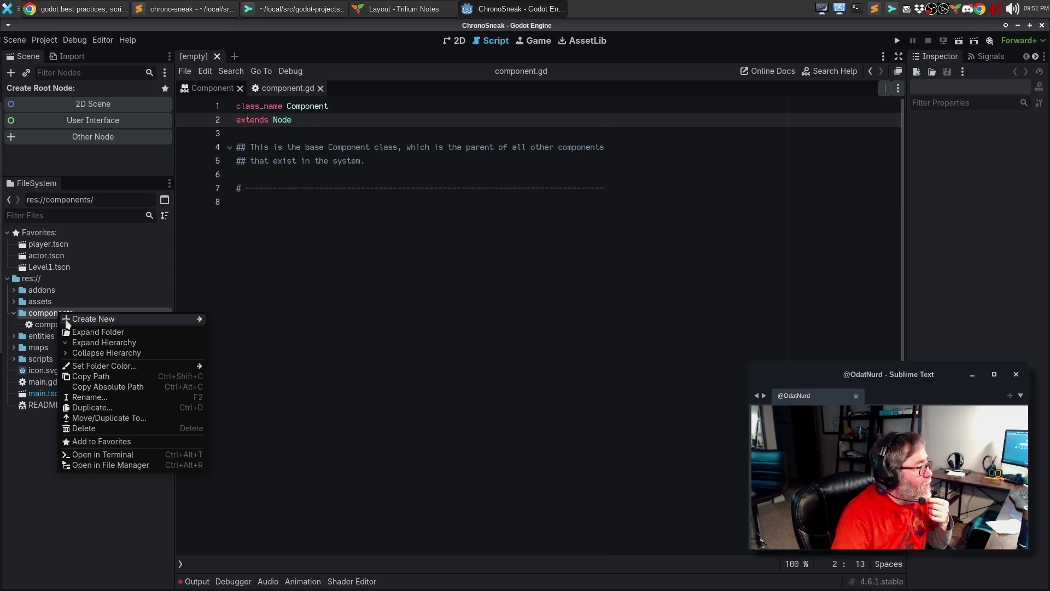
# Create res://components/turn_participant.gd as a new script inheriting from Component.
pyautogui.moveTo(179, 322)
pyautogui.click(251, 342)
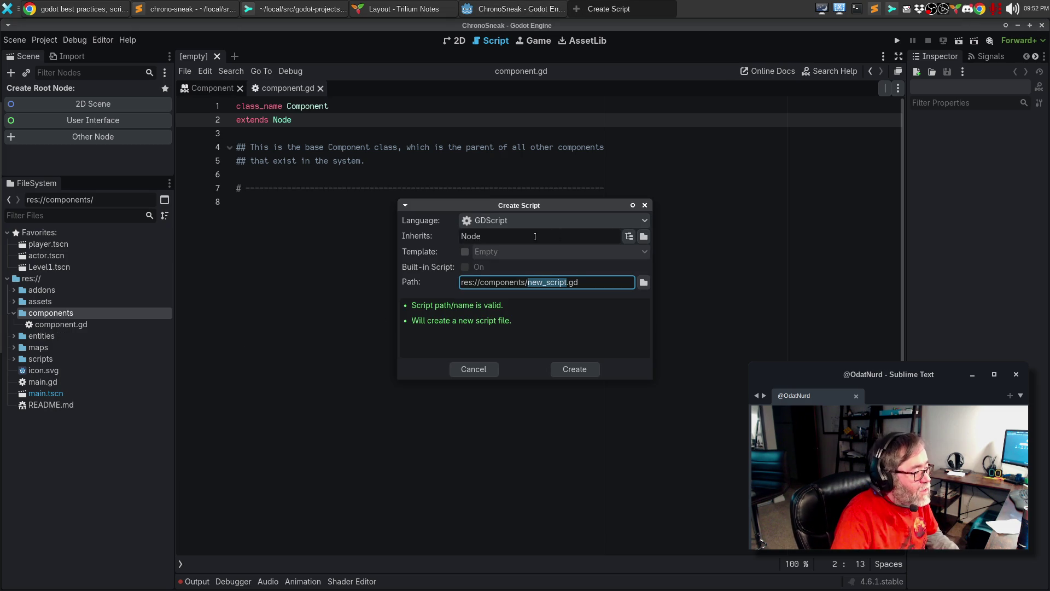
pyautogui.doubleClick(533, 237)
pyautogui.write('Component')
pyautogui.press('Tab')
pyautogui.press('Tab')
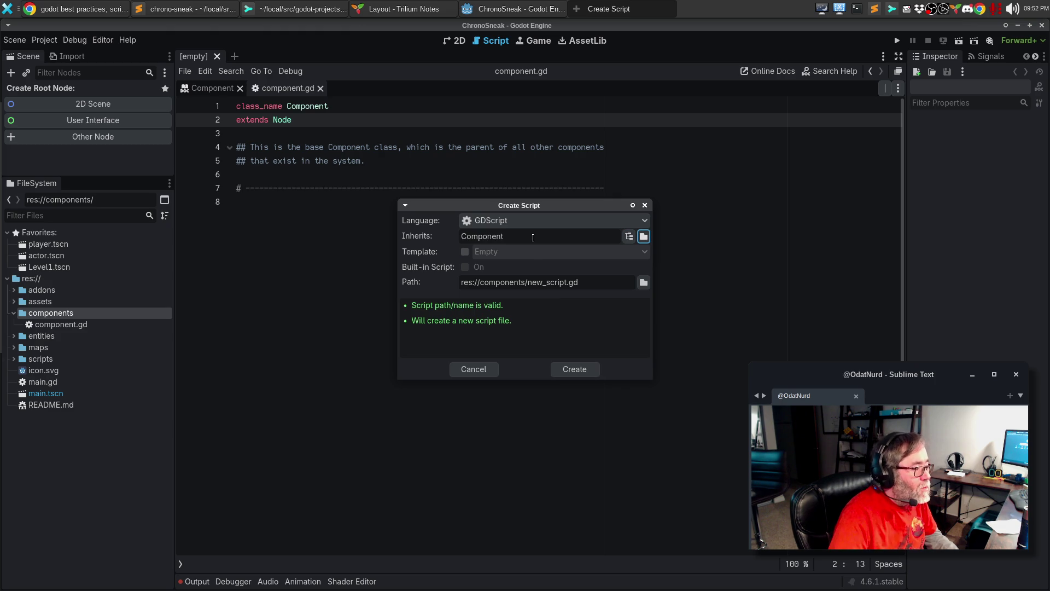
pyautogui.press('Tab')
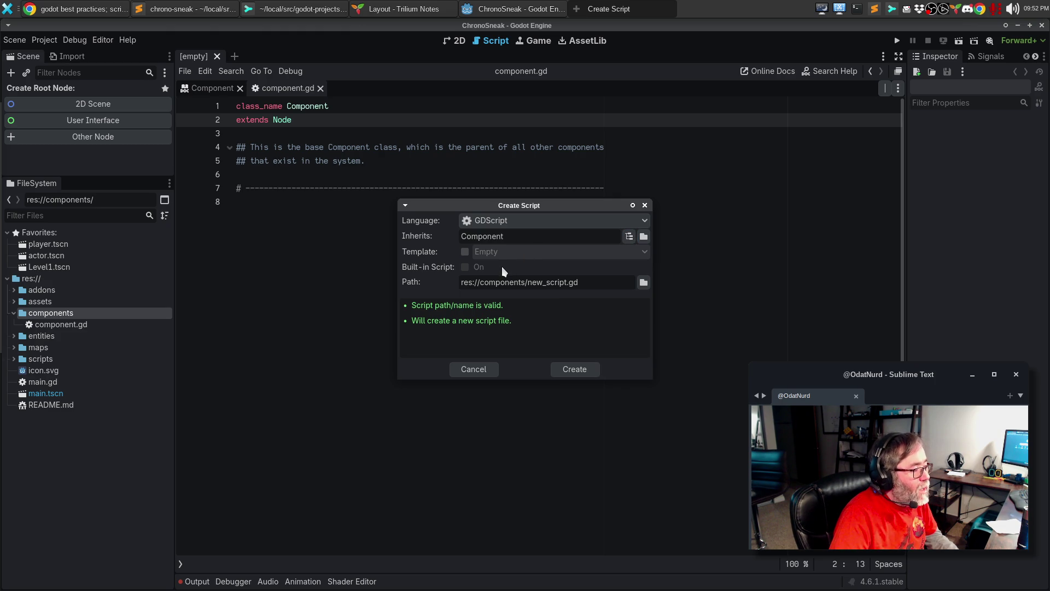
pyautogui.doubleClick(549, 284)
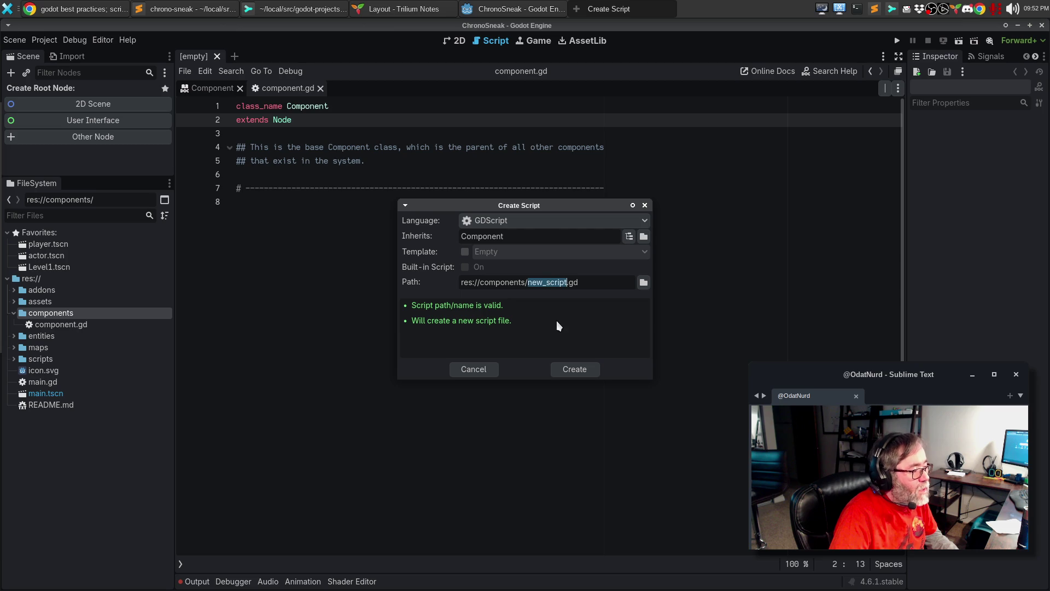
pyautogui.write('turn_par')
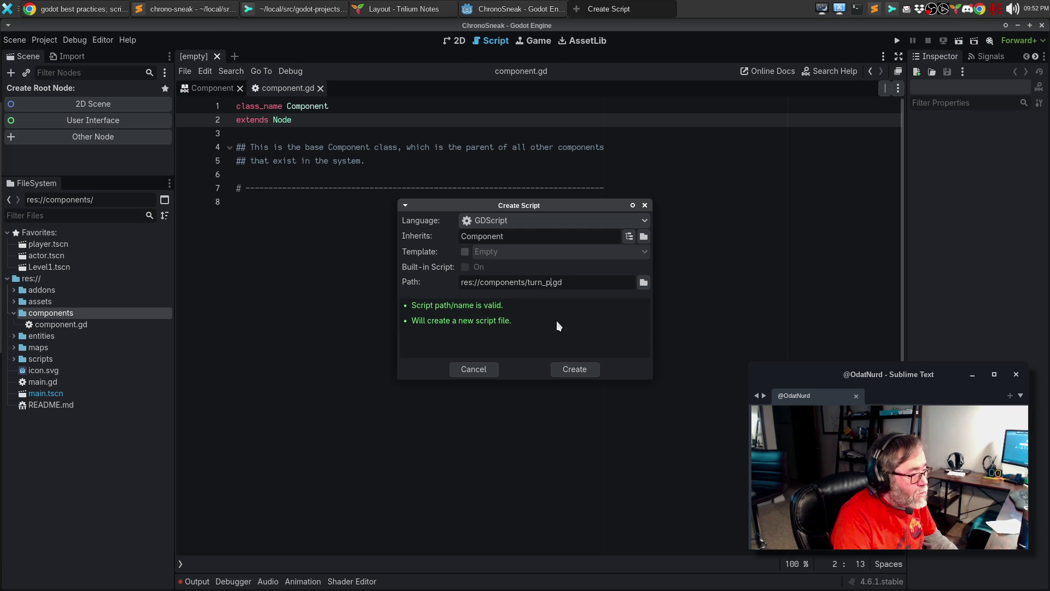
pyautogui.write('ticip')
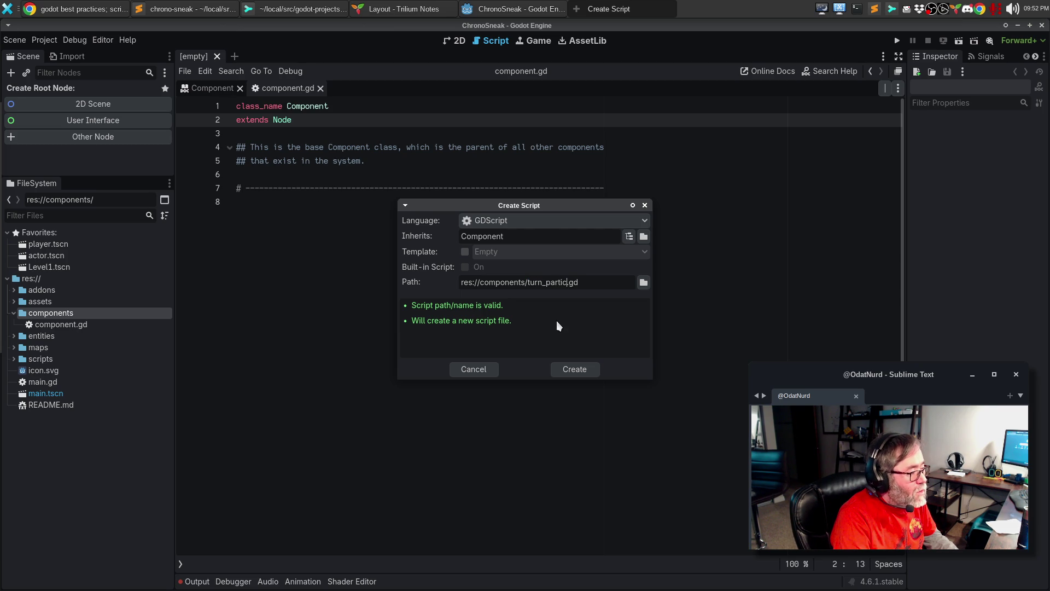
pyautogui.write('ant')
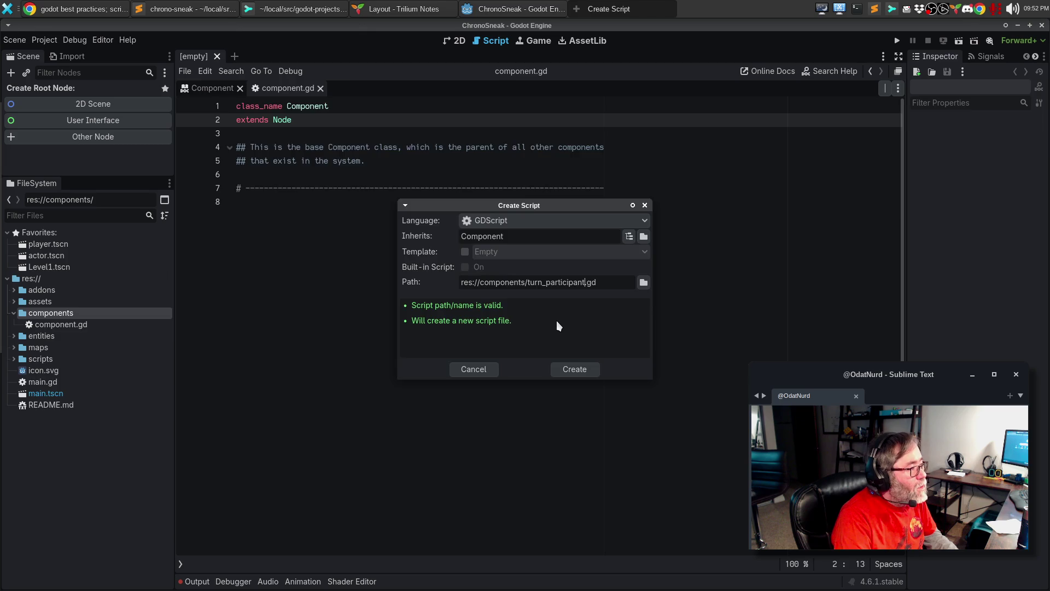
pyautogui.press('Return')
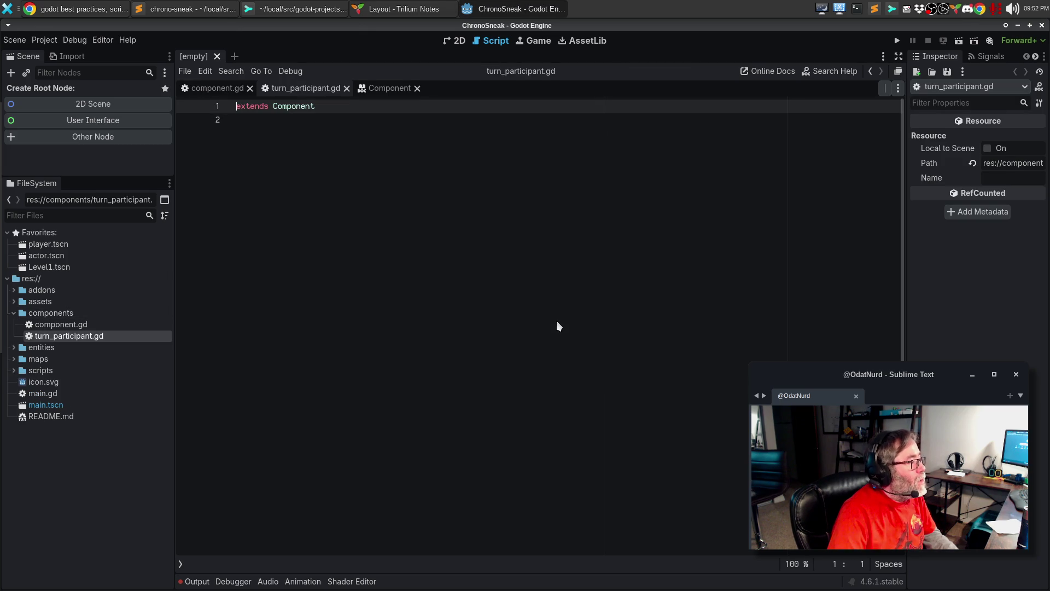
# Add 'class_name TurnParticipant' above extends Component in turn_participant.gd.
pyautogui.click(218, 90)
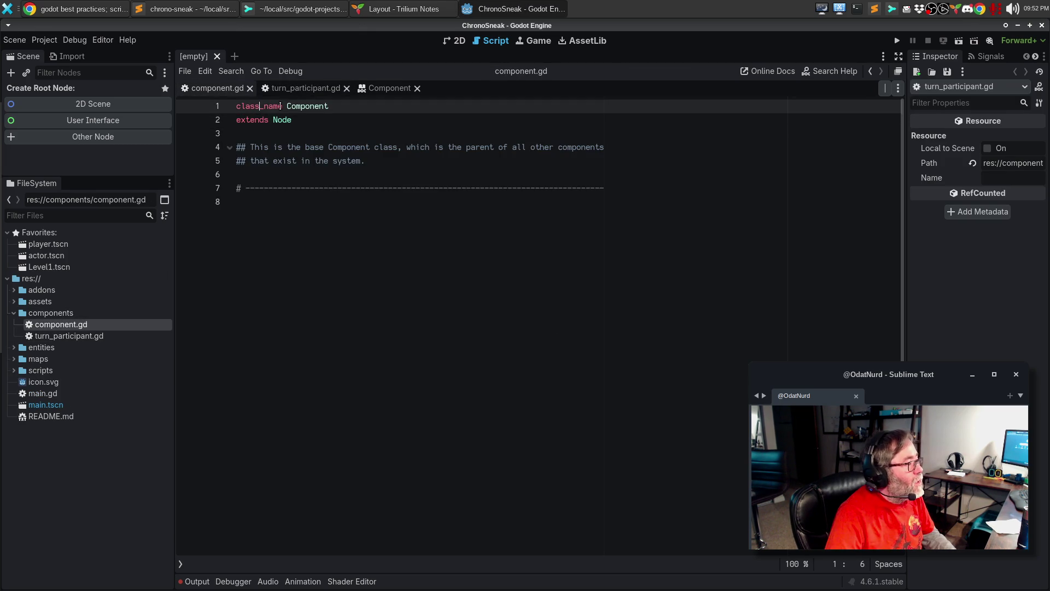
pyautogui.click(302, 89)
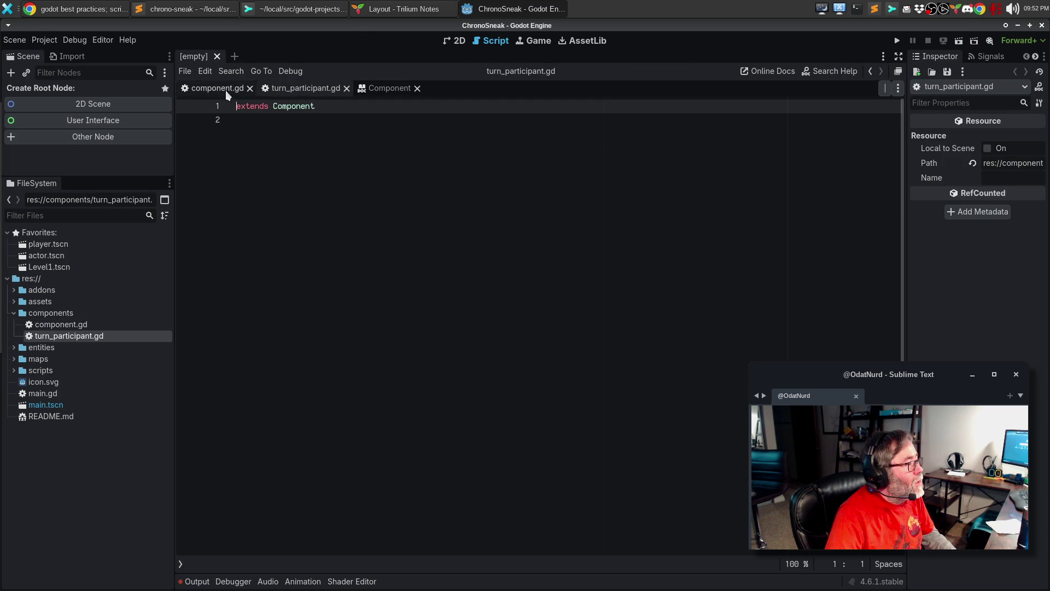
pyautogui.click(217, 88)
pyautogui.click(306, 89)
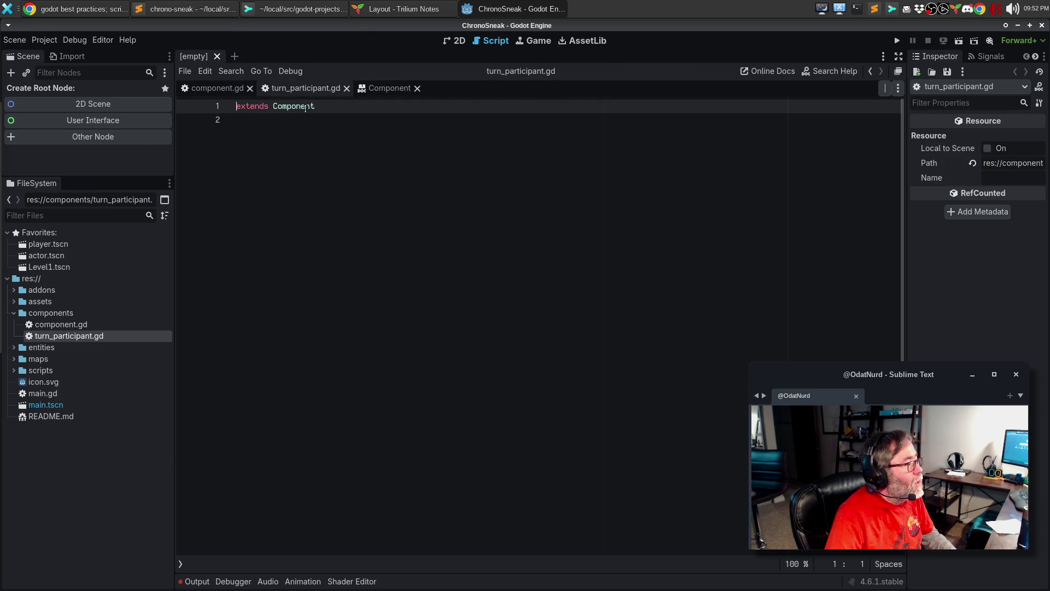
pyautogui.write('class_name Component')
pyautogui.press('Delete')
pyautogui.hotkey('ctrl', 'BackSpace')
pyautogui.write('Turn')
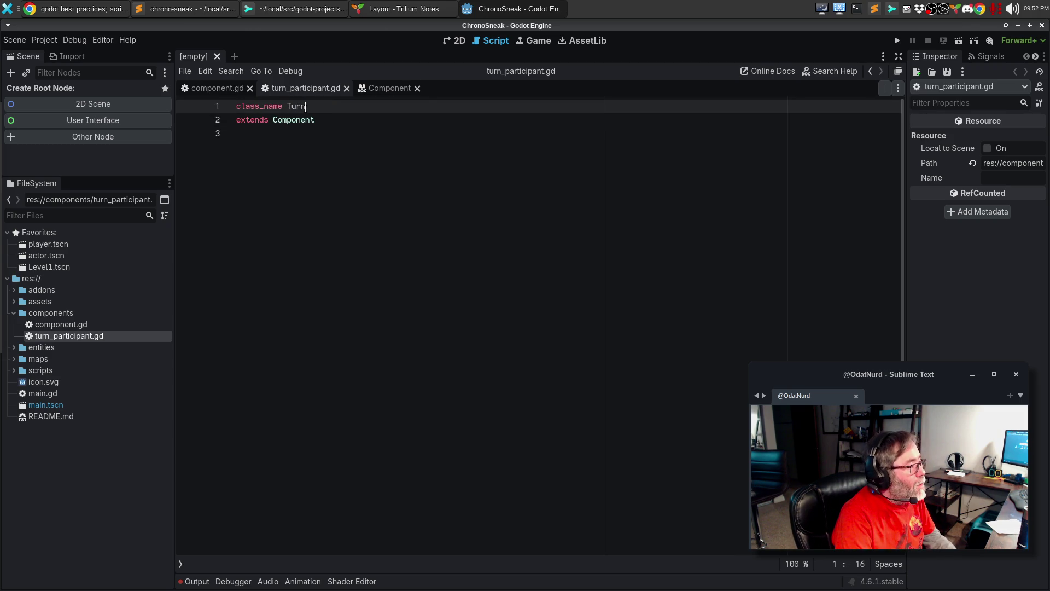
pyautogui.write('Participant')
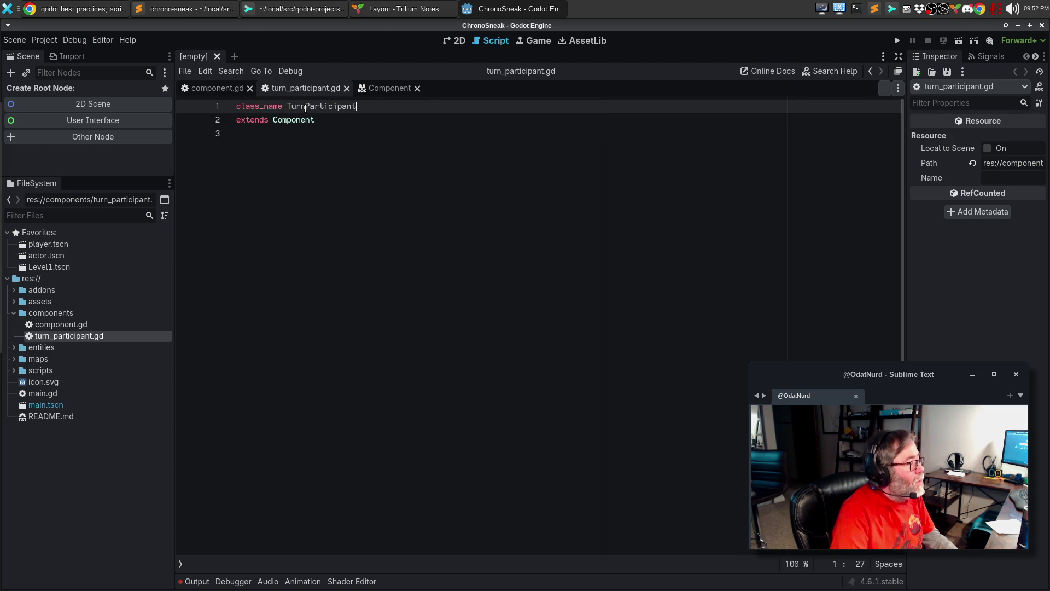
# Paste component.gd's doc comment and divider into turn_participant.gd, save, and split the editor.
pyautogui.click(213, 90)
pyautogui.moveTo(237, 147)
pyautogui.mouseDown()
pyautogui.moveTo(268, 147)
pyautogui.moveTo(261, 210)
pyautogui.mouseUp()
pyautogui.hotkey('ctrl', 'c')
pyautogui.click(303, 88)
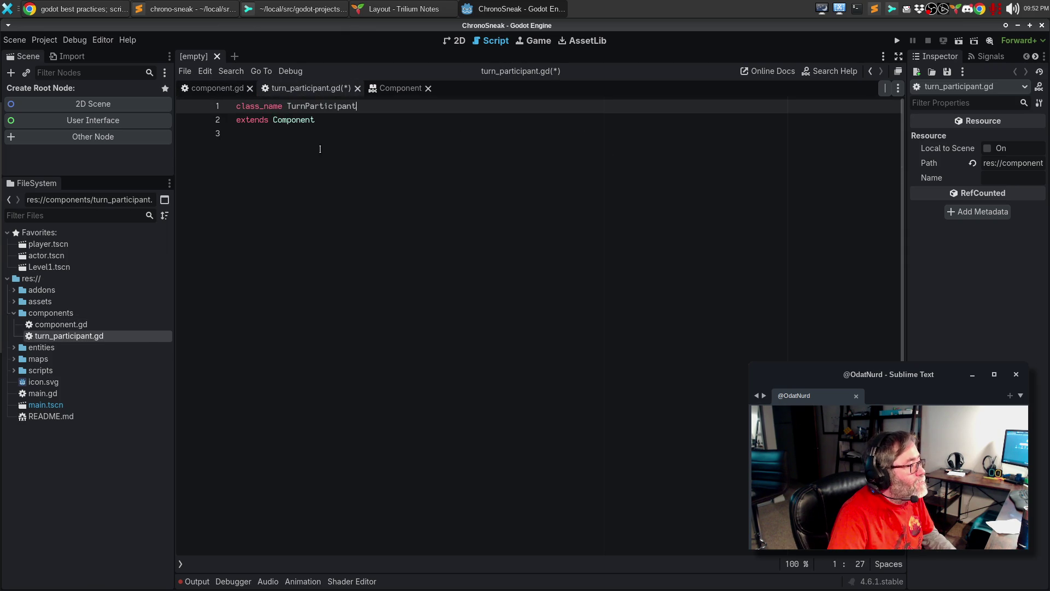
pyautogui.click(343, 137)
pyautogui.hotkey('ctrl', 'v')
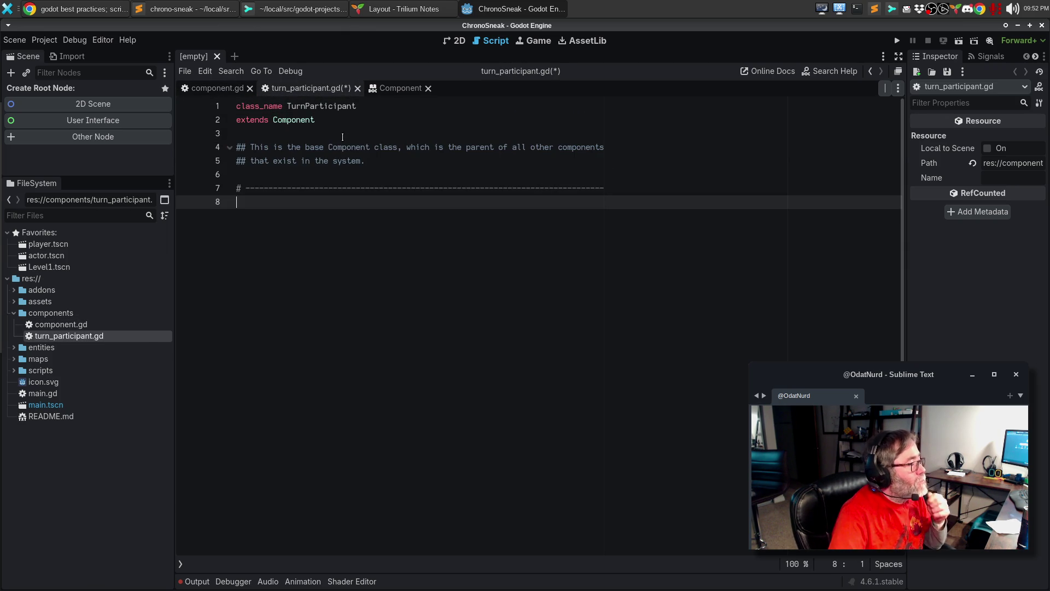
pyautogui.hotkey('ctrl', 's')
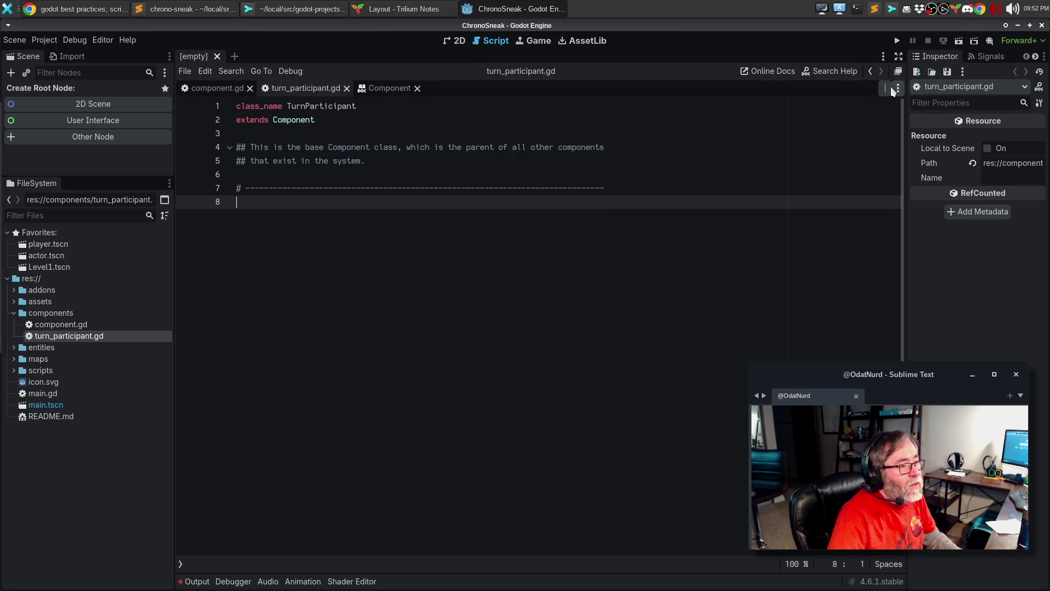
pyautogui.click(893, 90)
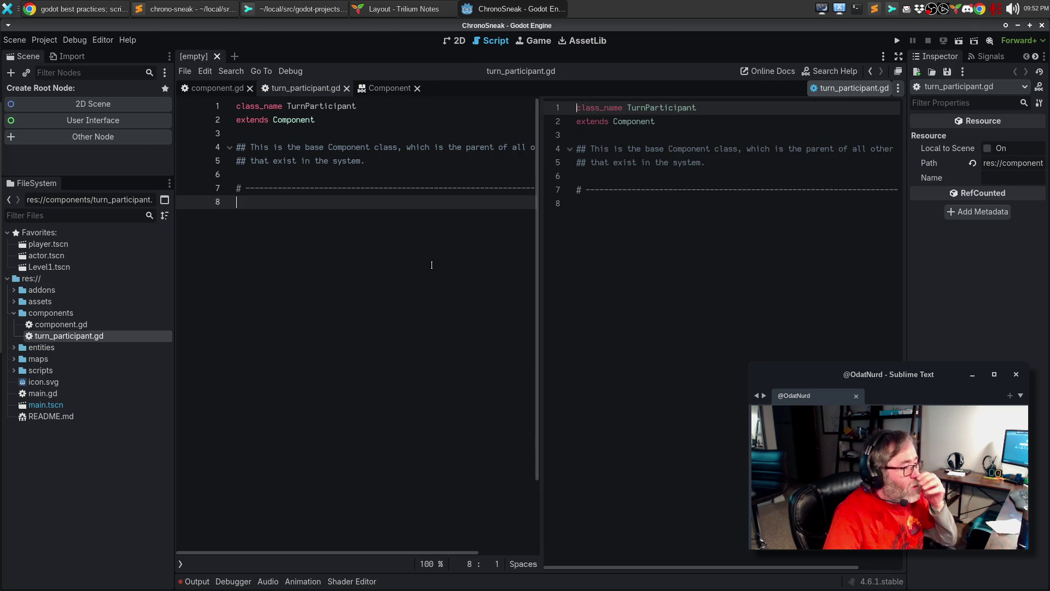
# Create a new script res://components/facing_component.gd in the components folder.
pyautogui.rightClick(37, 317)
pyautogui.moveTo(85, 321)
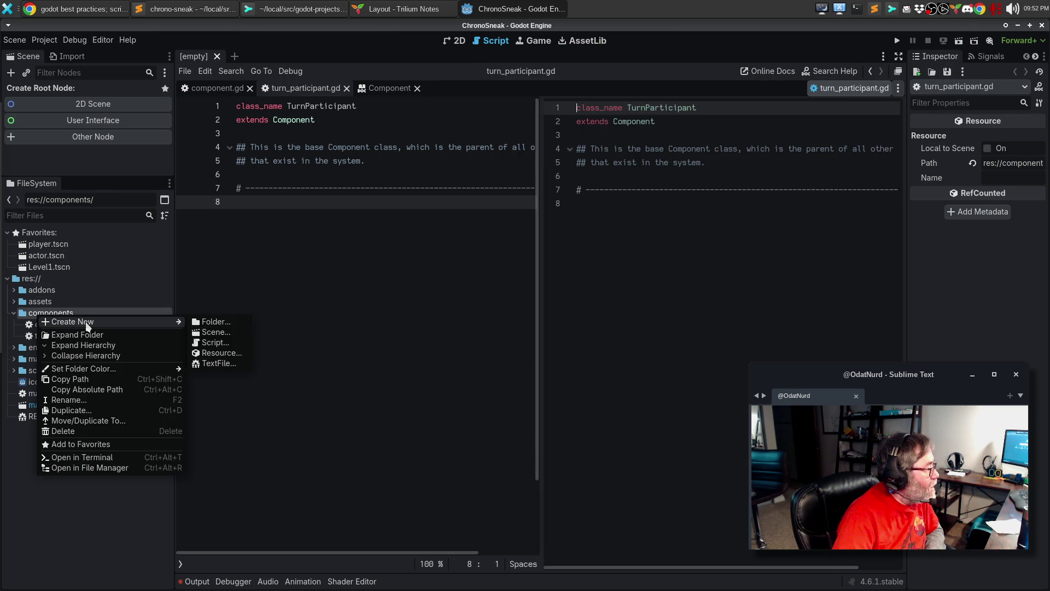
pyautogui.click(234, 343)
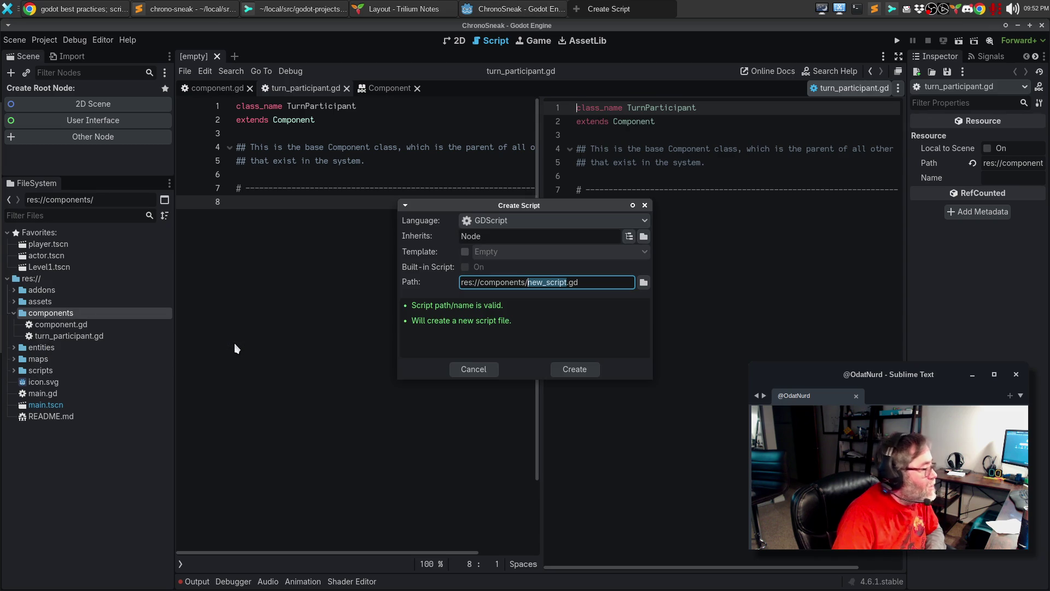
pyautogui.write('facing')
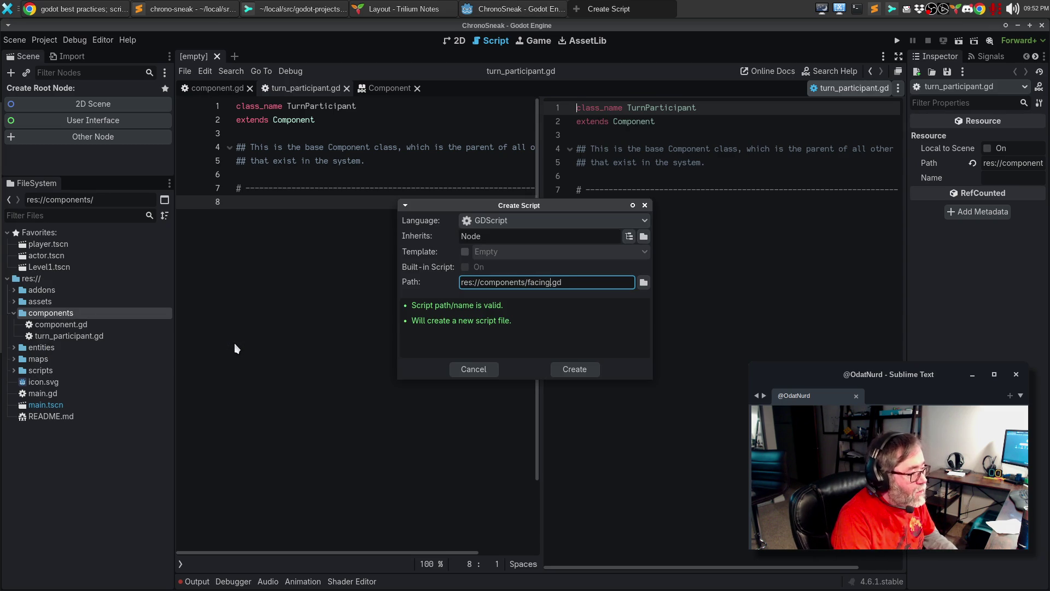
pyautogui.write('_')
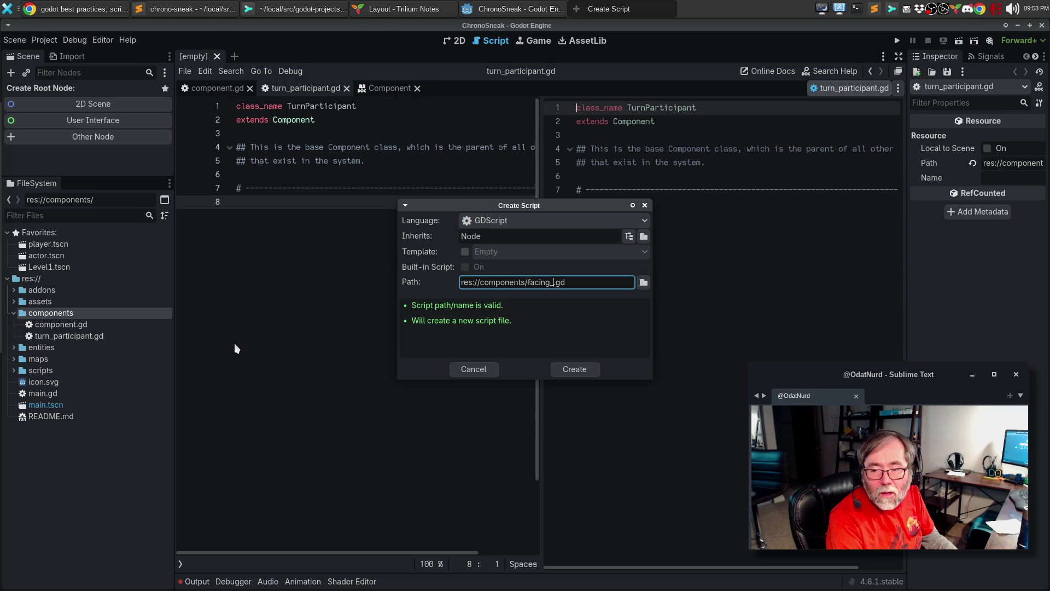
pyautogui.press('BackSpace')
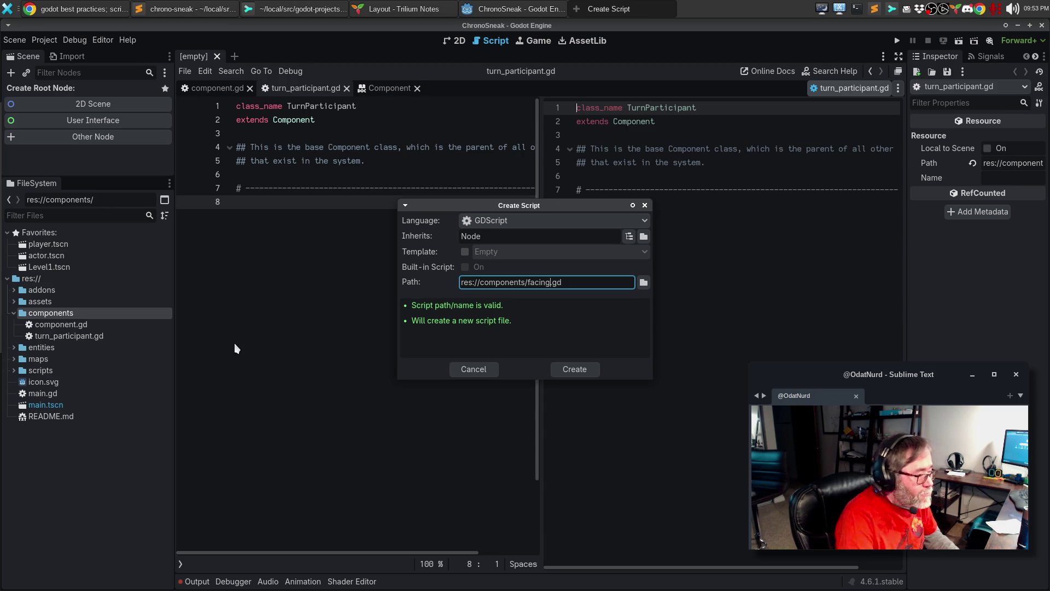
pyautogui.write('_component')
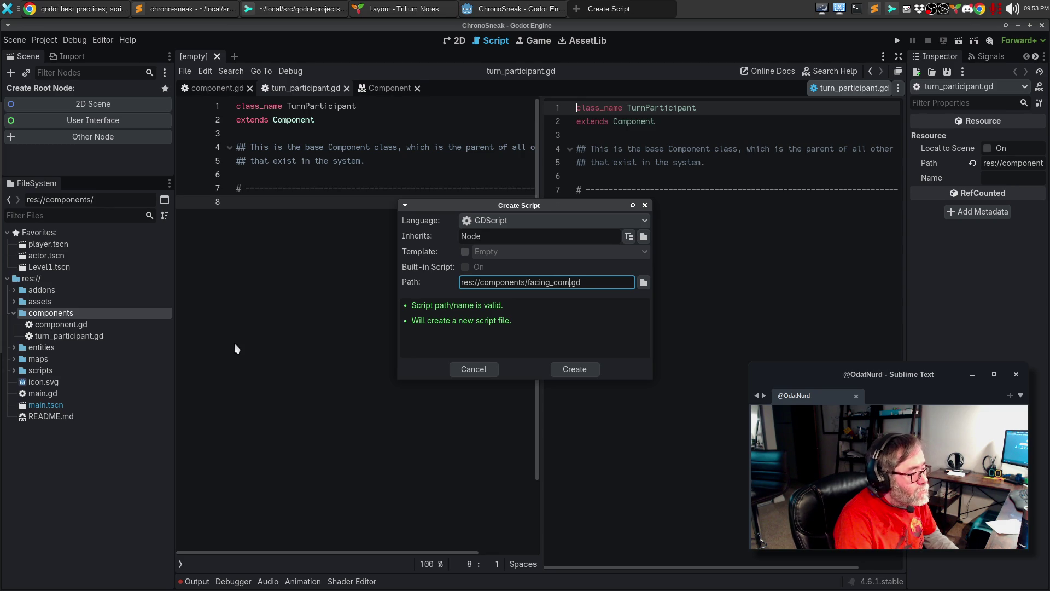
pyautogui.press('Return')
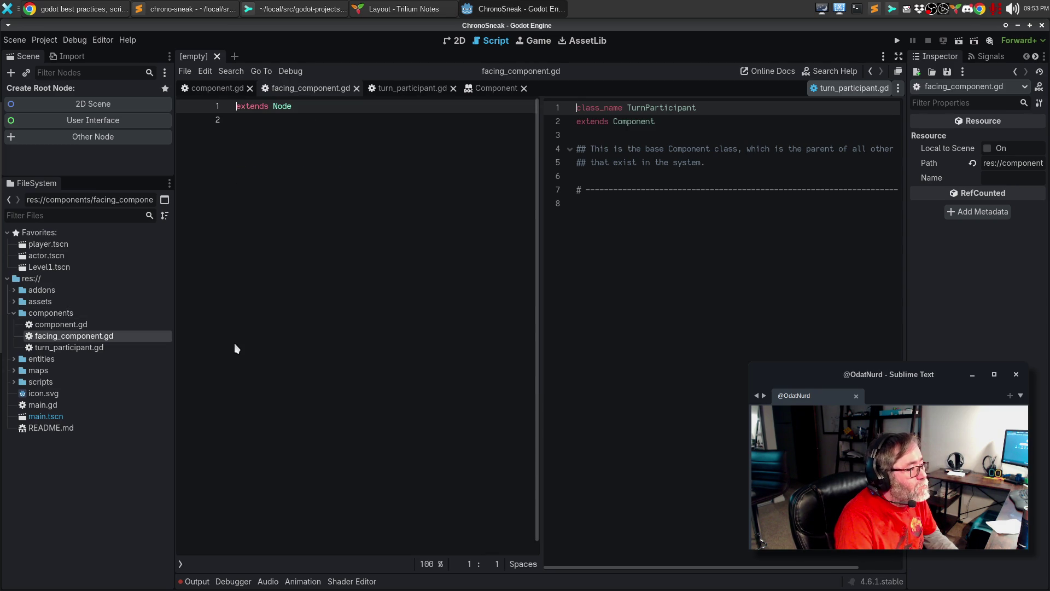
# Add 'class_name FacingComponent' on the first line of facing_component.gd.
pyautogui.press('Return')
pyautogui.press('Up')
pyautogui.write('class_')
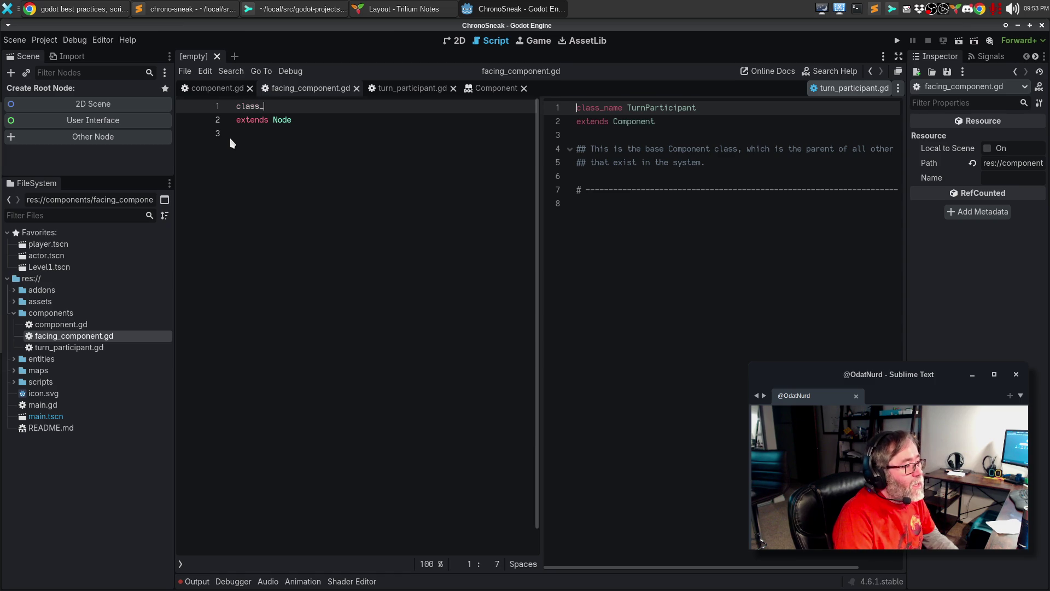
pyautogui.write('name ')
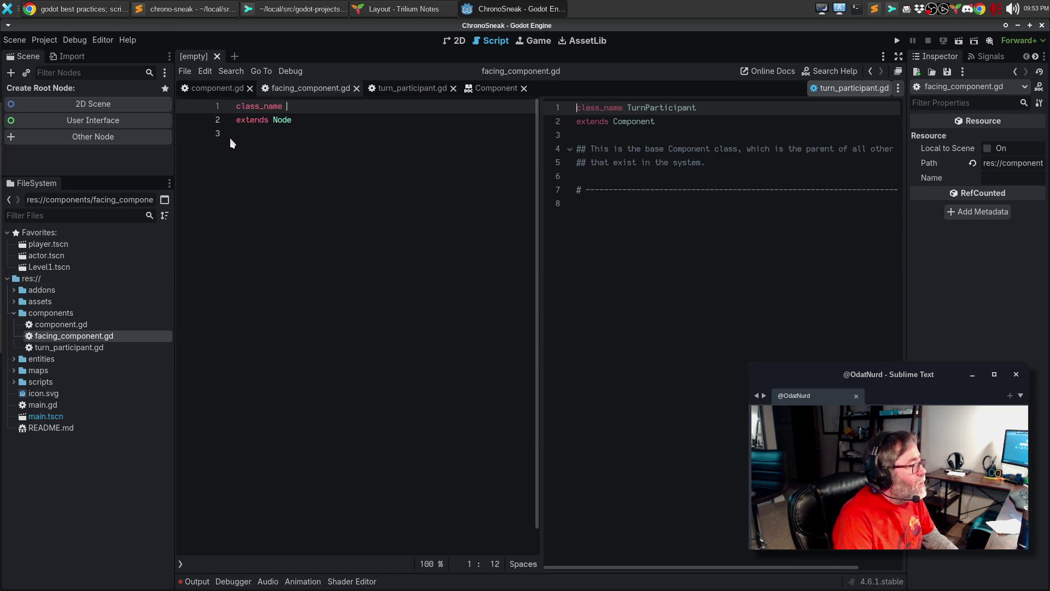
pyautogui.write('FacingComponent')
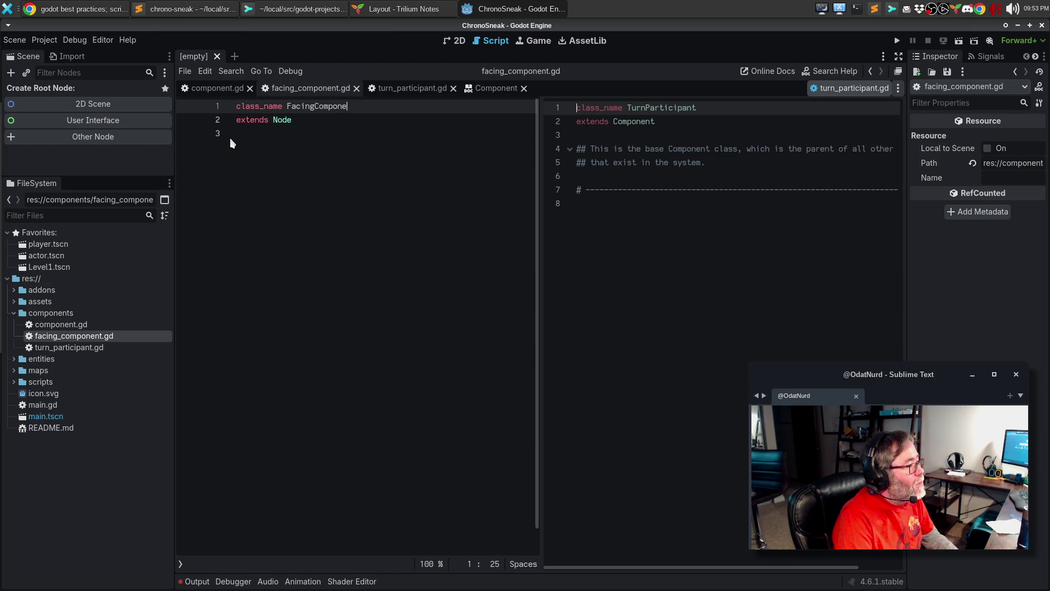
# Copy the TurnParticipant doc comment and divider into facing_component.gd and save it.
pyautogui.moveTo(578, 149)
pyautogui.mouseDown()
pyautogui.moveTo(591, 152)
pyautogui.moveTo(605, 204)
pyautogui.mouseUp()
pyautogui.hotkey('ctrl', 'c')
pyautogui.click(274, 213)
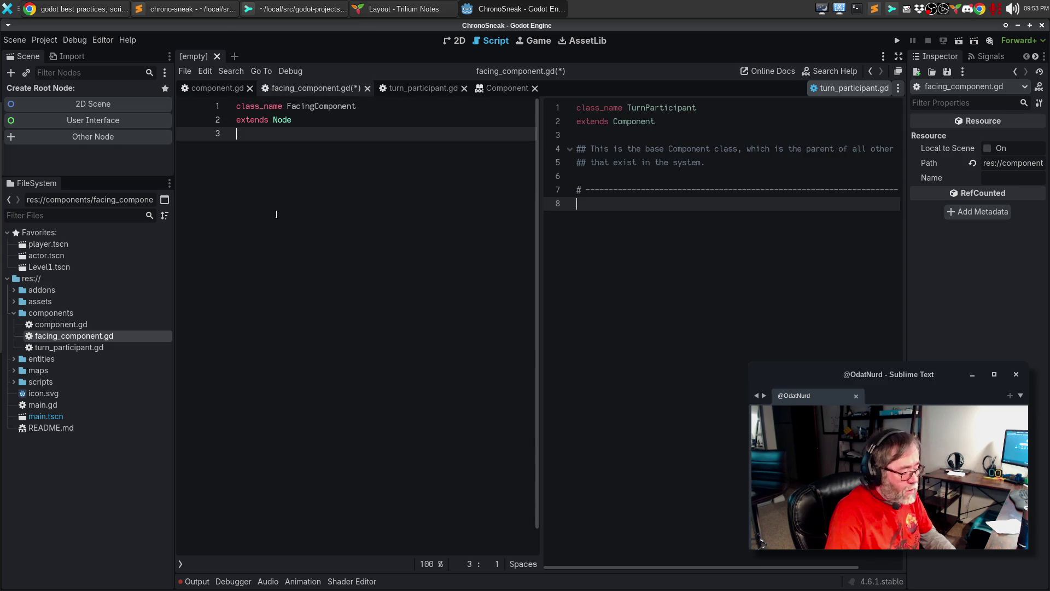
pyautogui.hotkey('ctrl', 'v')
pyautogui.hotkey('ctrl', 's')
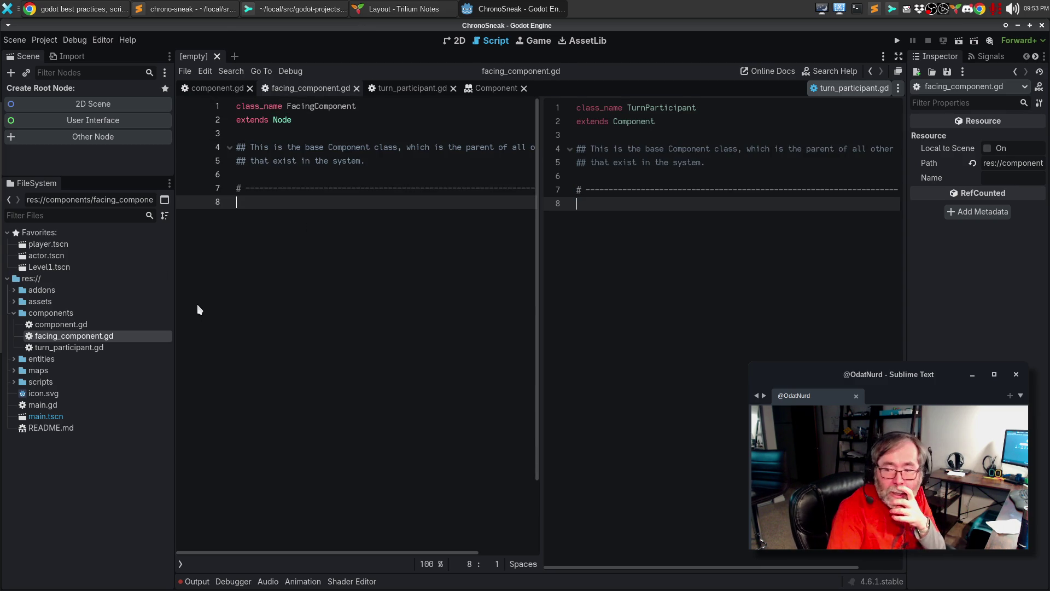
# Create a new script named timeline_component.gd in the components folder.
pyautogui.rightClick(65, 315)
pyautogui.moveTo(74, 325)
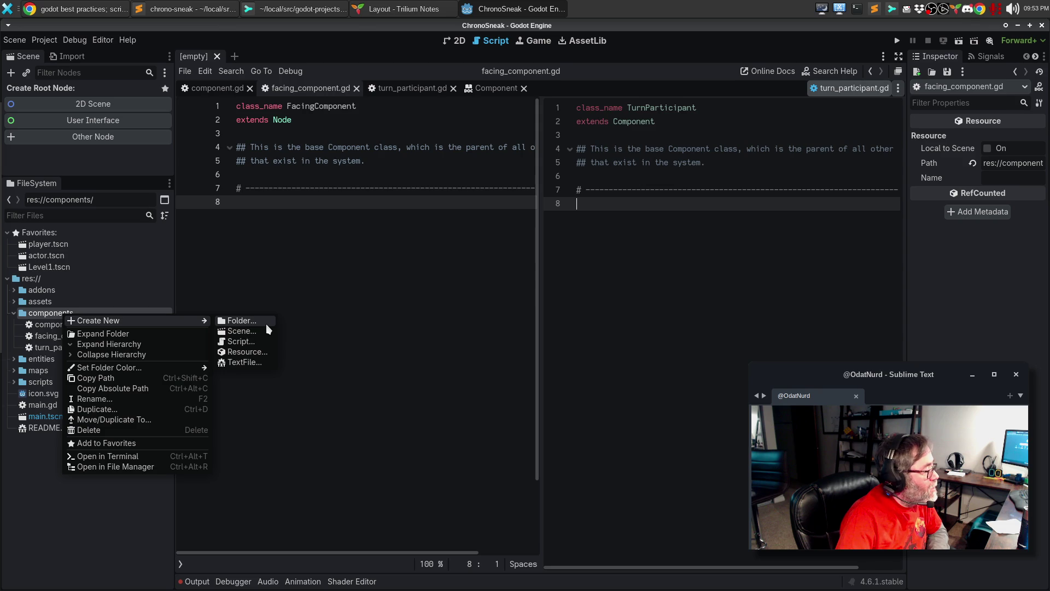
pyautogui.click(254, 341)
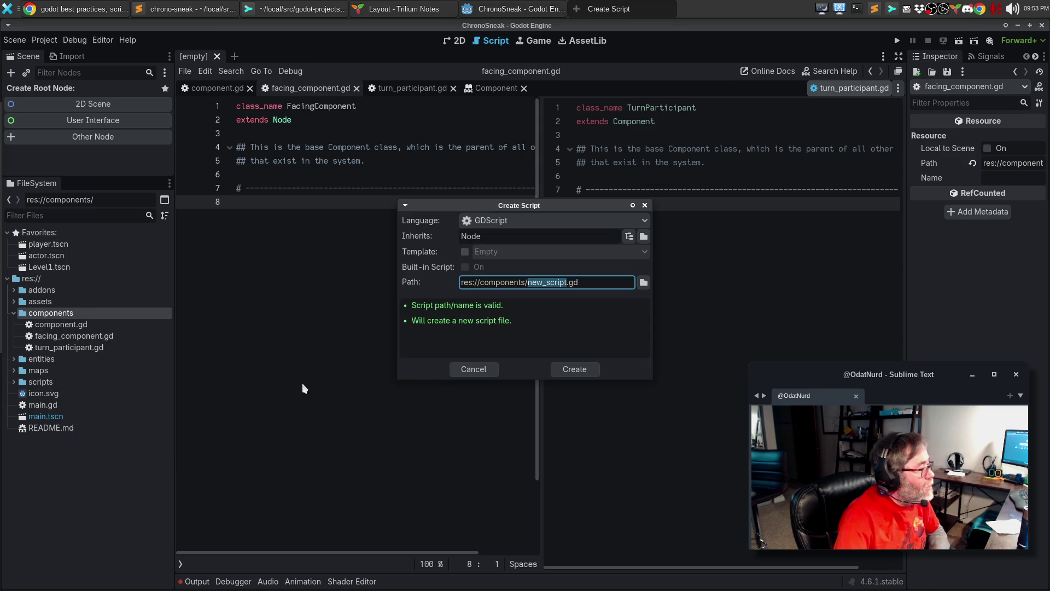
pyautogui.write('timeline')
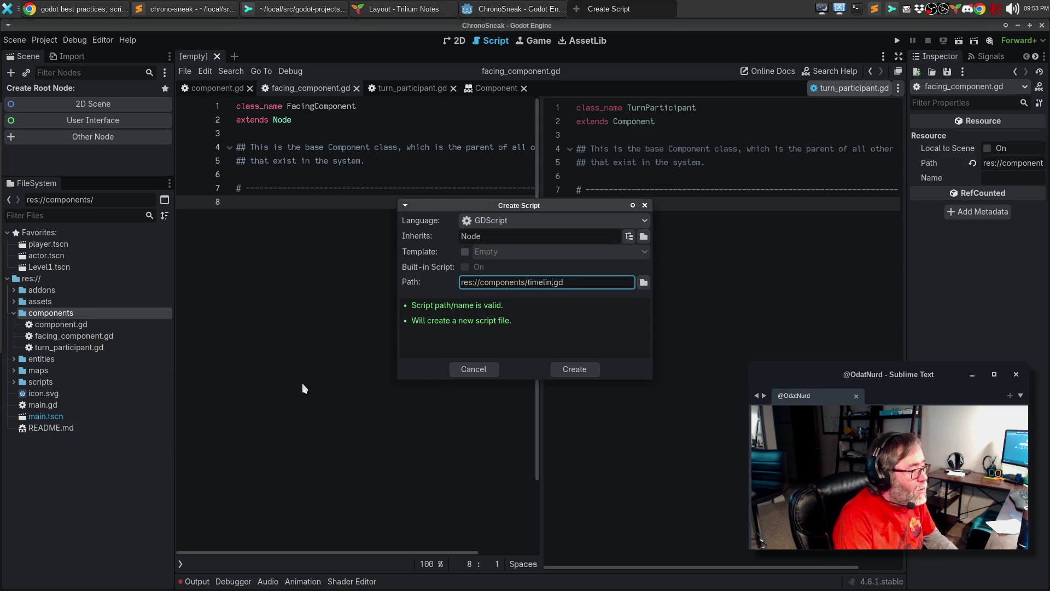
pyautogui.write('_component')
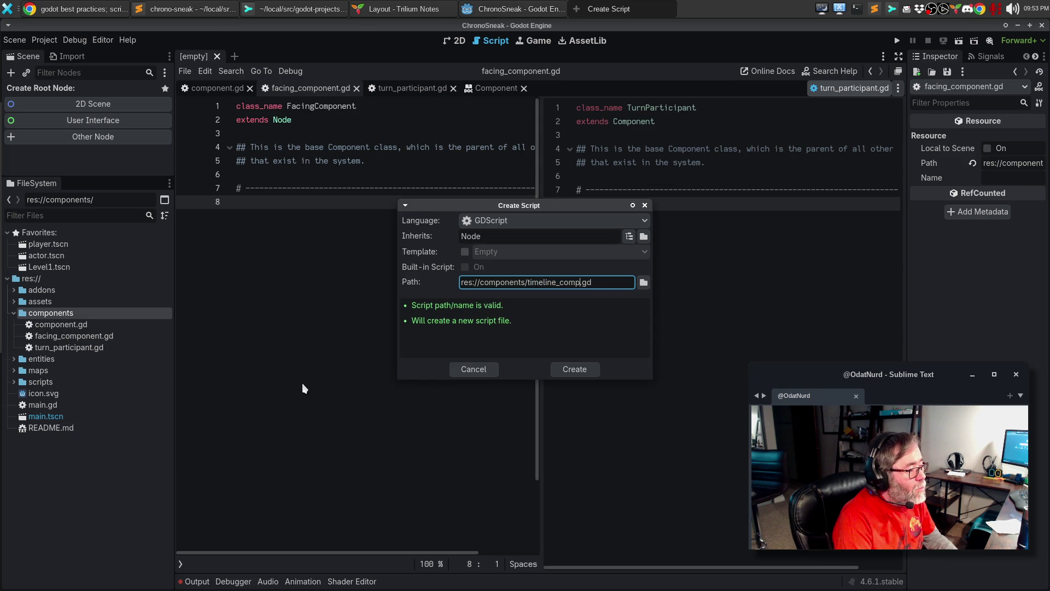
pyautogui.click(583, 370)
# Make FacingComponent extend Component instead of Node and select its whole script.
pyautogui.click(656, 121)
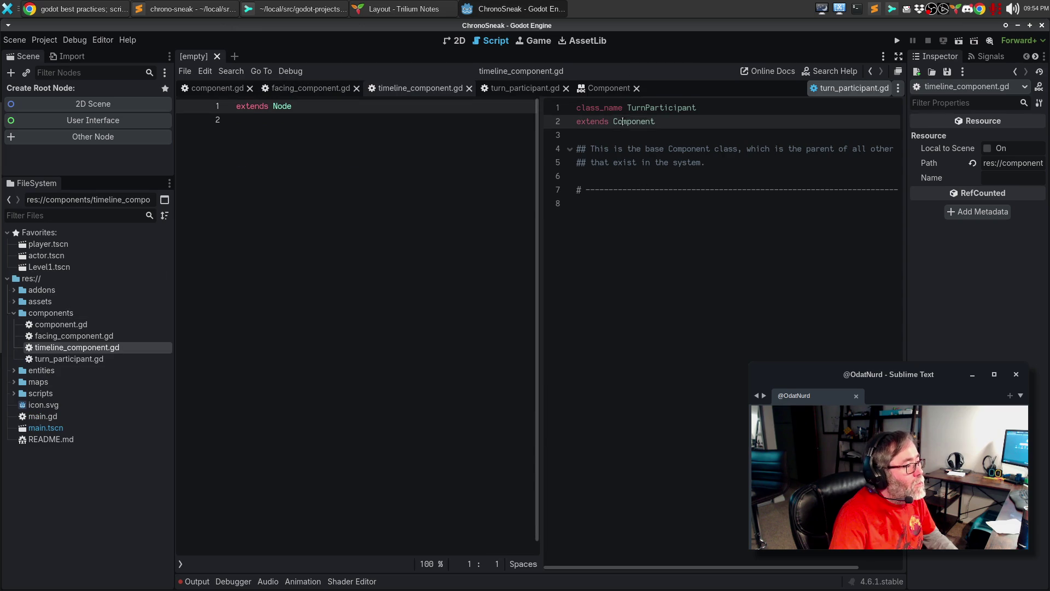
pyautogui.click(310, 88)
pyautogui.doubleClick(282, 119)
pyautogui.write('Component')
pyautogui.hotkey('ctrl', 'a')
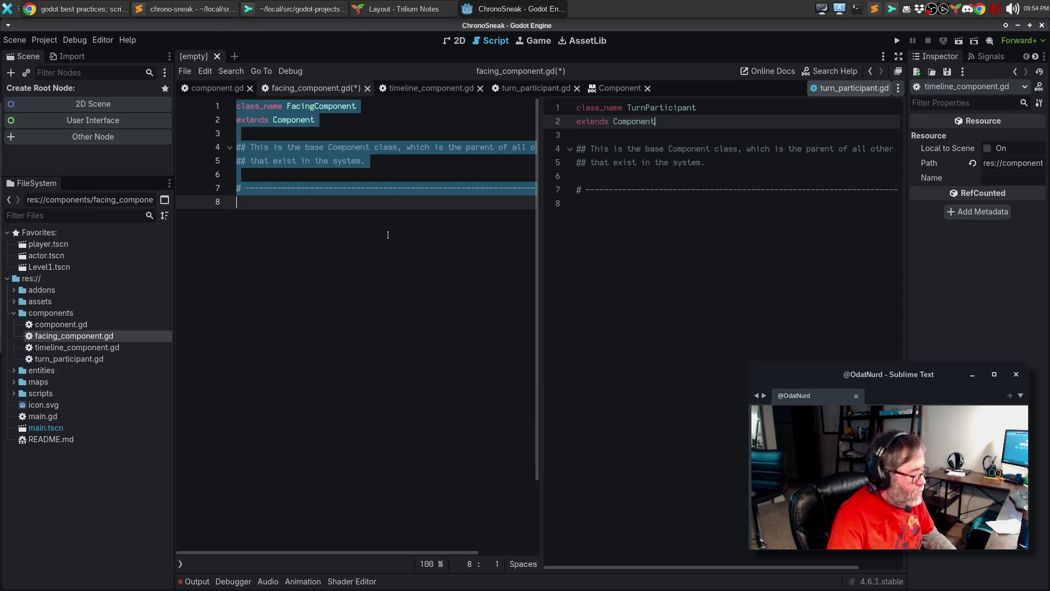
# Paste the script into timeline_component.gd, rename the class to TimelineComponent, and save.
pyautogui.doubleClick(80, 347)
pyautogui.hotkey('ctrl', 'a')
pyautogui.hotkey('ctrl', 'v')
pyautogui.hotkey('ctrl', 'Home')
pyautogui.press('End')
pyautogui.hotkey('ctrl', 'shift', 'Left')
pyautogui.write('TimelineCo')
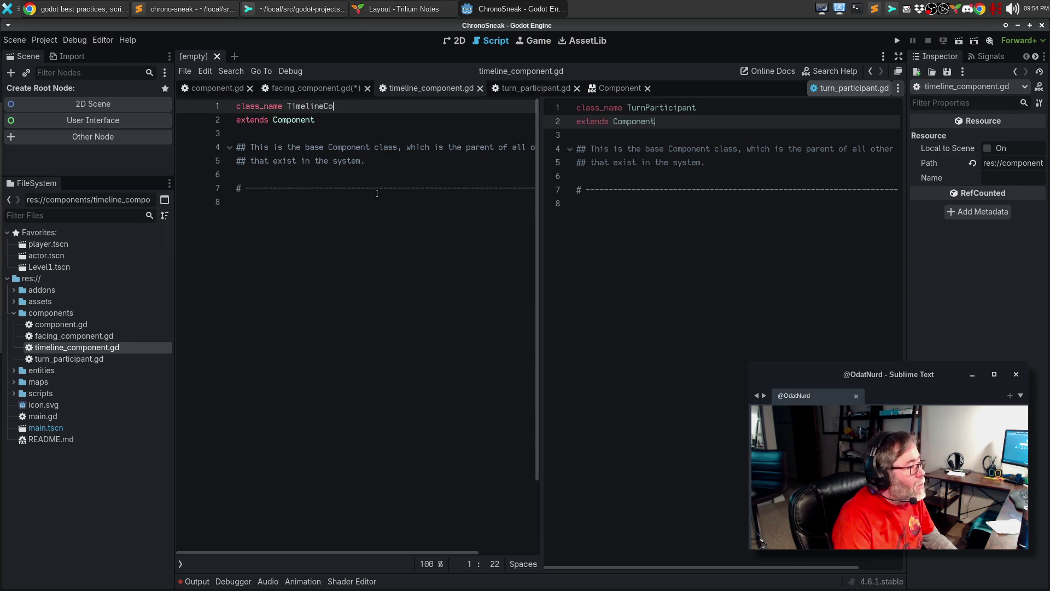
pyautogui.write('mponent')
pyautogui.press('Down')
pyautogui.press('Down')
pyautogui.press('Down')
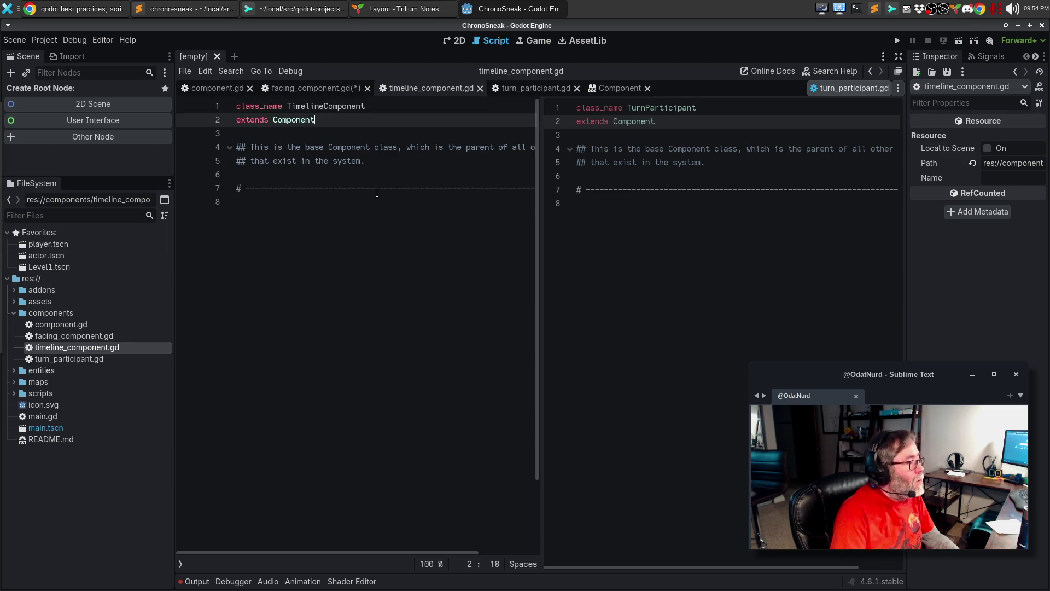
pyautogui.hotkey('ctrl', 's')
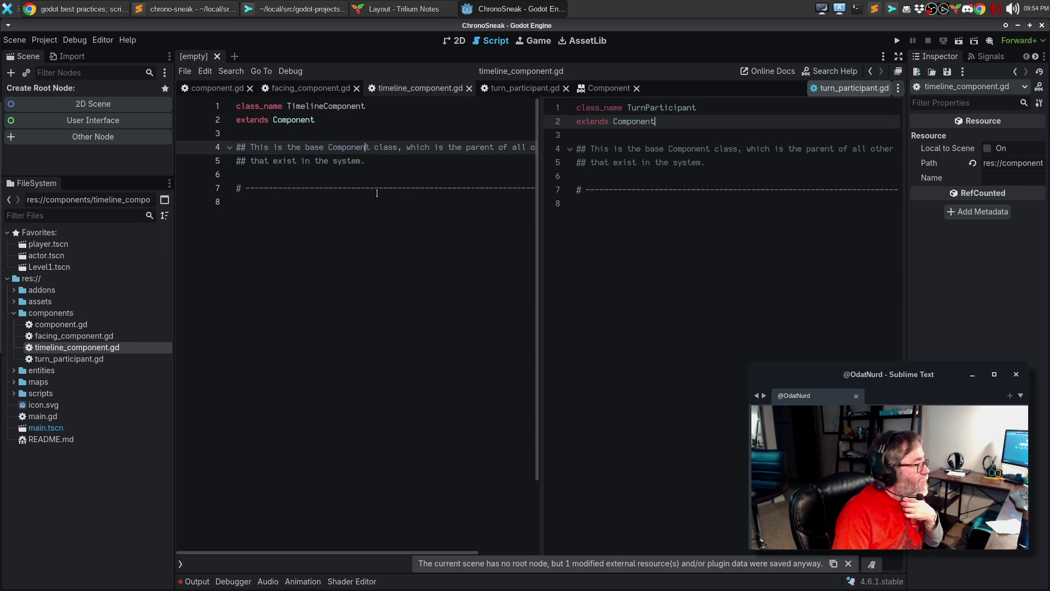
# Close the side-by-side turn_participant.gd view and show facing_component.gd full-width.
pyautogui.click(616, 352)
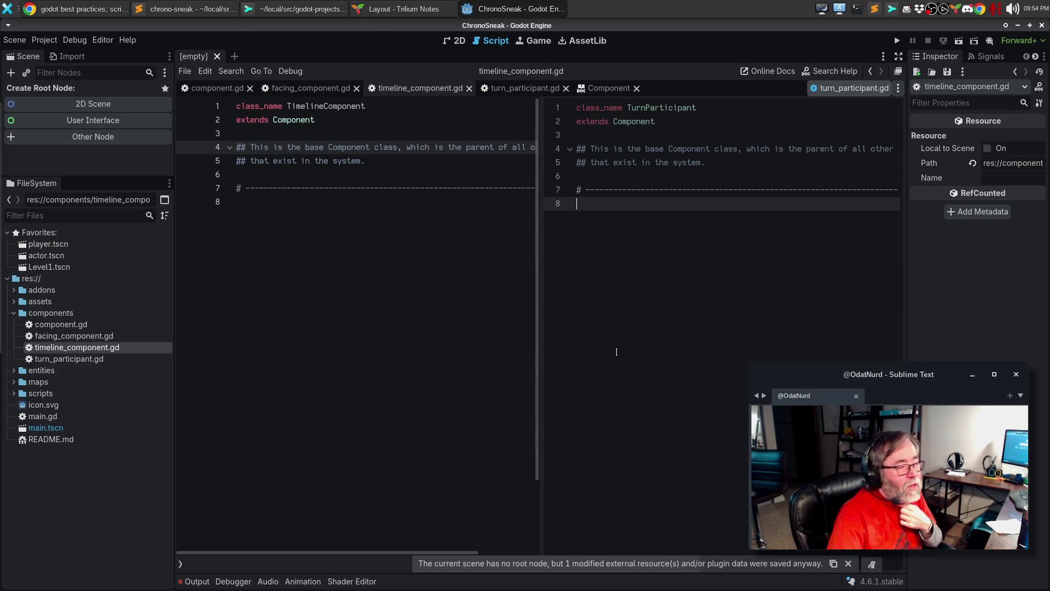
pyautogui.click(864, 87)
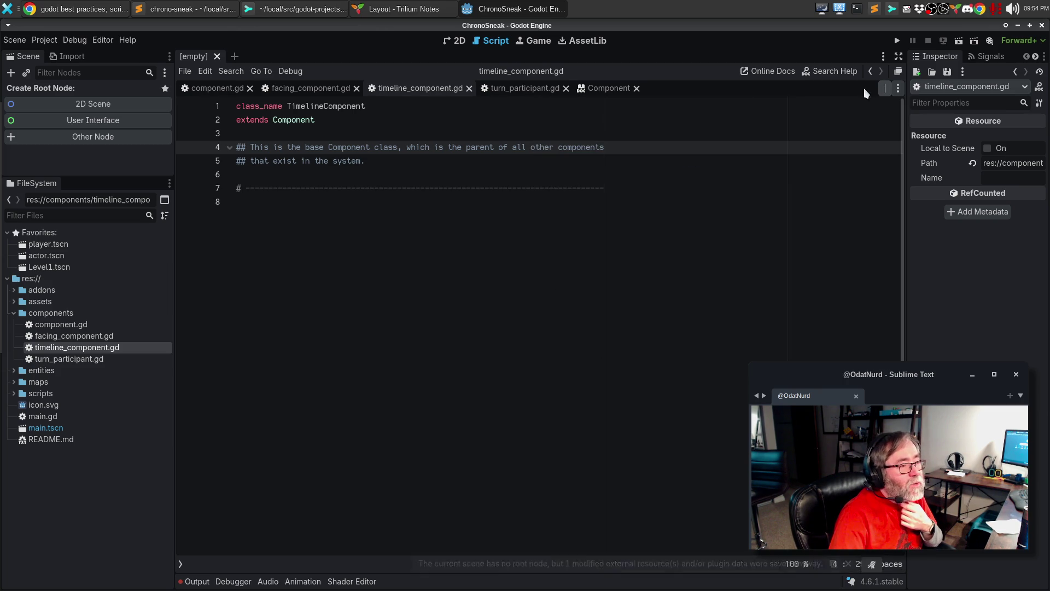
pyautogui.click(219, 88)
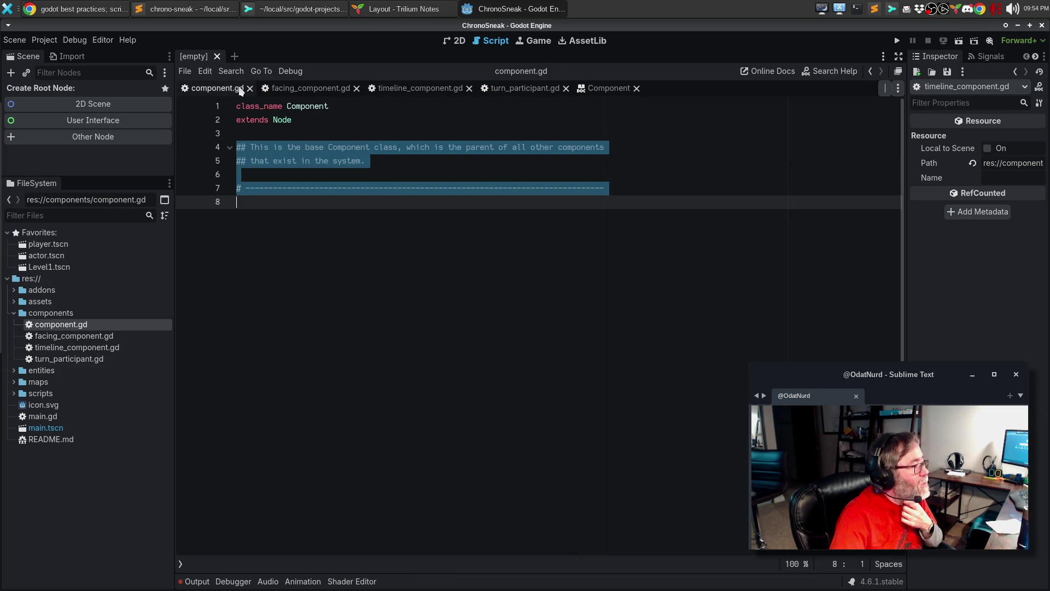
pyautogui.click(285, 88)
pyautogui.click(376, 273)
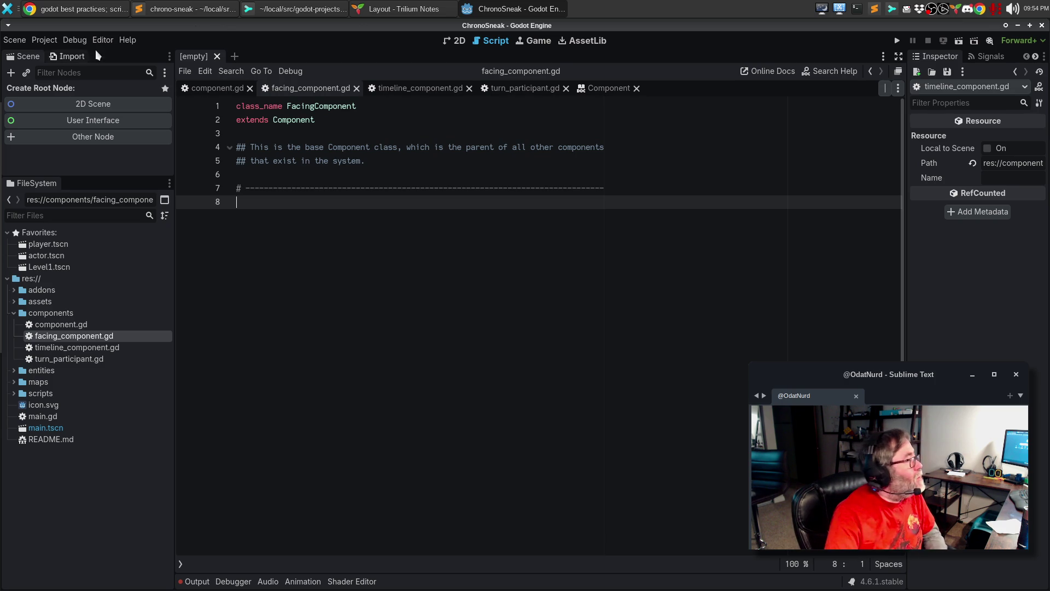
pyautogui.click(394, 9)
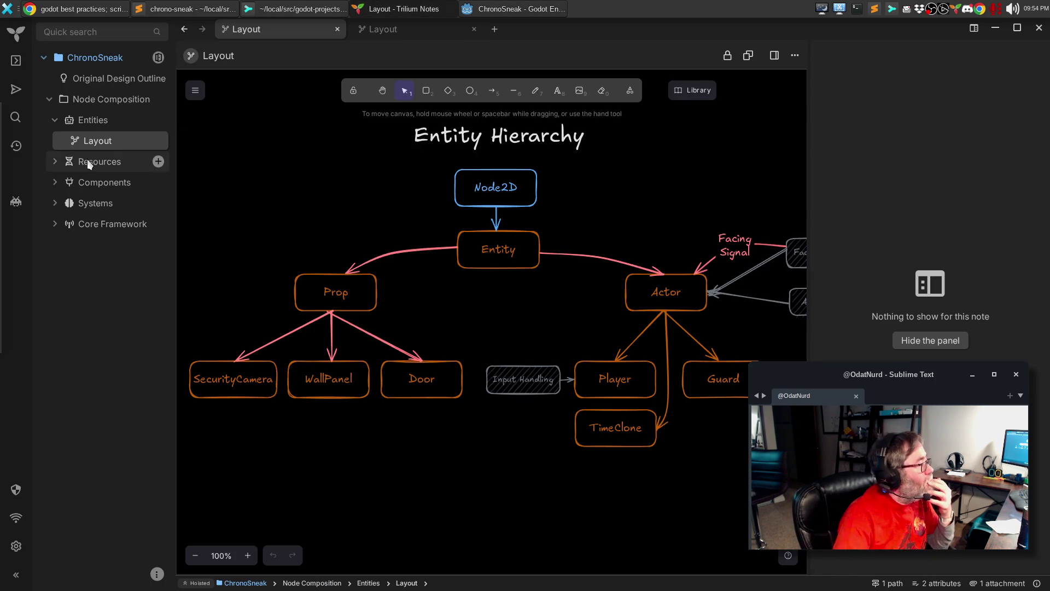
# Expand Components in the notes tree and view its Layout Component Hierarchy diagram.
pyautogui.click(55, 182)
pyautogui.click(114, 182)
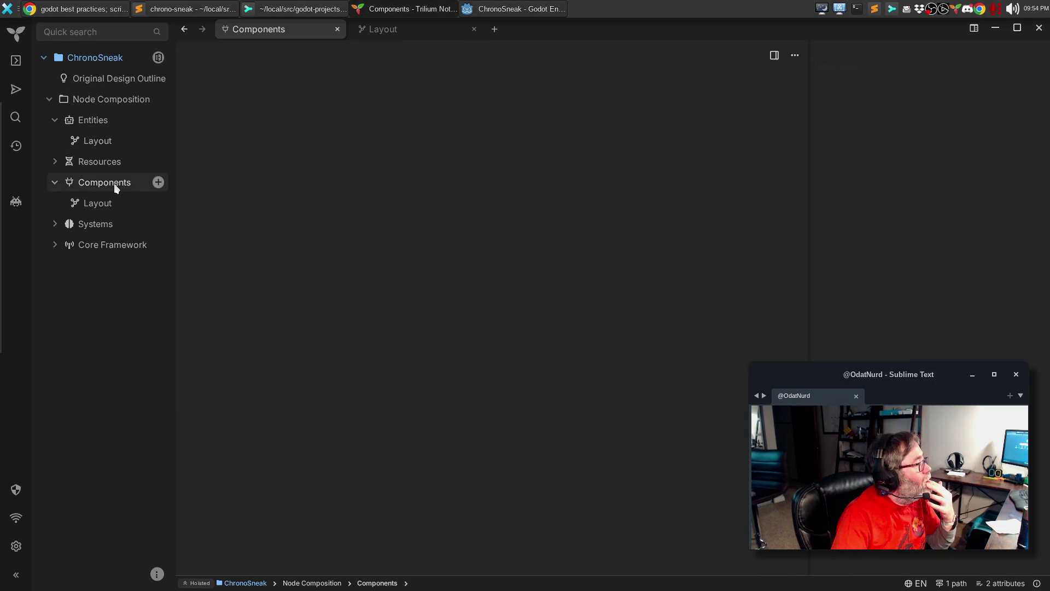
pyautogui.click(403, 32)
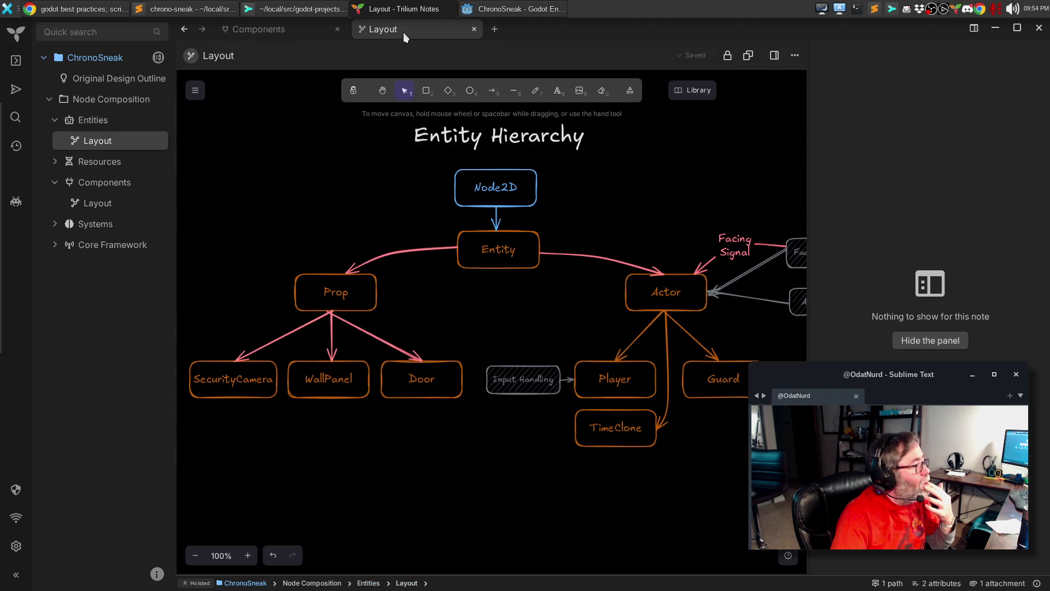
pyautogui.click(107, 202)
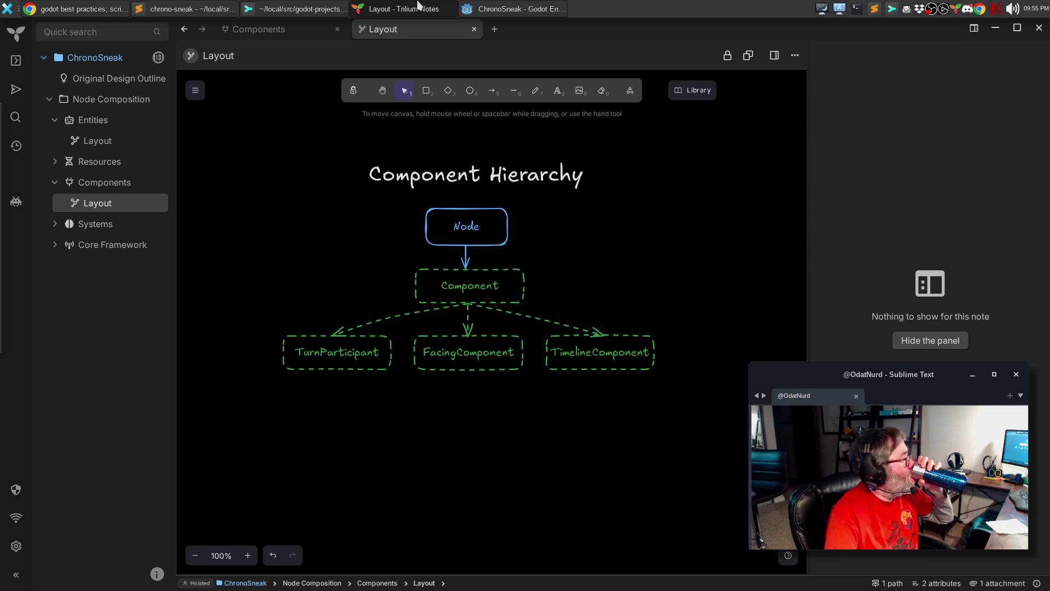
pyautogui.click(276, 37)
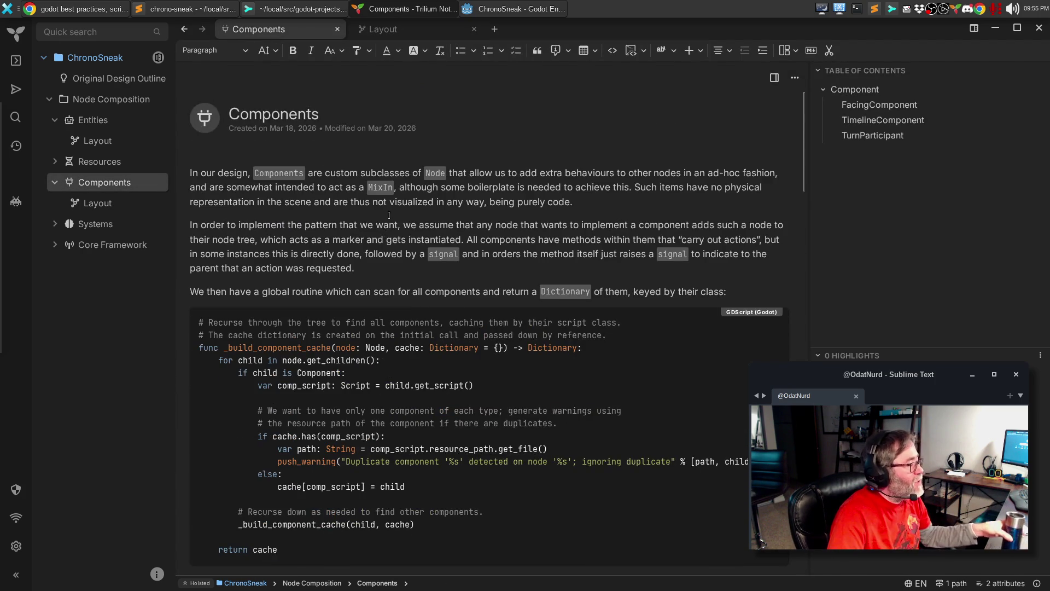
# Scroll the Components note down to the Component and FacingComponent descriptions.
pyautogui.scroll(-4, 389, 224)
pyautogui.scroll(-4, 393, 210)
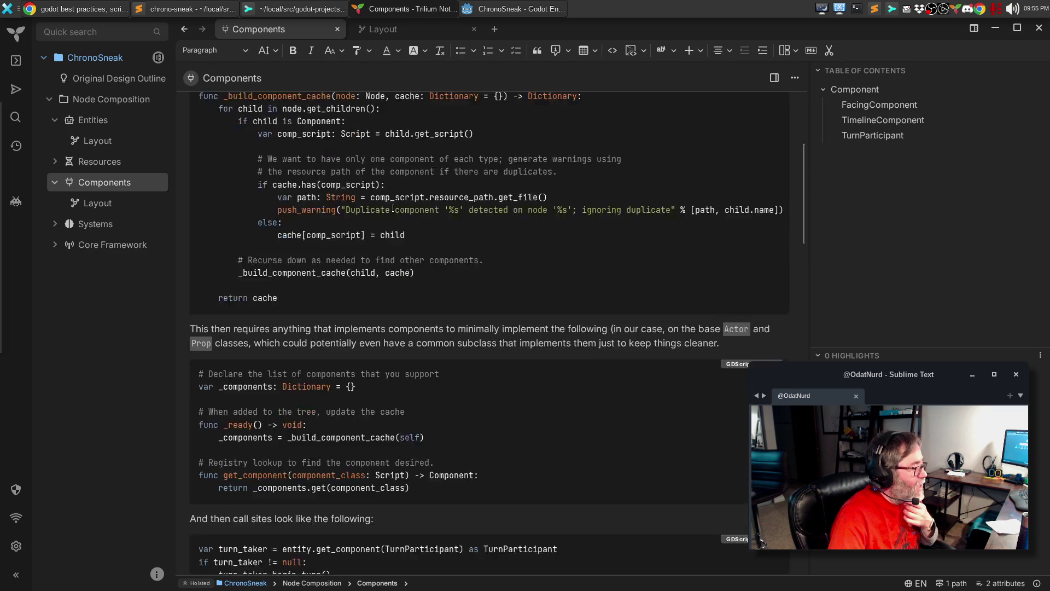
pyautogui.scroll(-4, 396, 208)
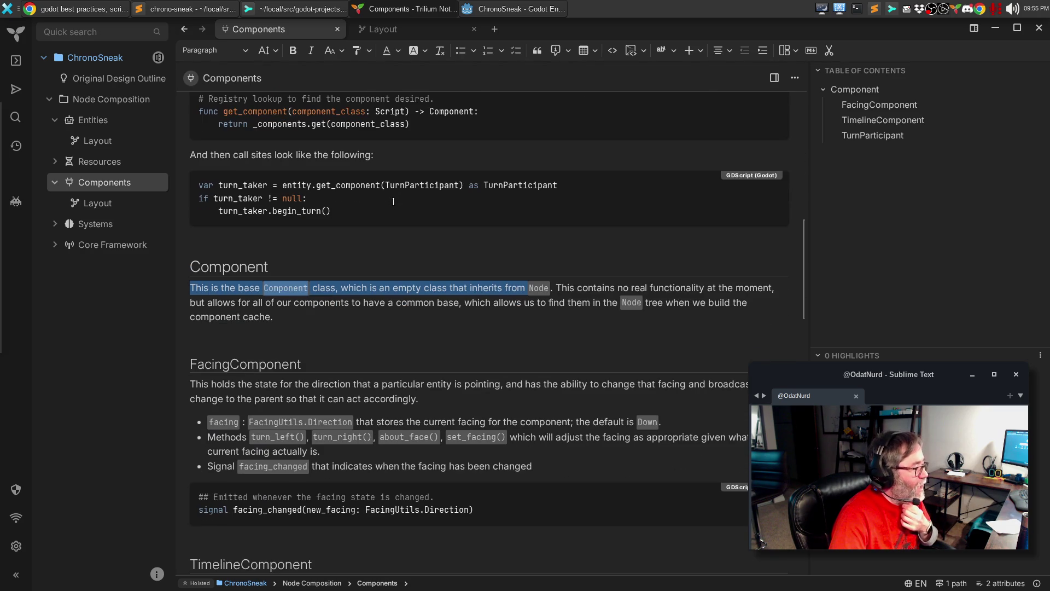
pyautogui.click(456, 255)
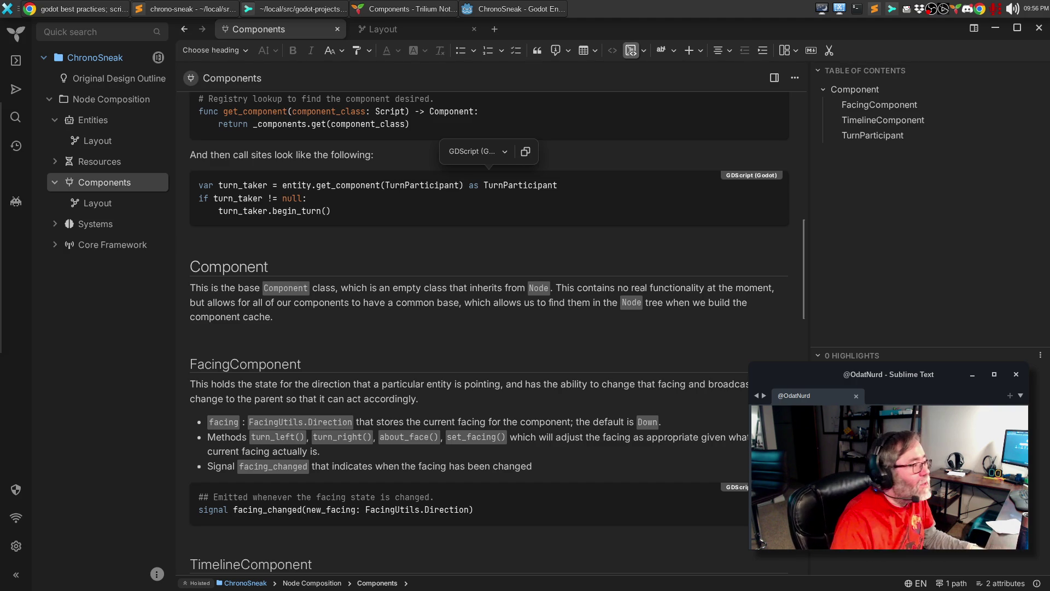
# Replace the copied comment with a line saying the component applies to any [Entity] needing a defined facing.
pyautogui.click(512, 7)
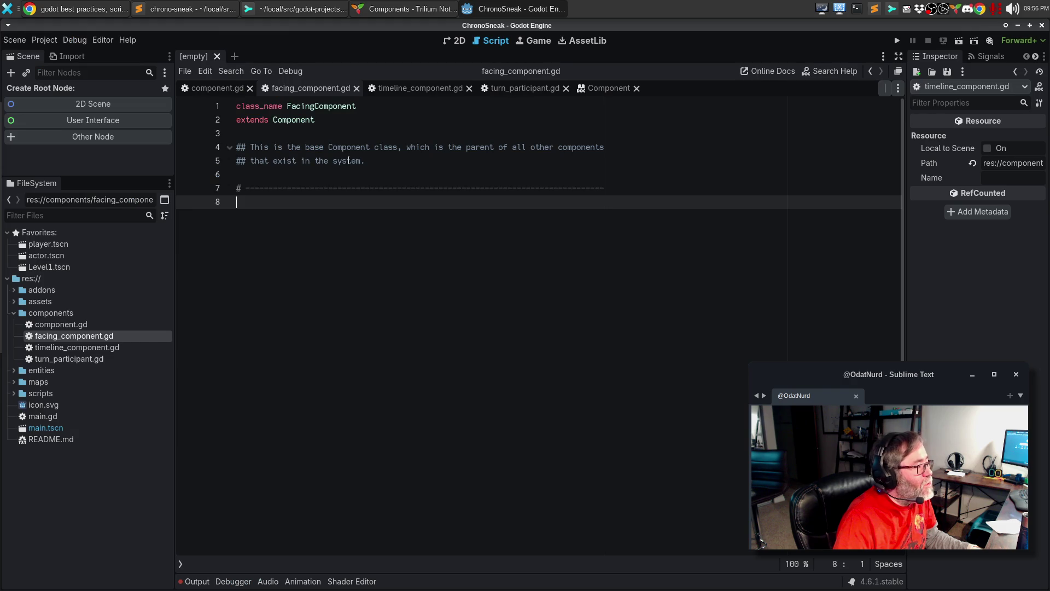
pyautogui.moveTo(250, 148); pyautogui.dragTo(365, 160)
pyautogui.write('THis')
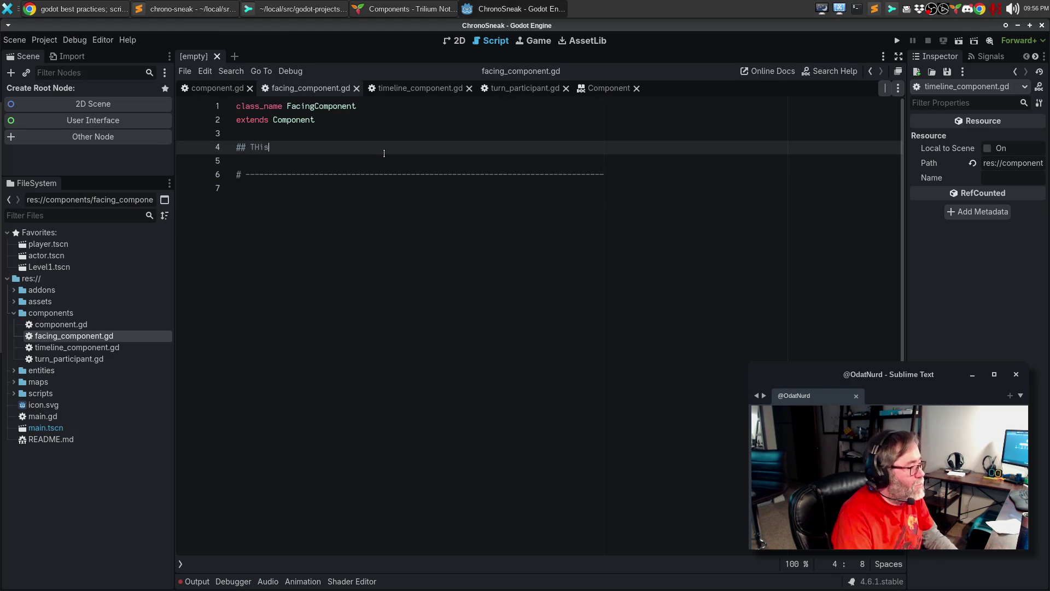
pyautogui.write('compone')
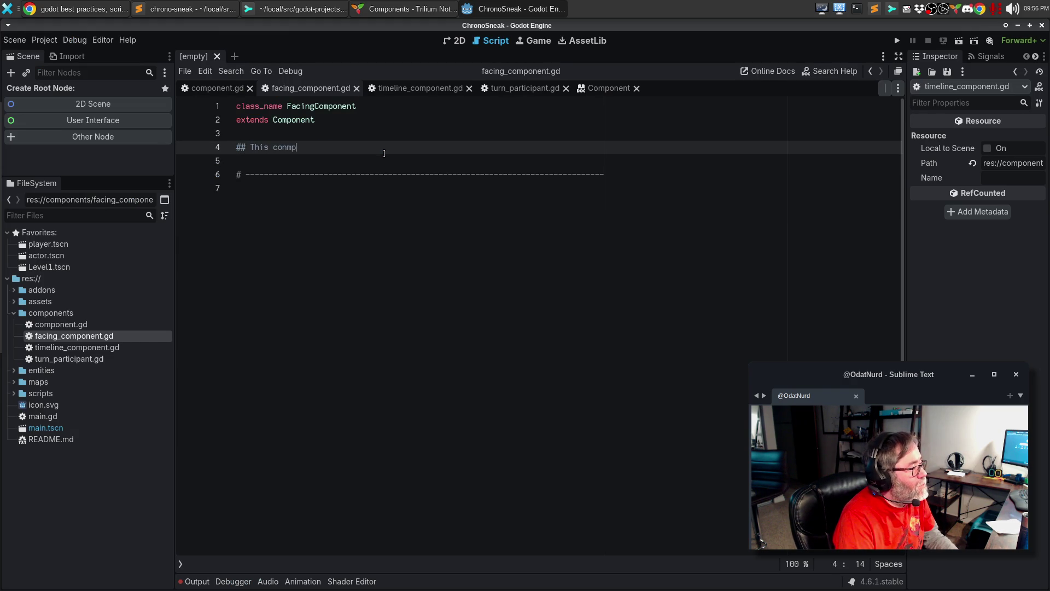
pyautogui.write('nt is applied to ')
pyautogui.write('any entity')
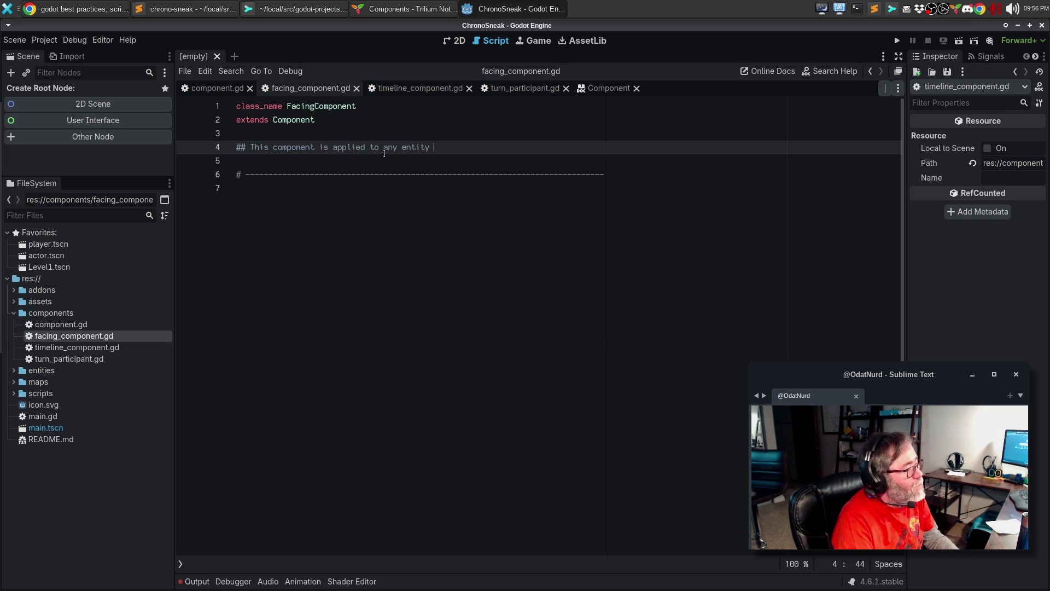
pyautogui.hotkey('ctrl', 'BackSpace')
pyautogui.write('[p')
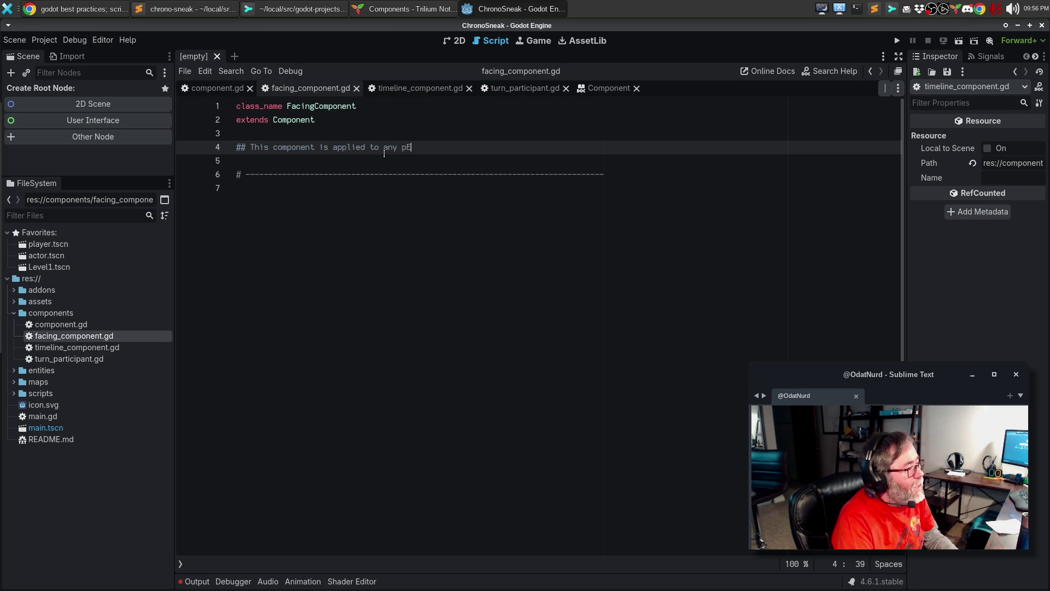
pyautogui.press('BackSpace')
pyautogui.write('E')
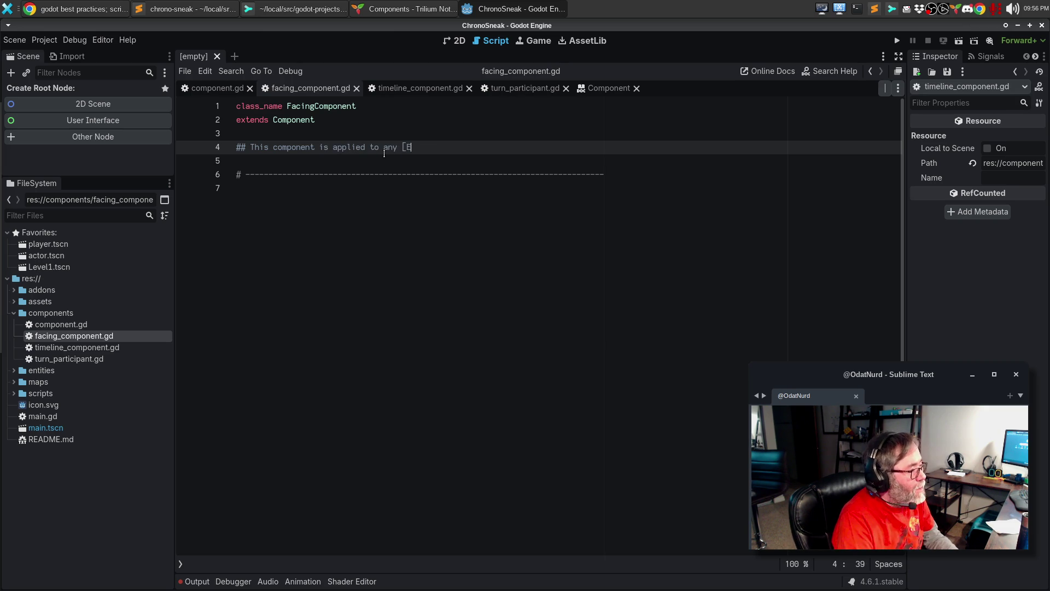
pyautogui.write('ntity] that needs to have a defined faving')
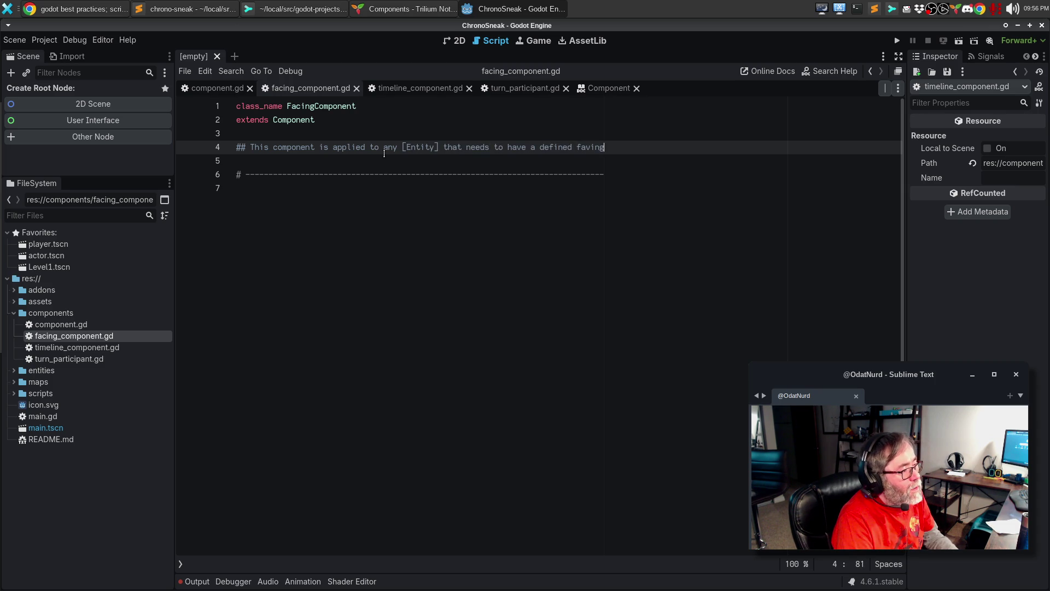
pyautogui.press('BackSpace')
pyautogui.press('BackSpace')
pyautogui.press('BackSpace')
pyautogui.write('cing')
# Add a second comment line 'within the level, and provides' and close the stray Obsidian window.
pyautogui.press('Return')
pyautogui.write('wigt')
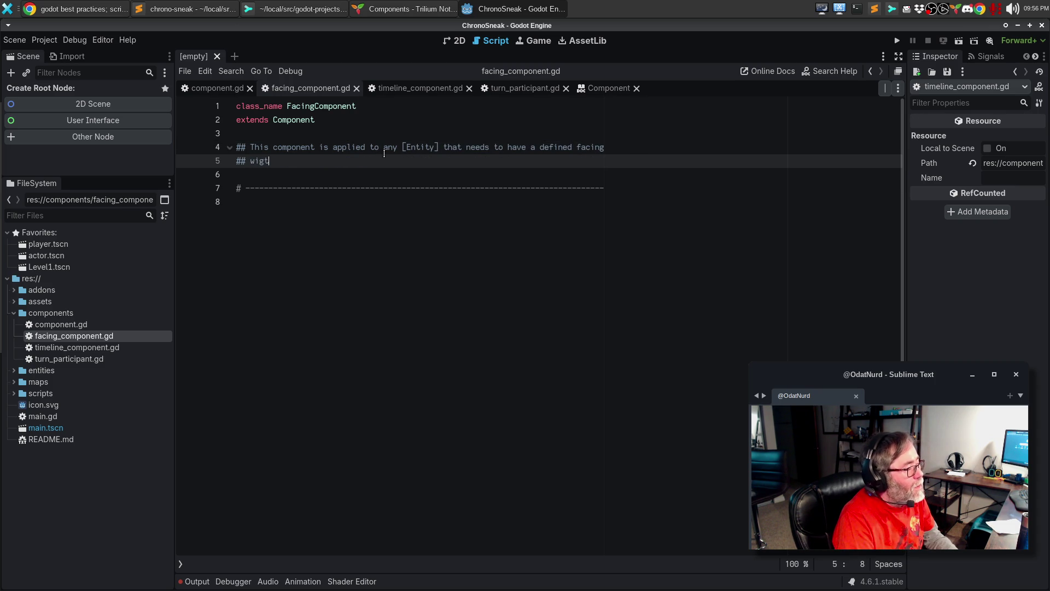
pyautogui.press('BackSpace')
pyautogui.press('BackSpace')
pyautogui.write('hin the ')
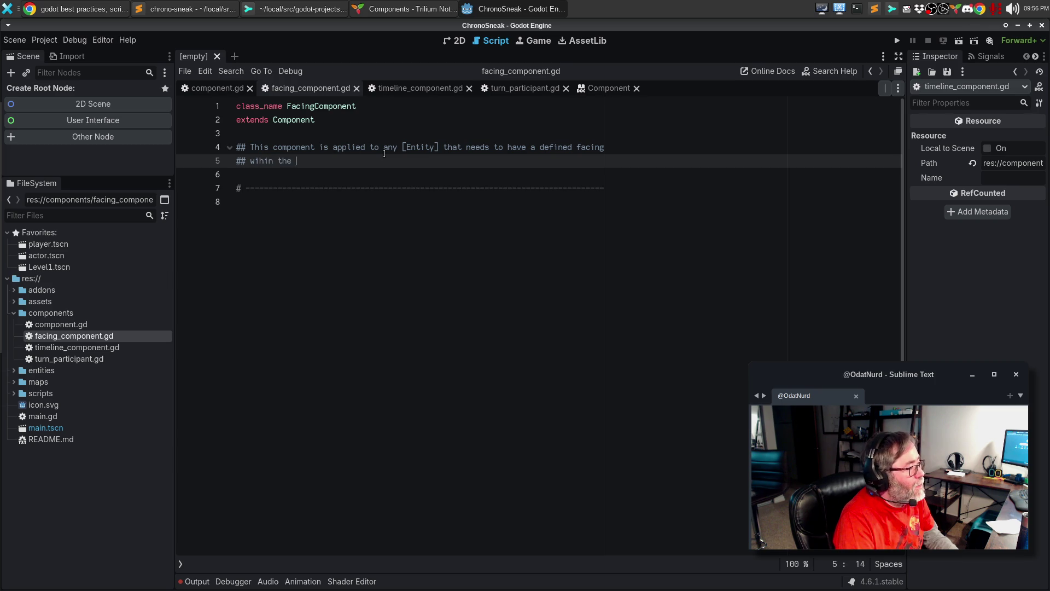
pyautogui.write('level, and provides')
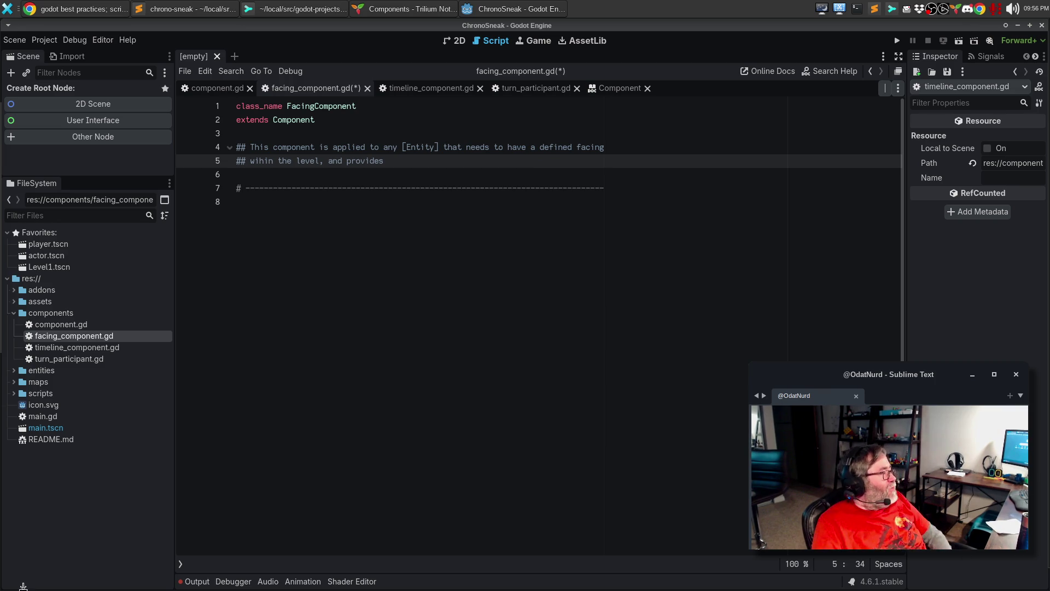
pyautogui.moveTo(6, 203)
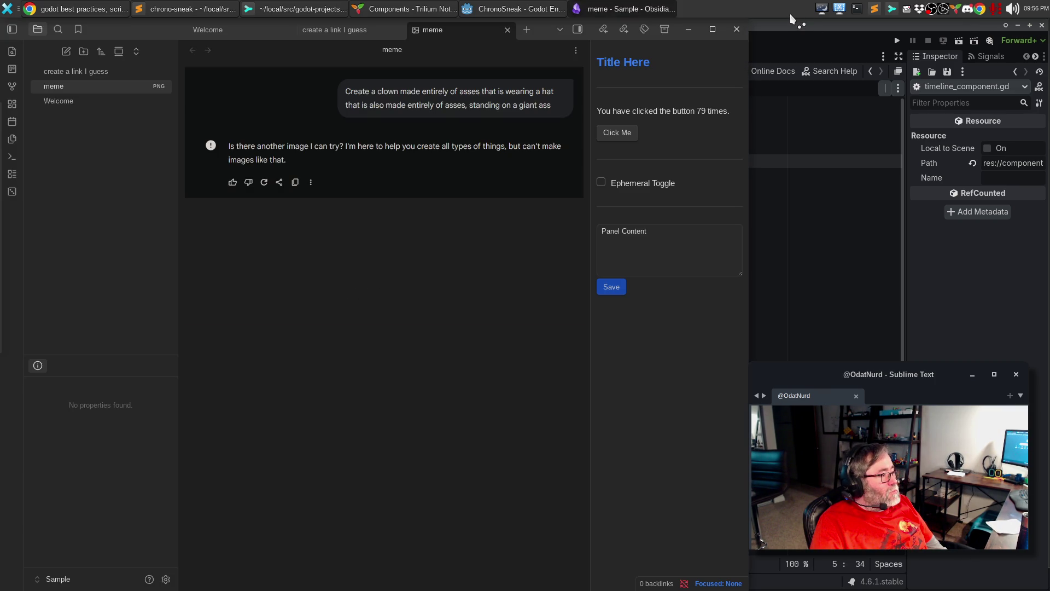
pyautogui.click(736, 31)
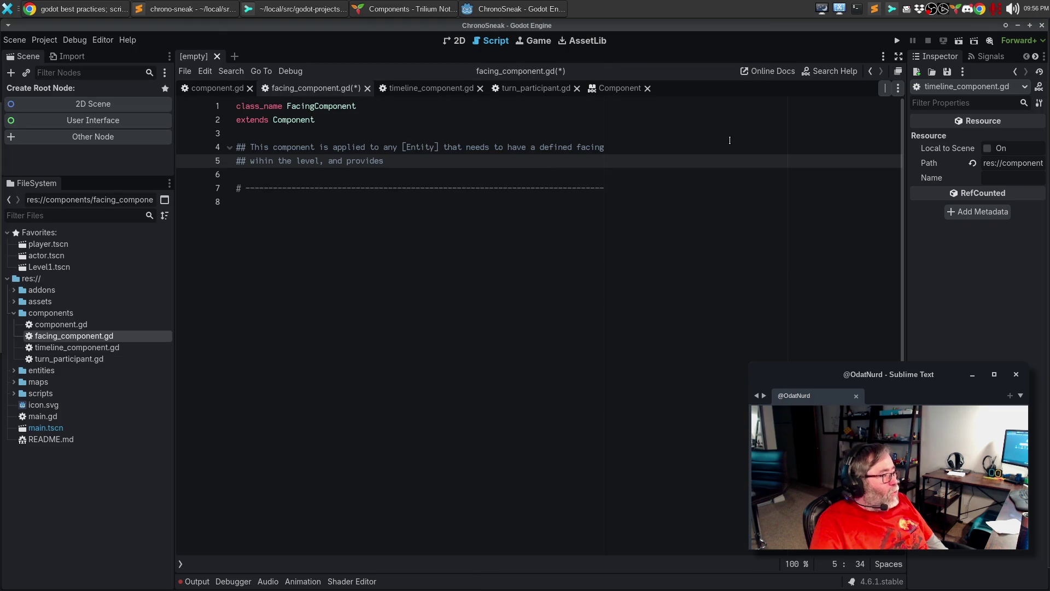
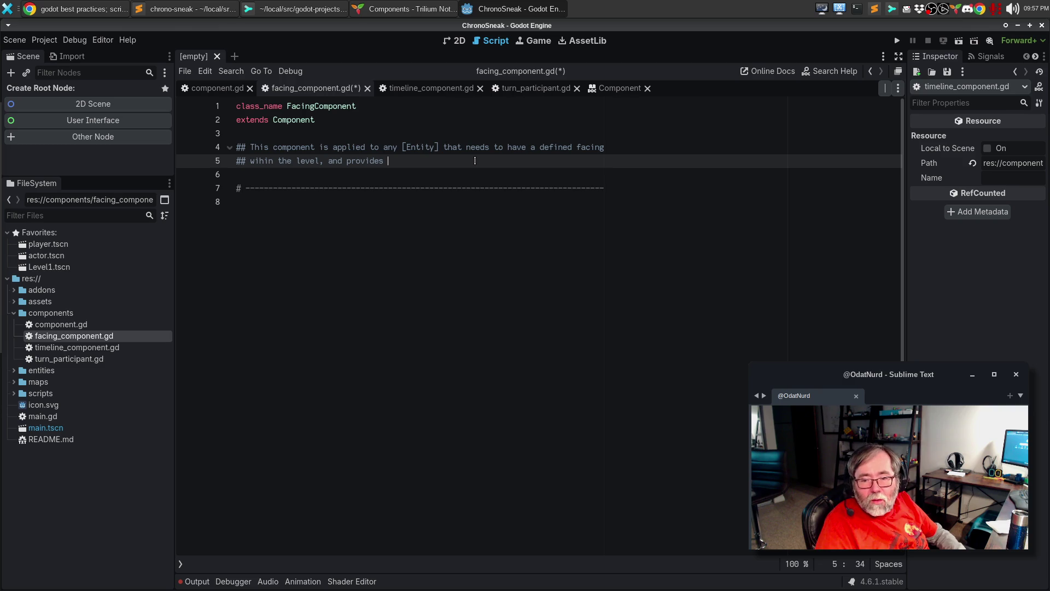
# Finish the ## doc comment with 'the key data point and functionality for working with the facing', wrapped onto a third line.
pyautogui.write('the')
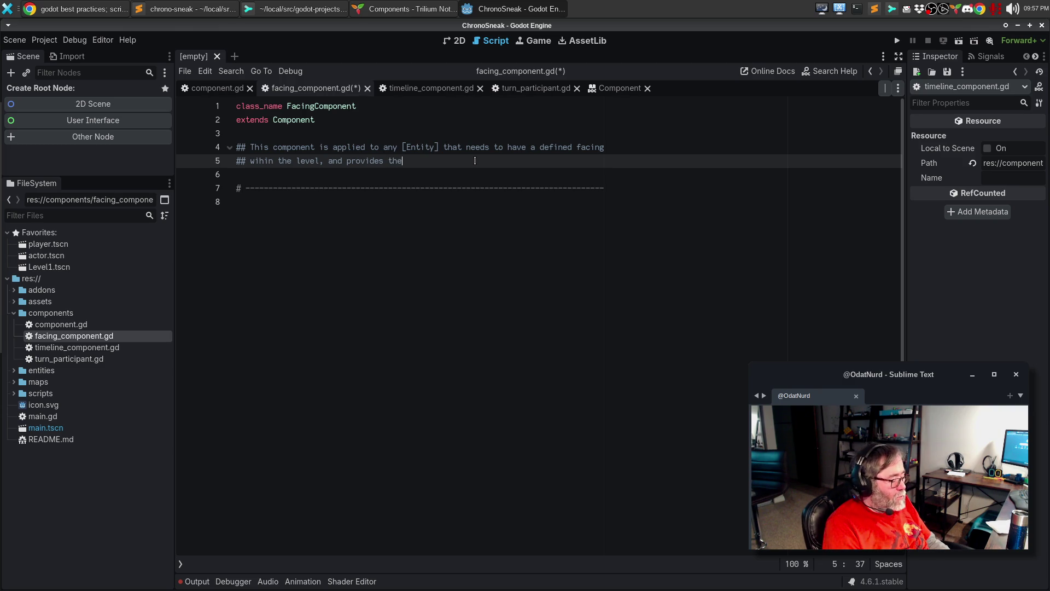
pyautogui.write(' key data point and functionality for ')
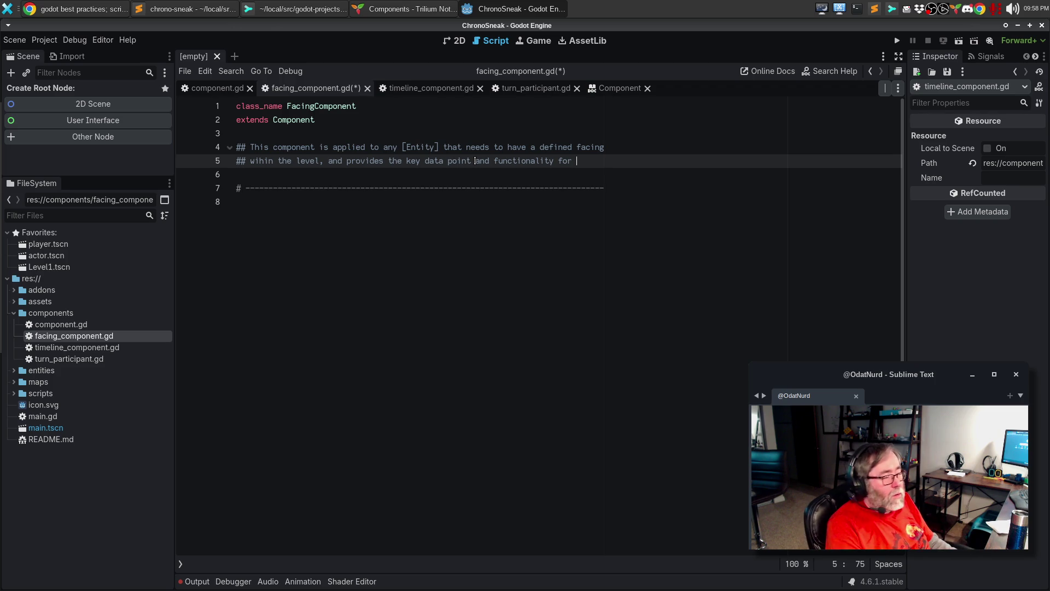
pyautogui.write('being')
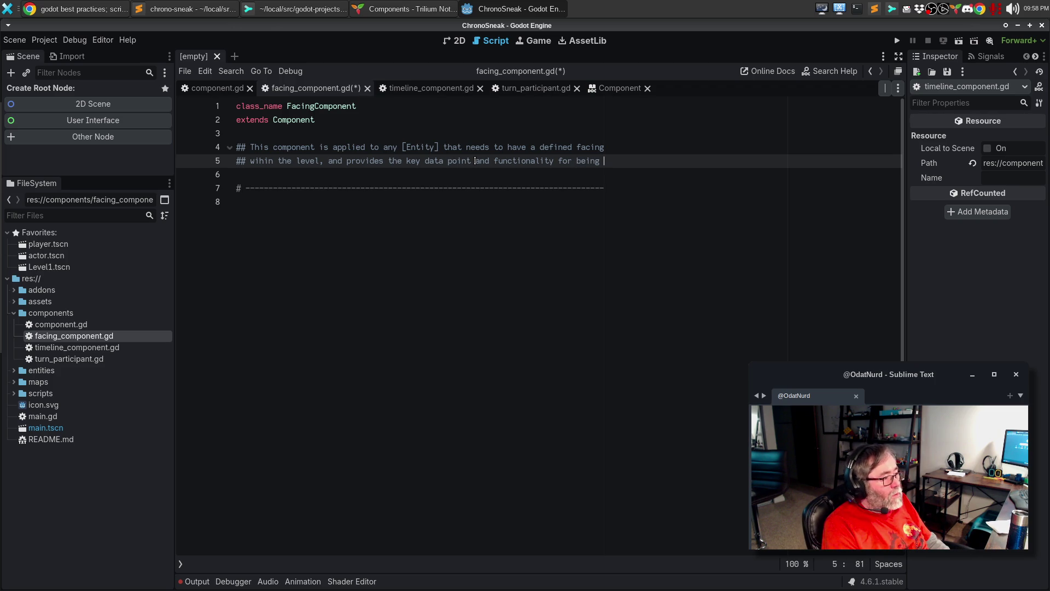
pyautogui.press('BackSpace')
pyautogui.press('BackSpace')
pyautogui.press('BackSpace')
pyautogui.write('working')
pyautogui.press('Return')
pyautogui.write('## w')
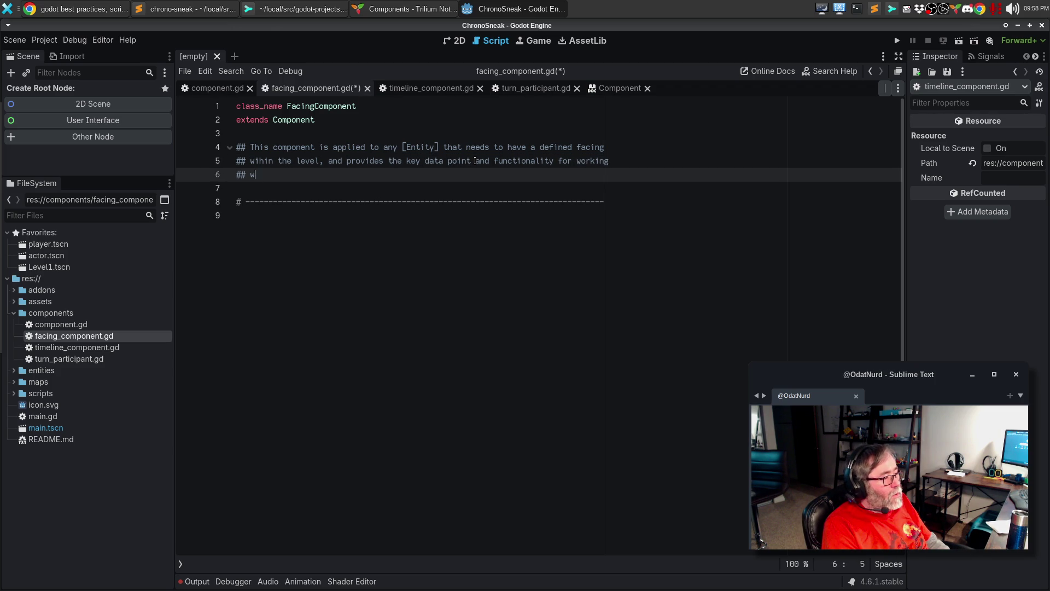
pyautogui.write('ith a facing')
pyautogui.press('BackSpace')
pyautogui.press('BackSpace')
pyautogui.press('BackSpace')
pyautogui.write('the facing')
pyautogui.hotkey('alt', 'q')
pyautogui.write('/')
pyautogui.press('Down')
pyautogui.press('Down')
pyautogui.press('Down')
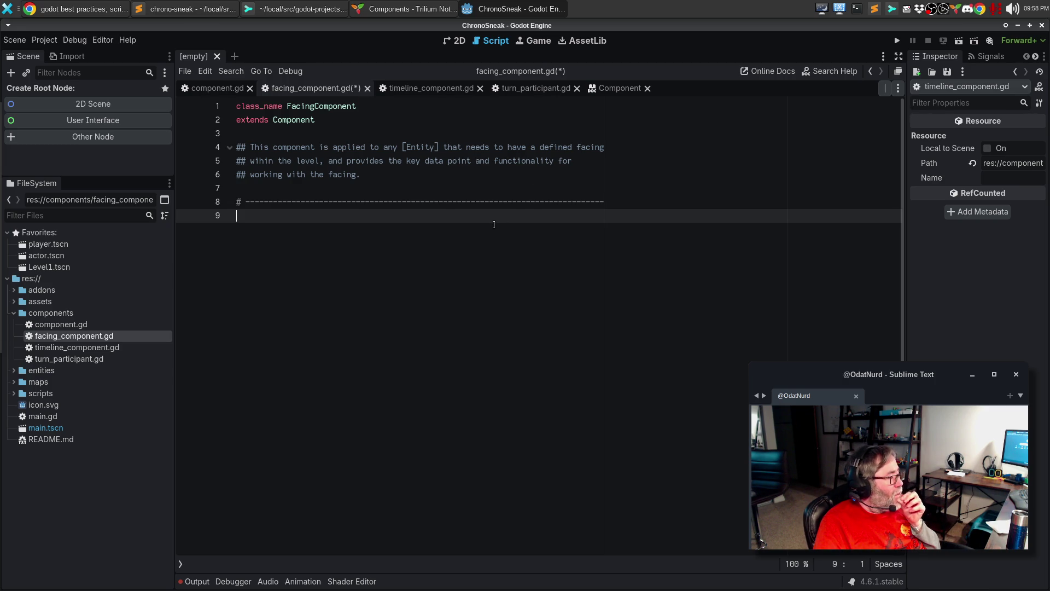
# Close the timeline_component, turn_participant and component scripts and save facing_component.gd.
pyautogui.click(480, 88)
pyautogui.click(464, 88)
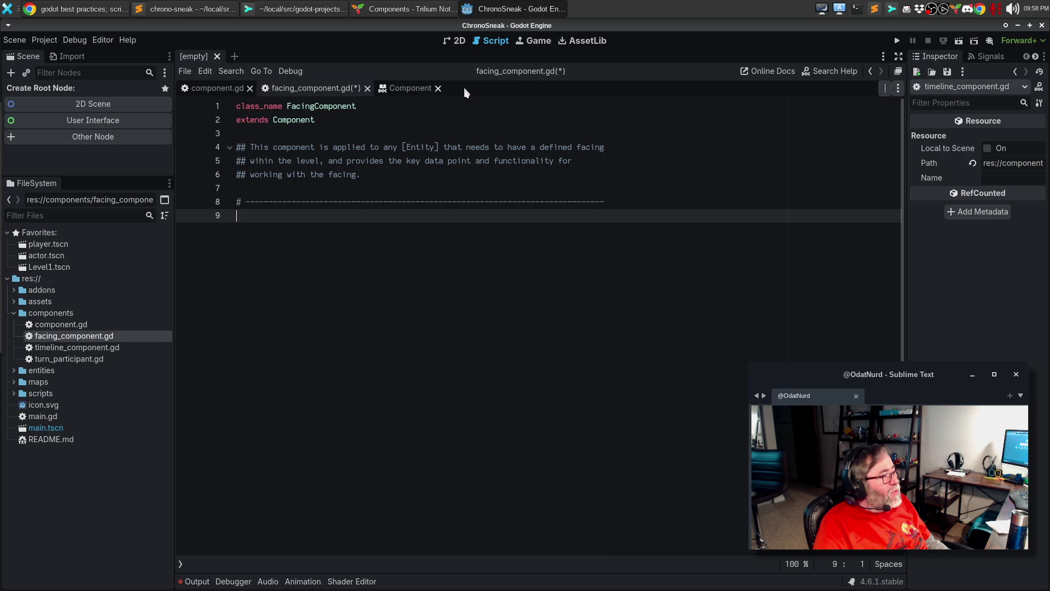
pyautogui.click(249, 94)
pyautogui.click(249, 88)
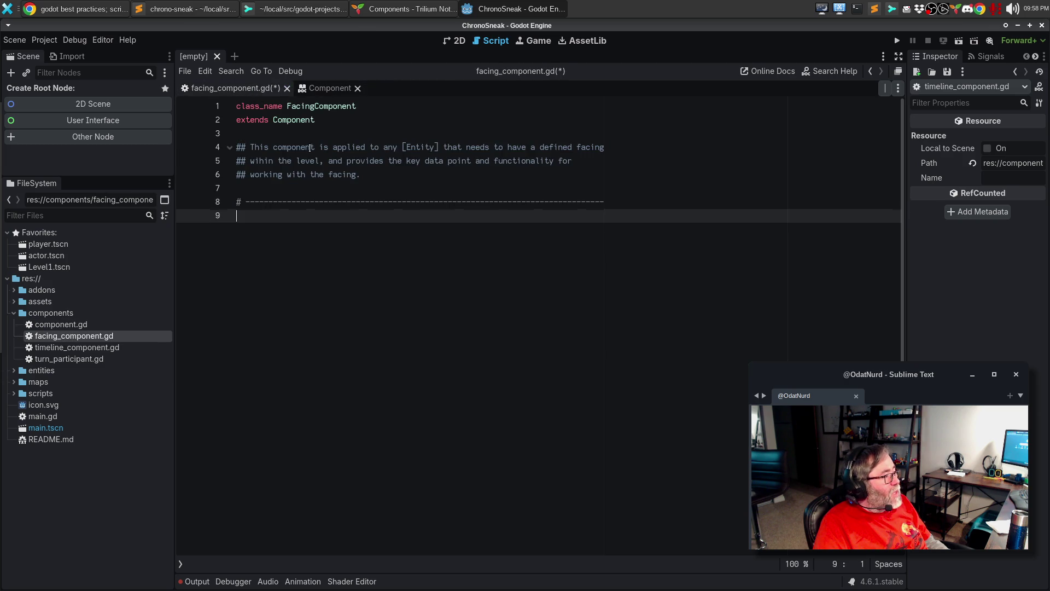
pyautogui.click(310, 147)
pyautogui.hotkey('ctrl', 's')
# Search Help for 'FacingCom' and open the FacingComponent class documentation.
pyautogui.press('F1')
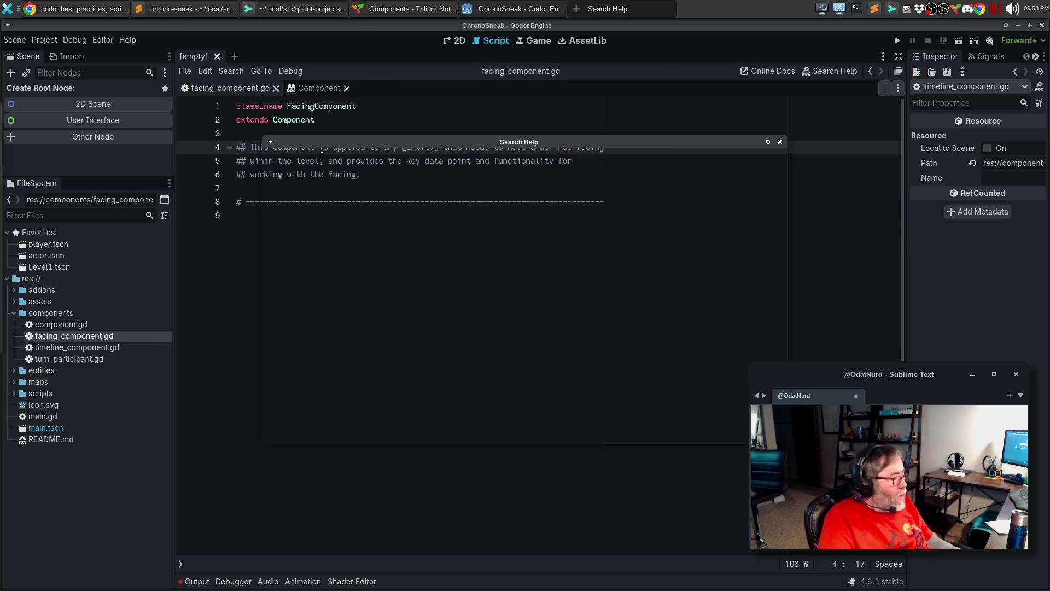
pyautogui.write('Facing')
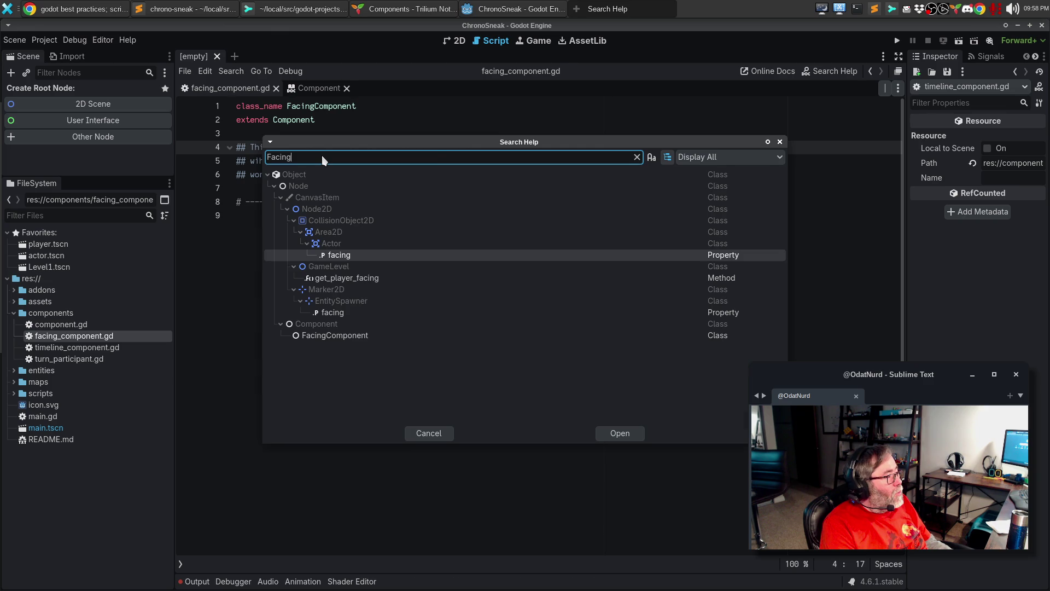
pyautogui.press('Escape')
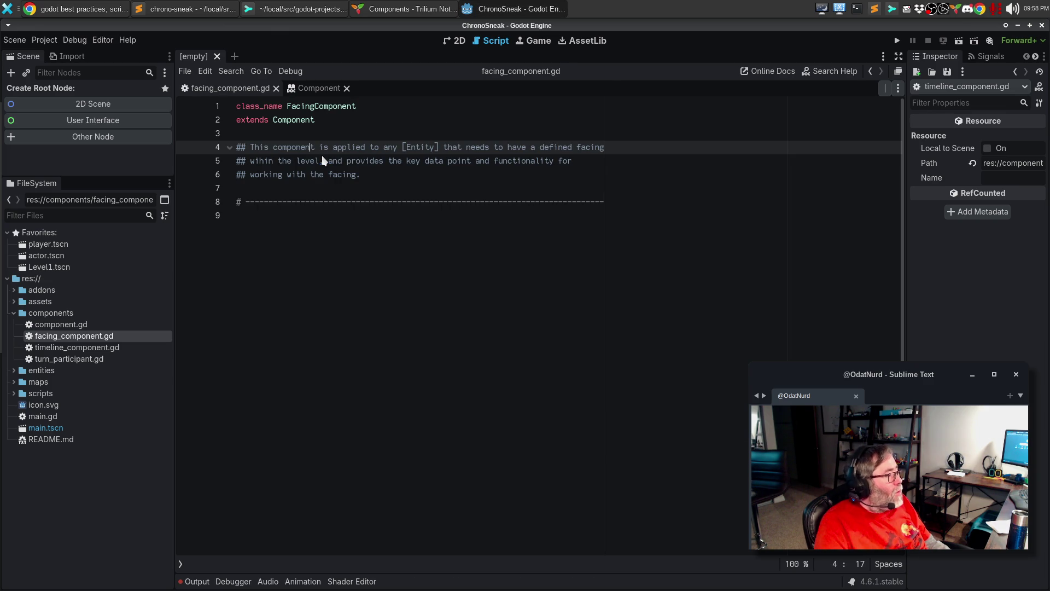
pyautogui.click(324, 160)
pyautogui.press('Up')
pyautogui.press('Up')
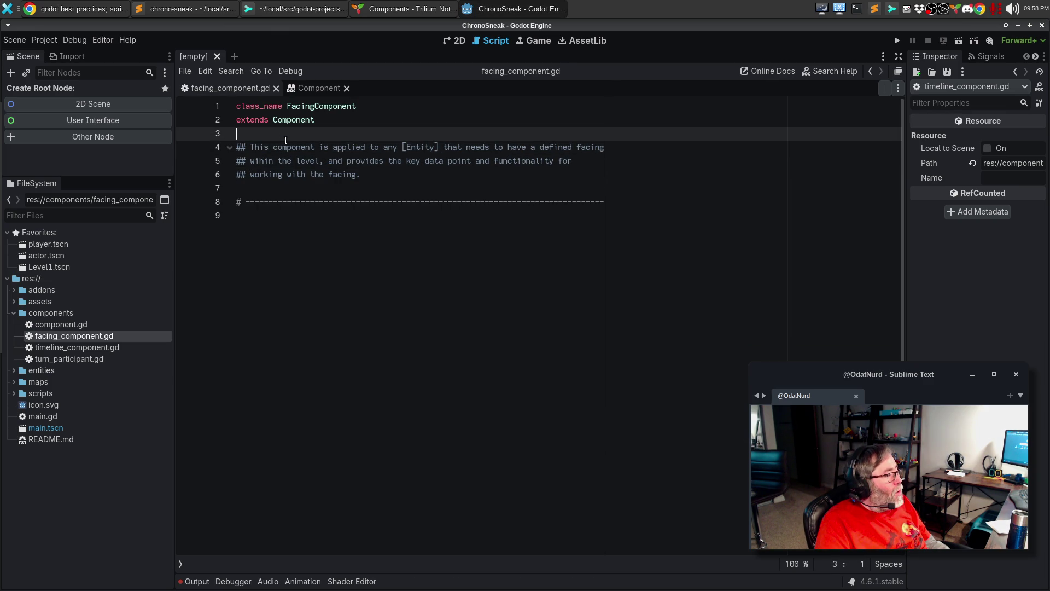
pyautogui.press('F1')
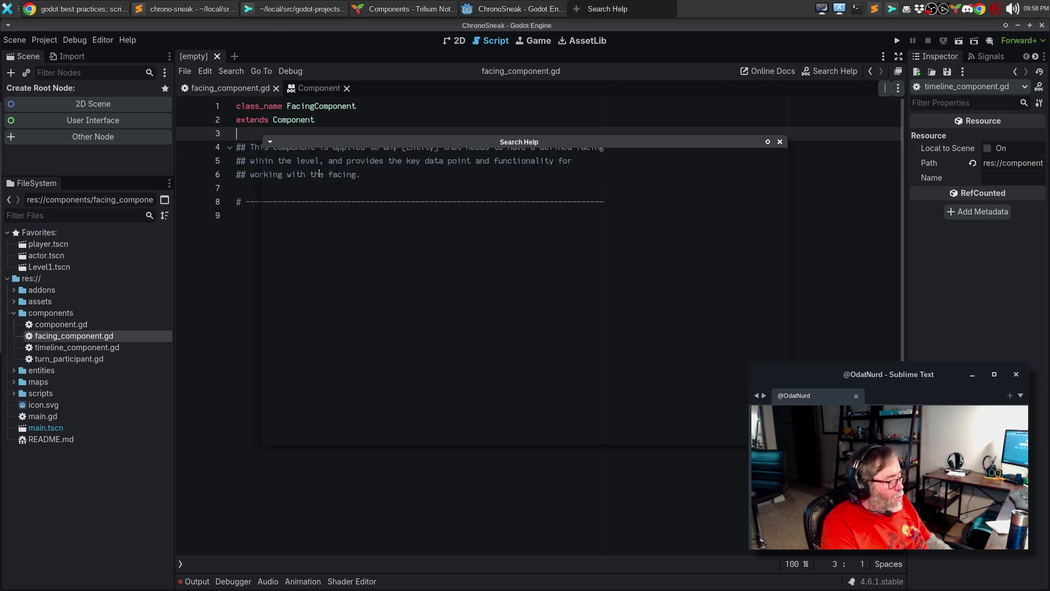
pyautogui.write('FacingCom')
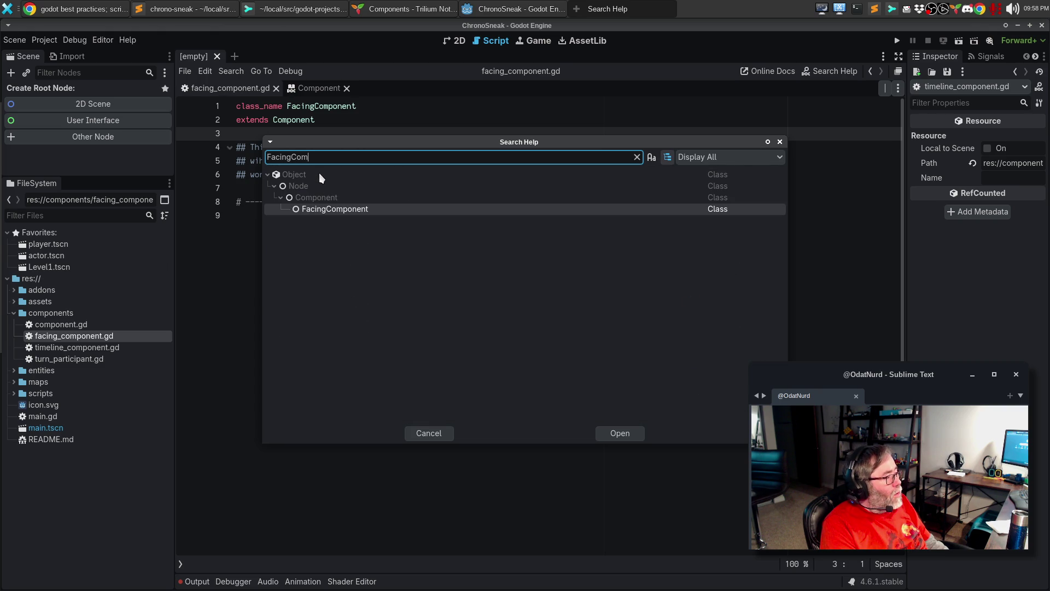
pyautogui.doubleClick(333, 213)
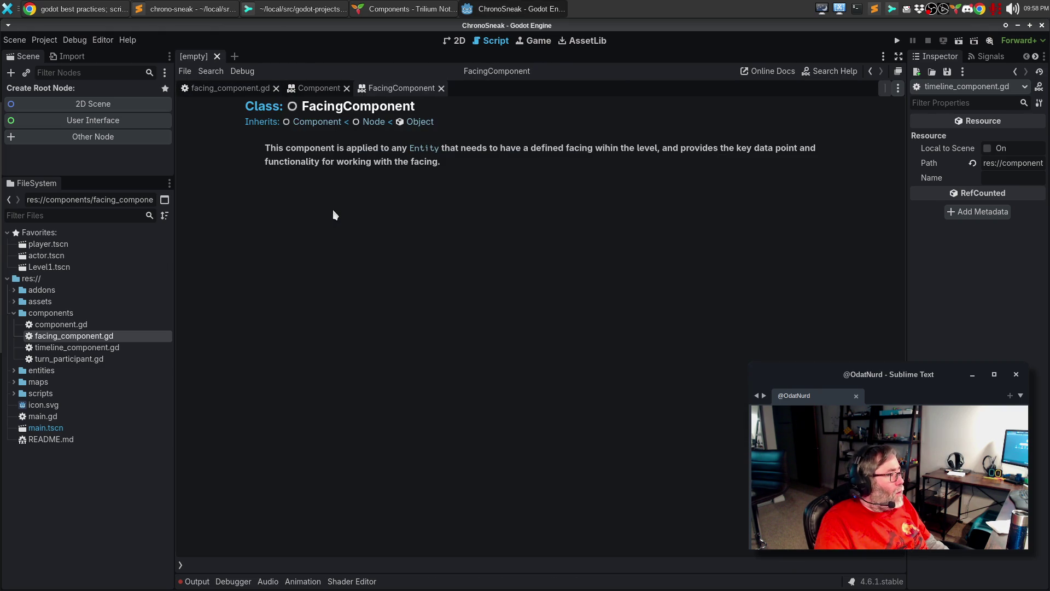
# Open the Component class documentation page, then go back to FacingComponent's docs.
pyautogui.click(318, 90)
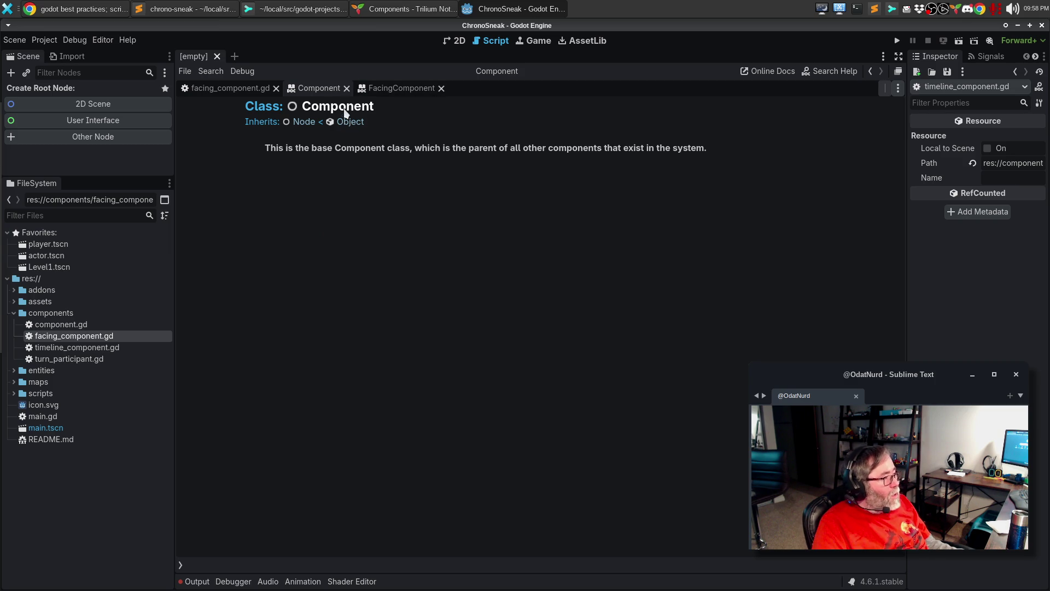
pyautogui.click(346, 88)
pyautogui.press('F1')
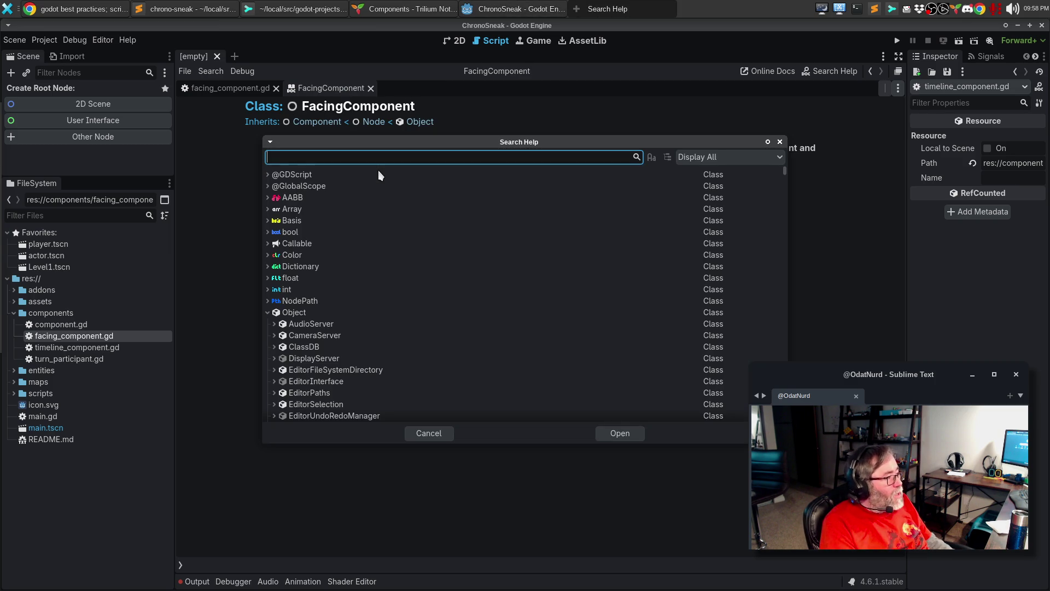
pyautogui.write('Component')
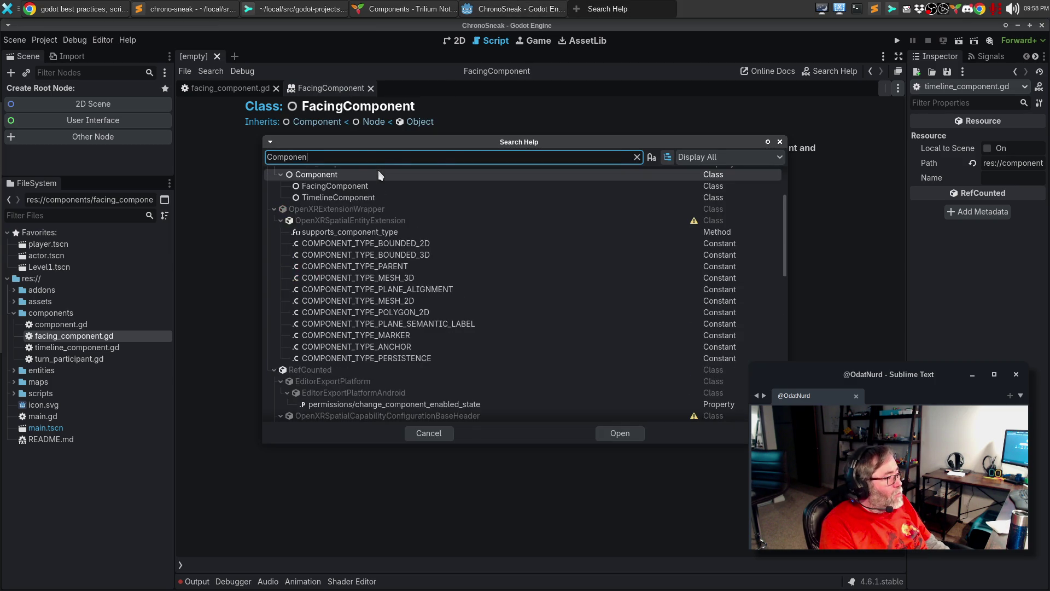
pyautogui.press('Return')
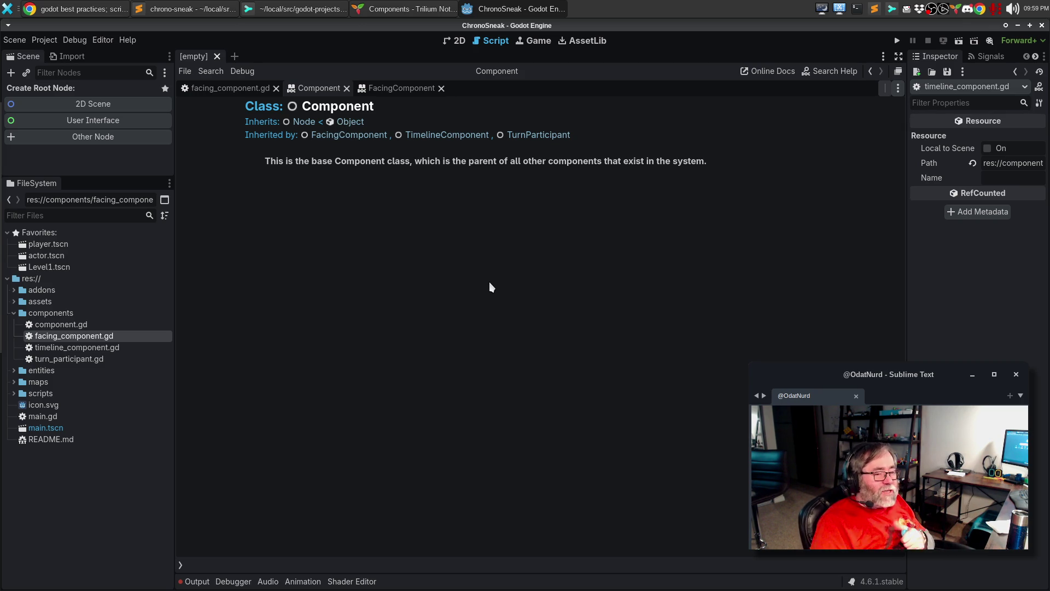
pyautogui.click(403, 89)
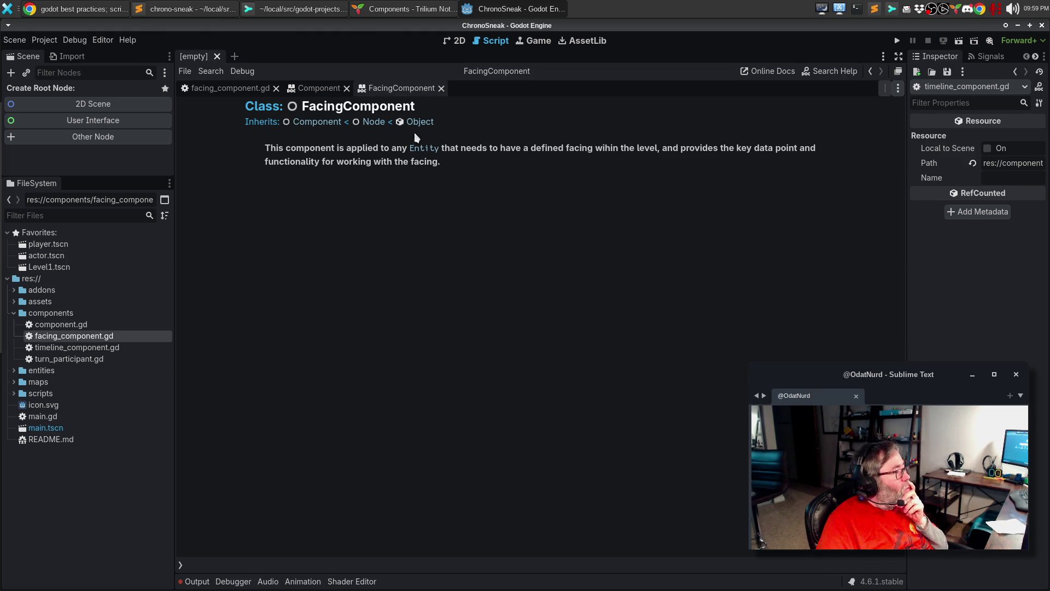
# Return to facing_component.gd and select entities/actors/actor.gd in the FileSystem dock.
pyautogui.click(224, 89)
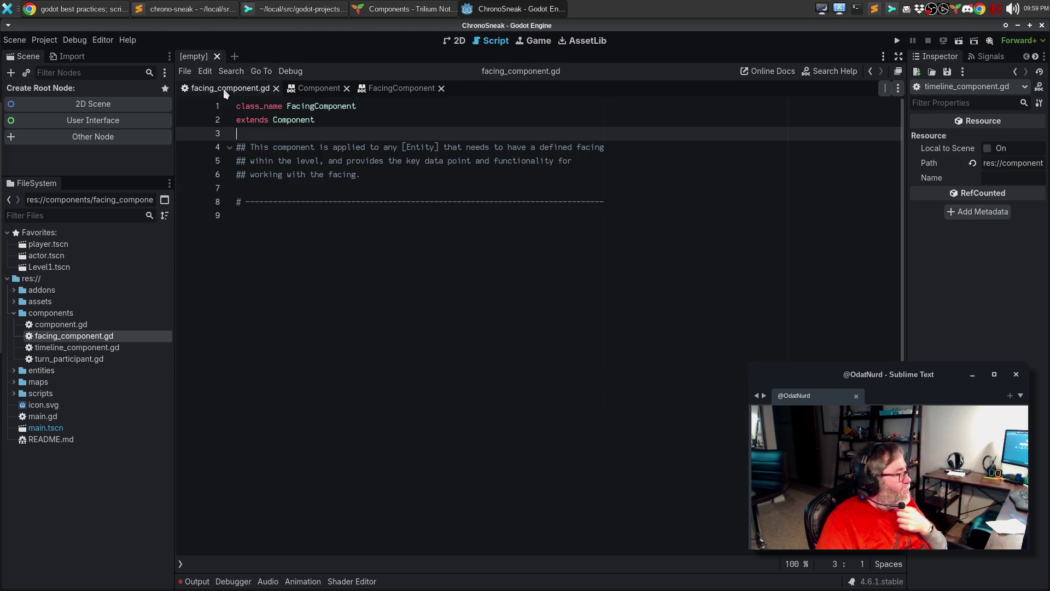
pyautogui.click(331, 326)
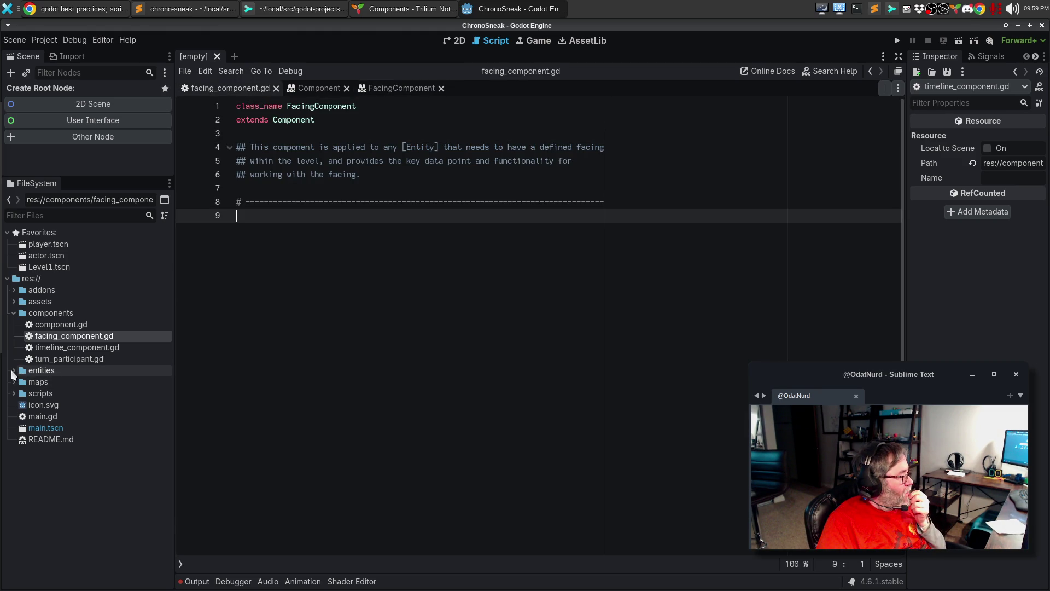
pyautogui.doubleClick(21, 373)
pyautogui.click(21, 382)
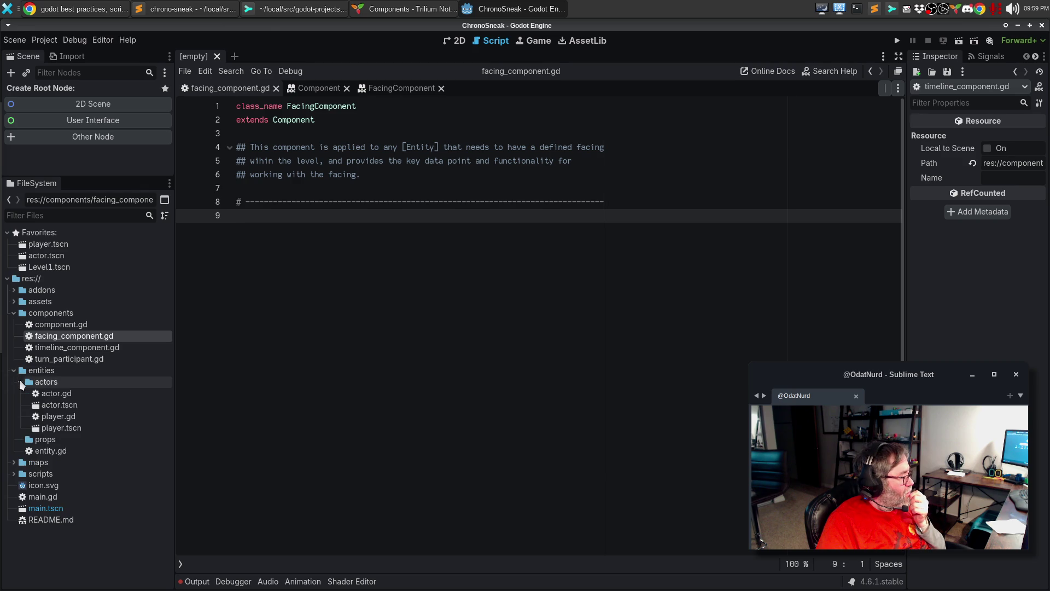
pyautogui.click(60, 391)
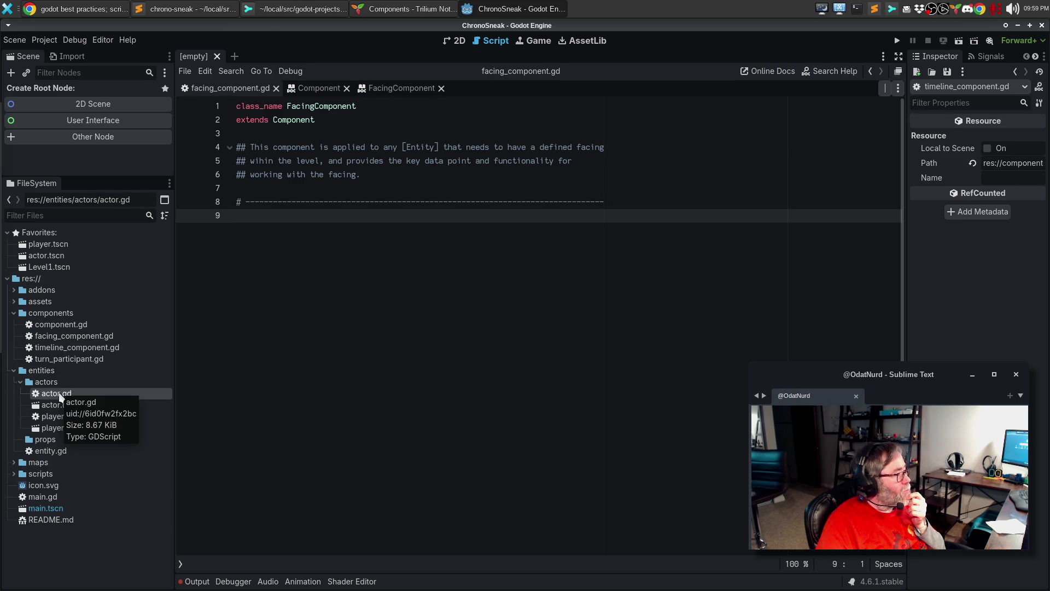
pyautogui.hotkey('alt', 'Tab')
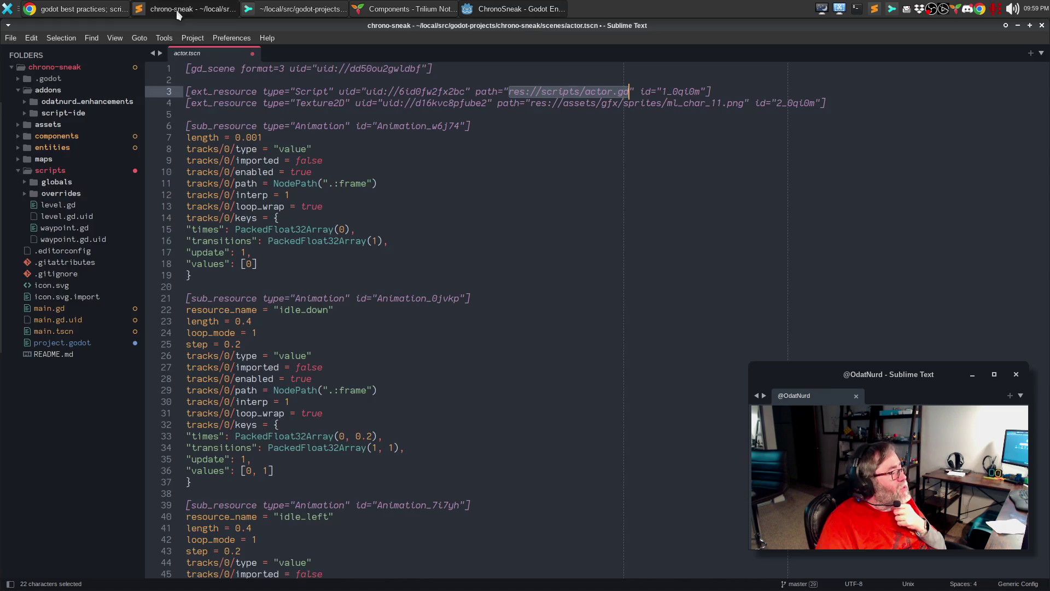
# Close actor.tscn without saving and glance at TurnManager.gd and Drawing.gd in globals.
pyautogui.click(596, 252)
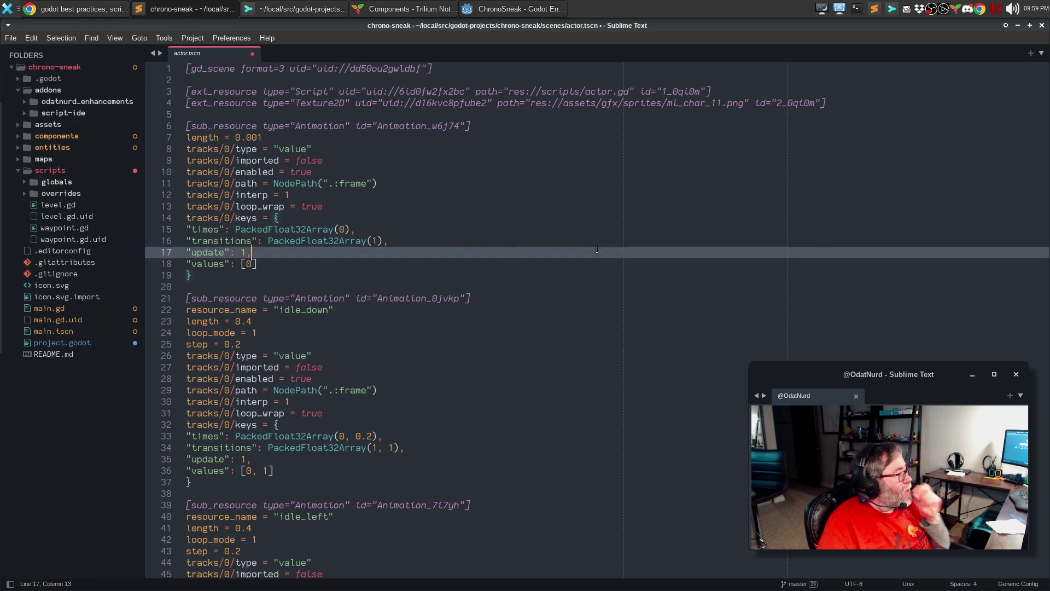
pyautogui.click(252, 53)
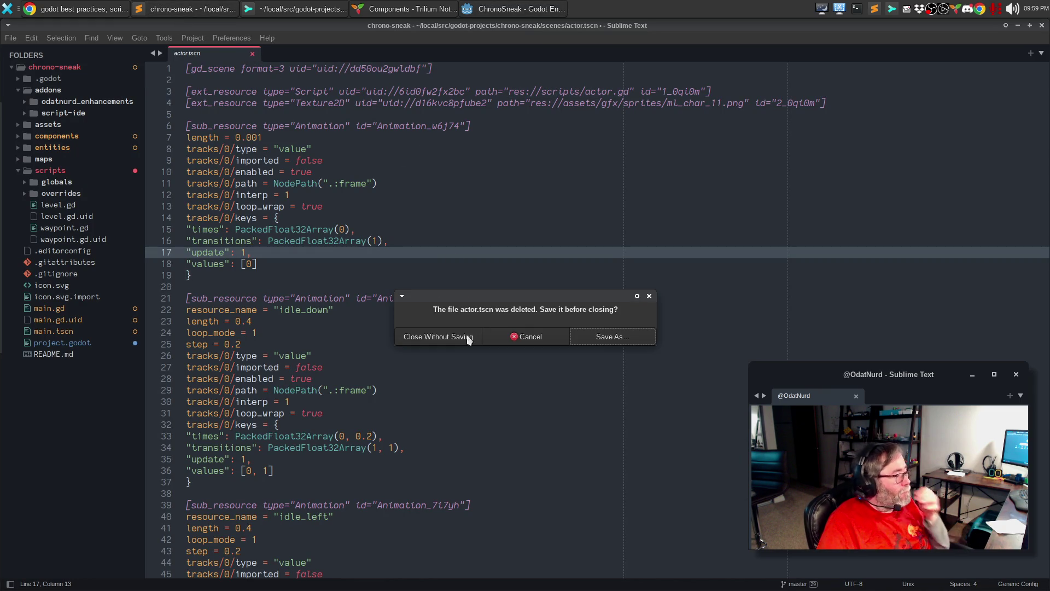
pyautogui.click(478, 331)
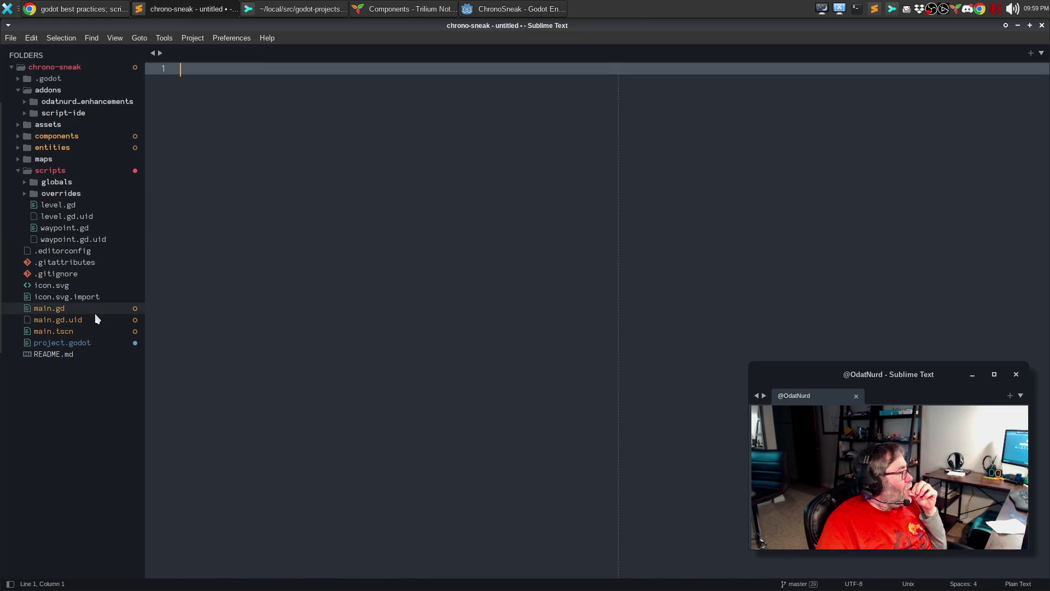
pyautogui.click(25, 182)
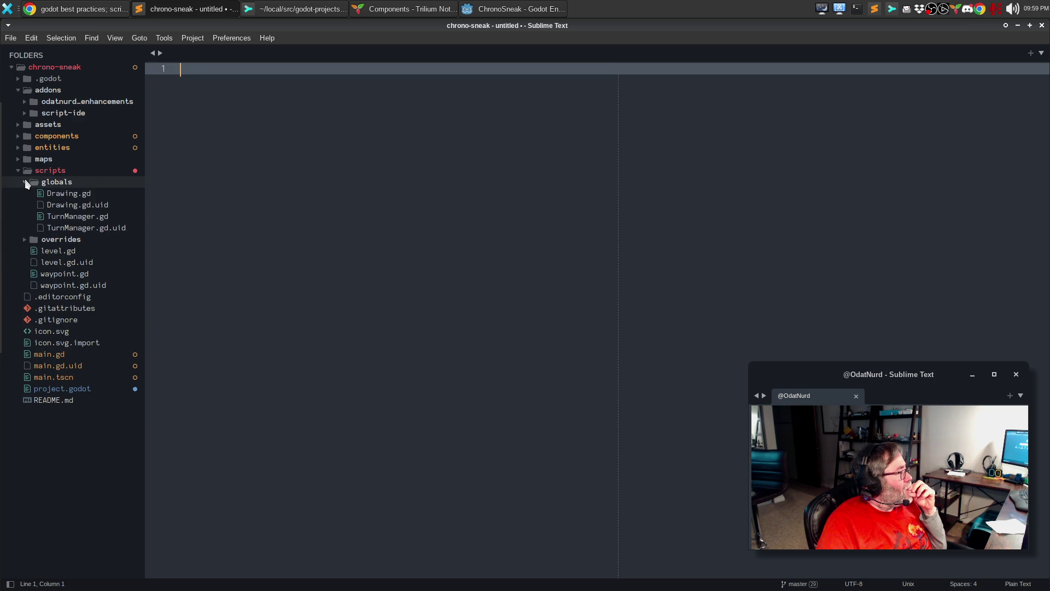
pyautogui.click(94, 219)
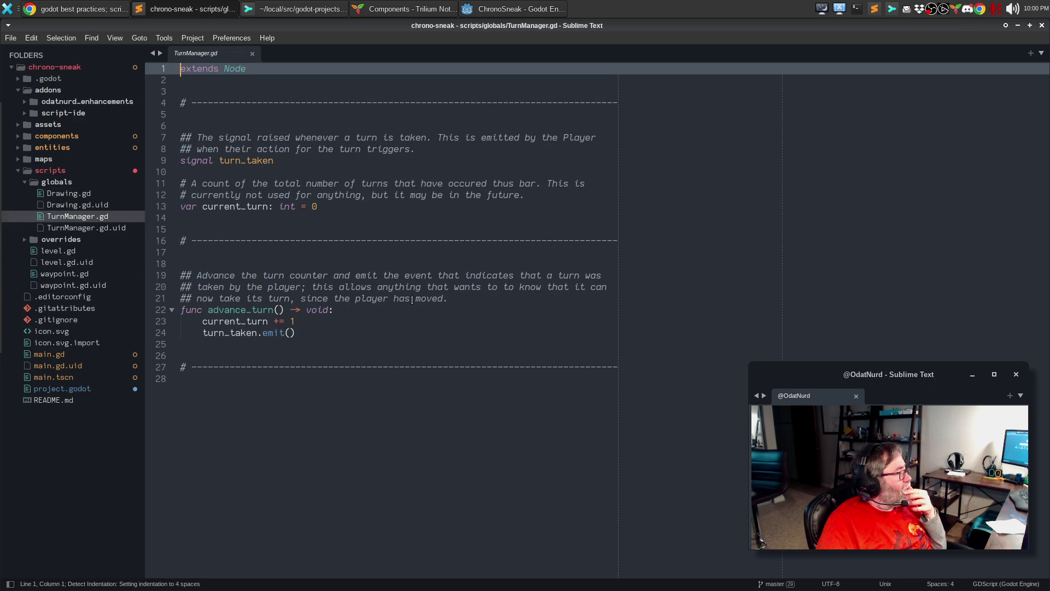
pyautogui.click(71, 196)
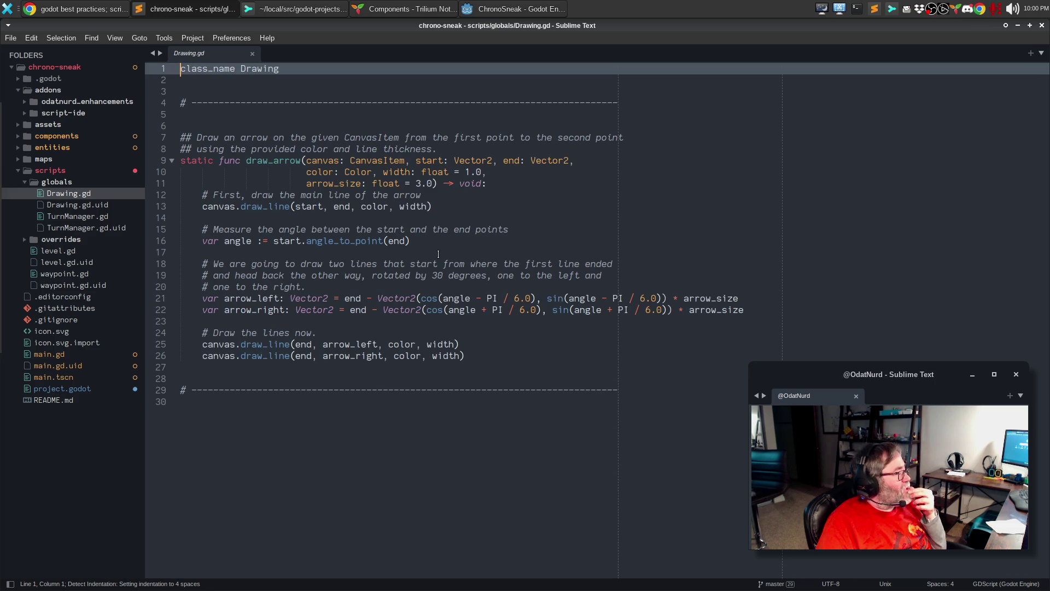
pyautogui.click(24, 182)
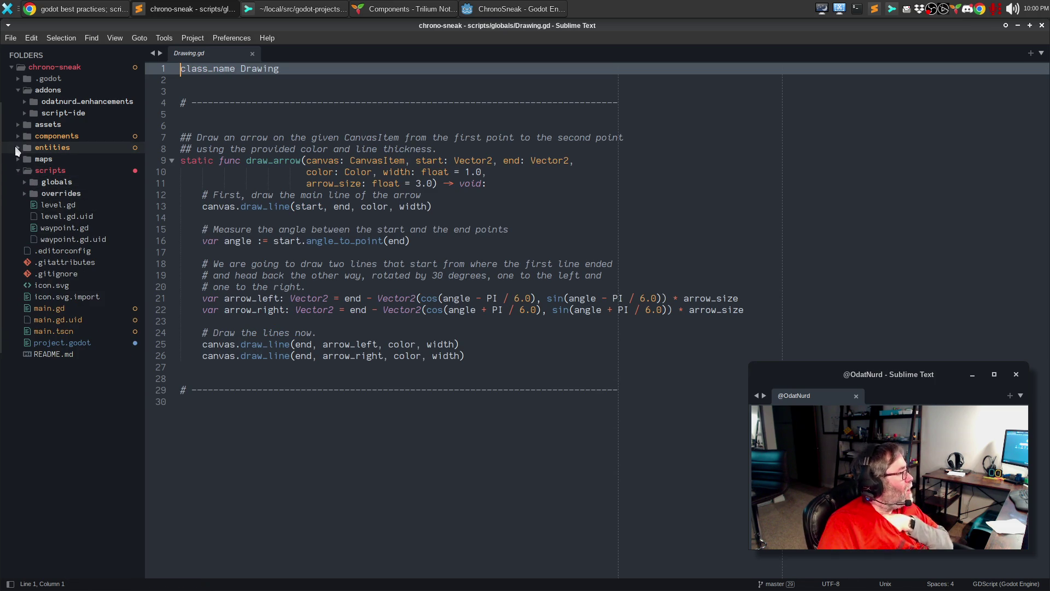
# Open entities/actors/actor.gd and select the Engine.is_editor_hint() check in _ready to copy it.
pyautogui.click(16, 147)
pyautogui.click(23, 157)
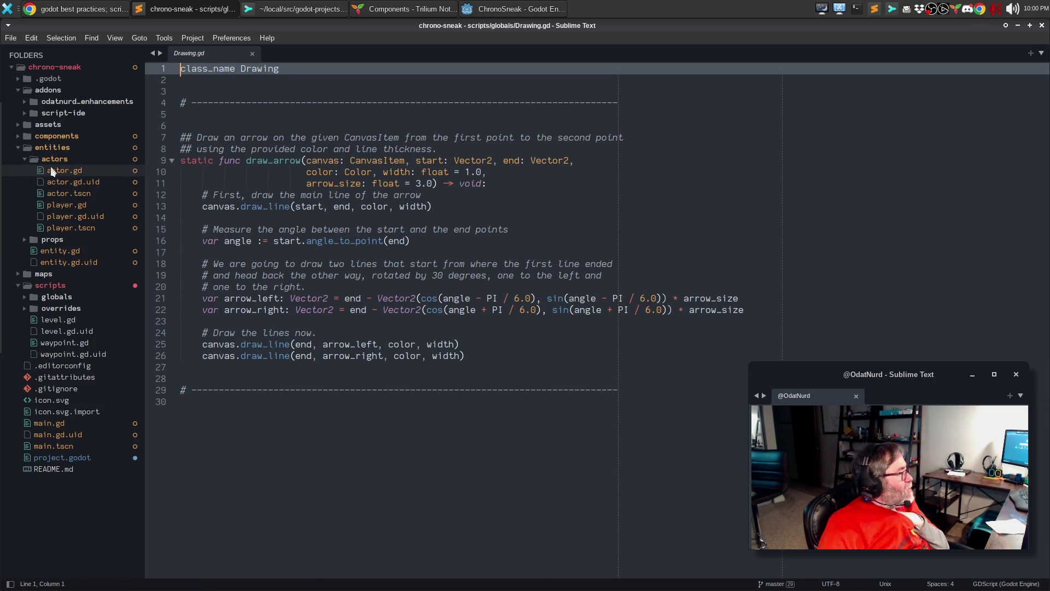
pyautogui.click(51, 170)
pyautogui.click(527, 303)
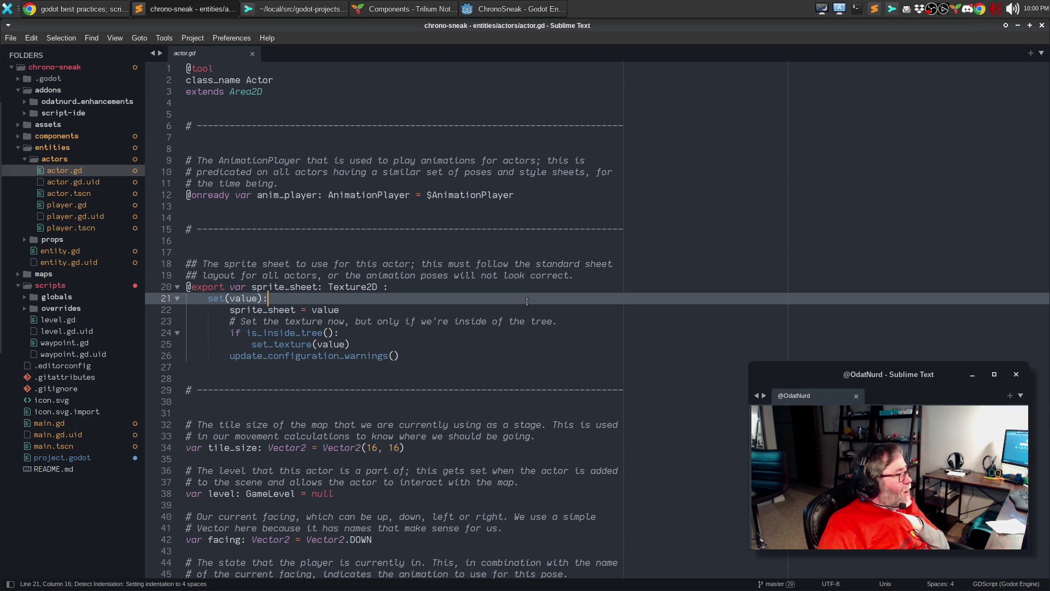
pyautogui.scroll(-3, 528, 298)
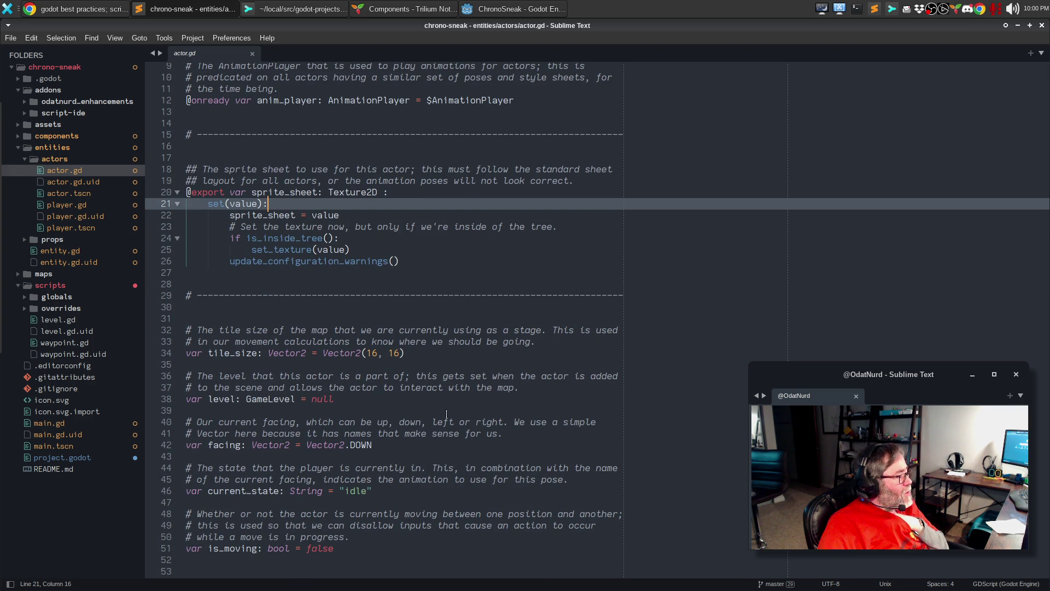
pyautogui.click(376, 436)
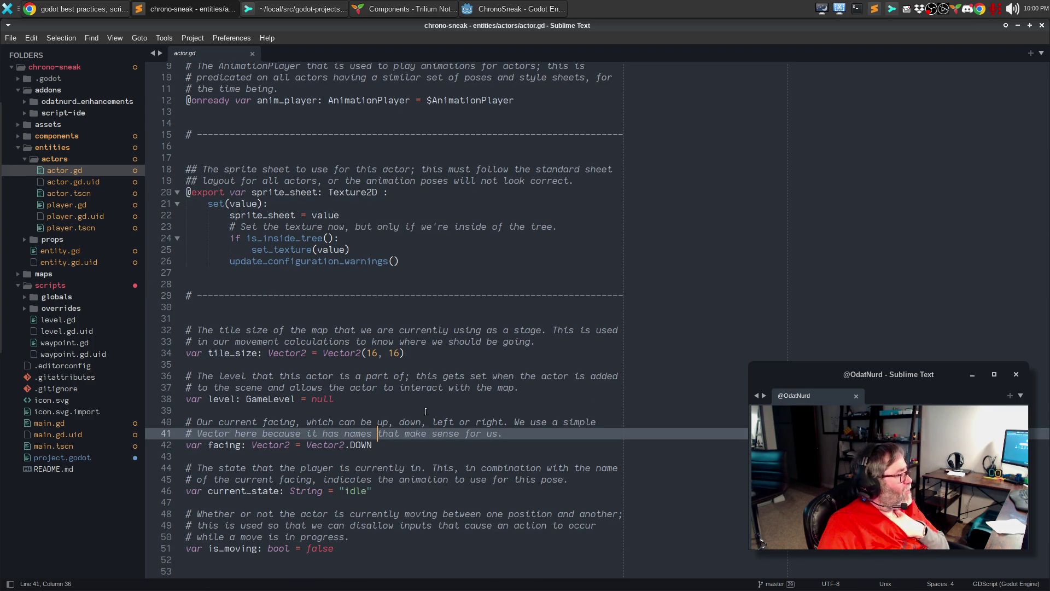
pyautogui.scroll(-9, 495, 353)
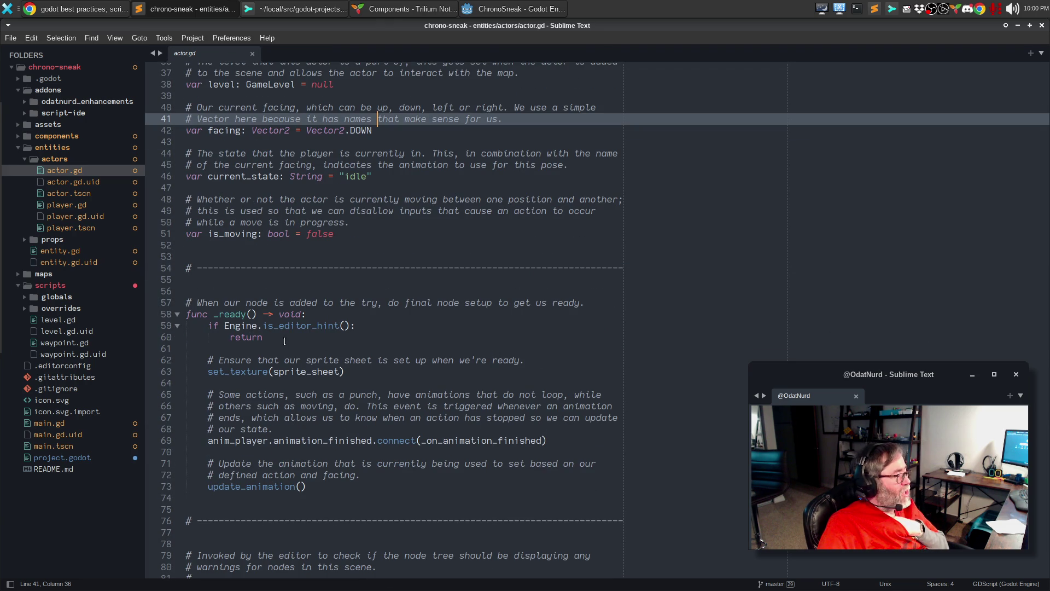
pyautogui.tripleClick(361, 327)
pyautogui.hotkey('ctrl', 'c')
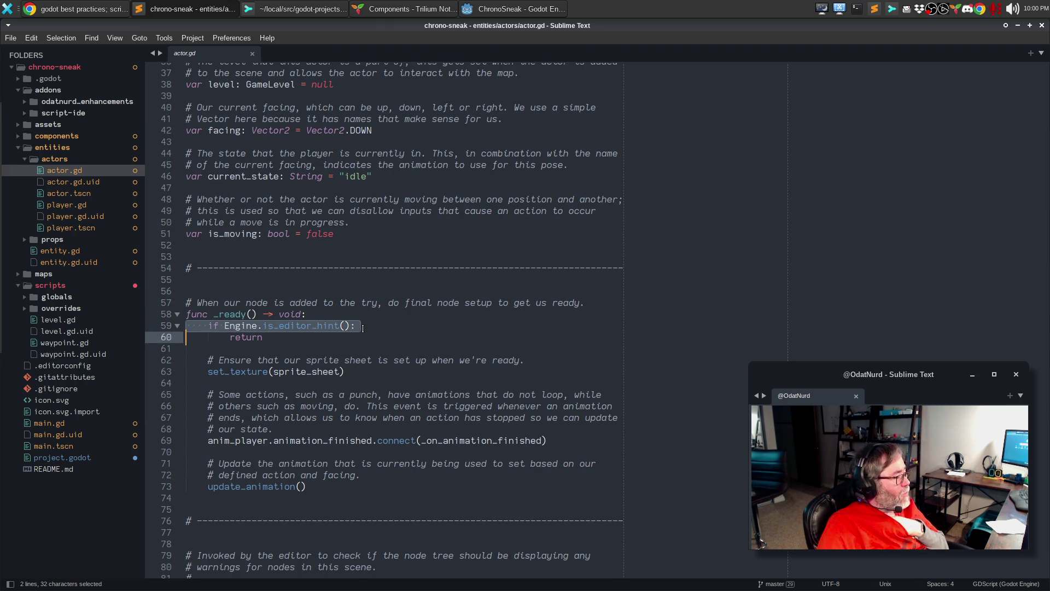
pyautogui.click(514, 10)
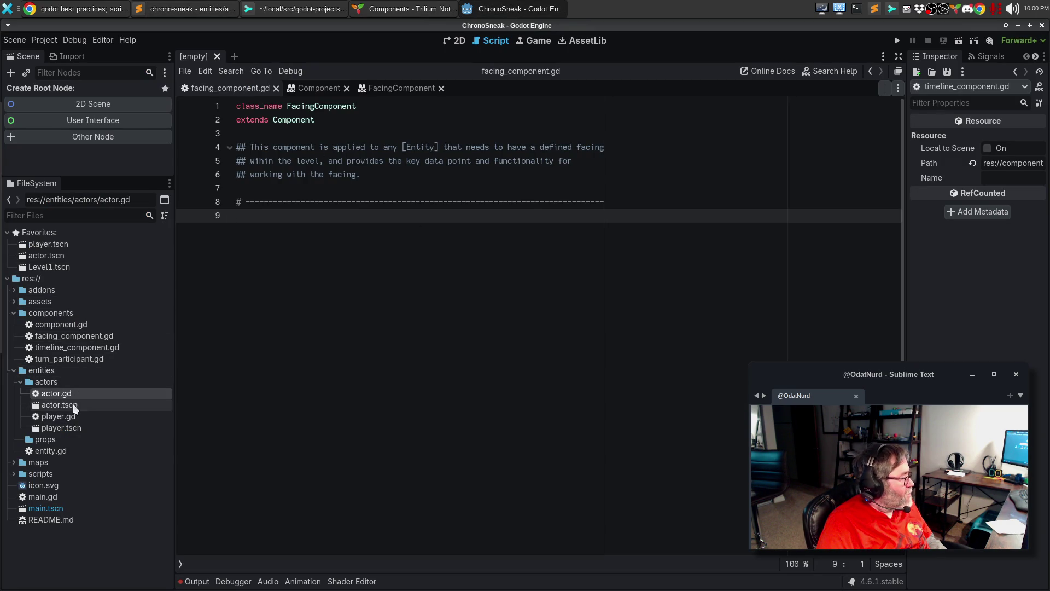
# Open entity.gd and paste the is_editor_hint check into _ready, changed to 'if not'.
pyautogui.doubleClick(63, 452)
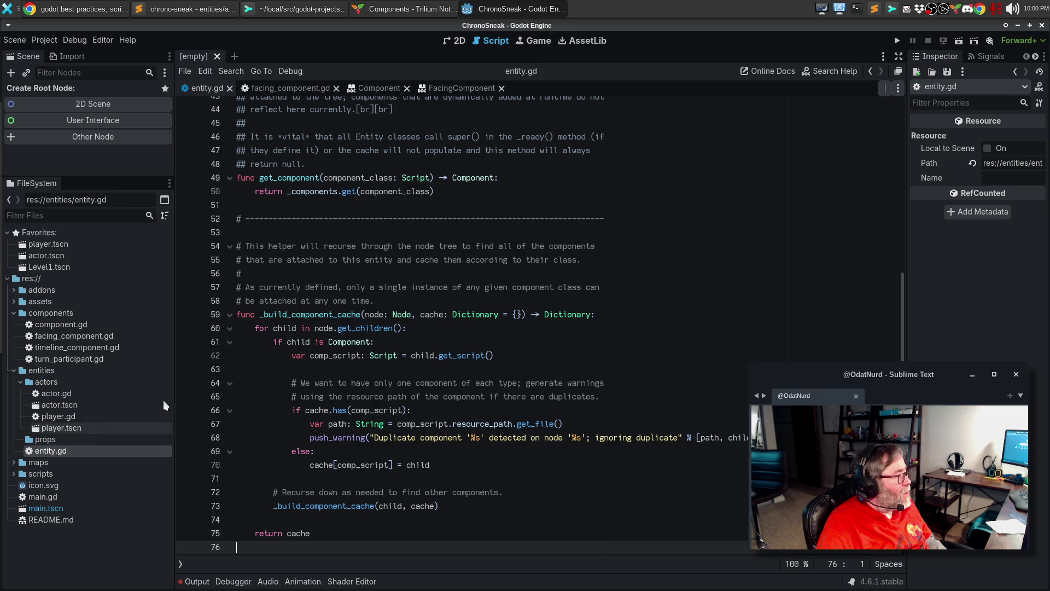
pyautogui.scroll(10, 427, 271)
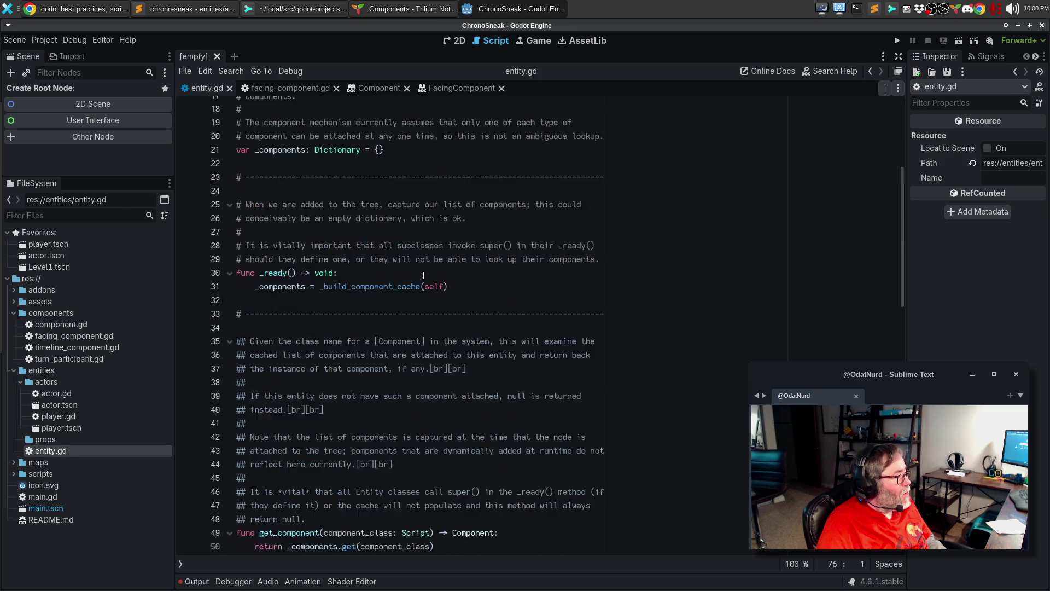
pyautogui.click(370, 368)
pyautogui.press('Return')
pyautogui.hotkey('ctrl', 'v')
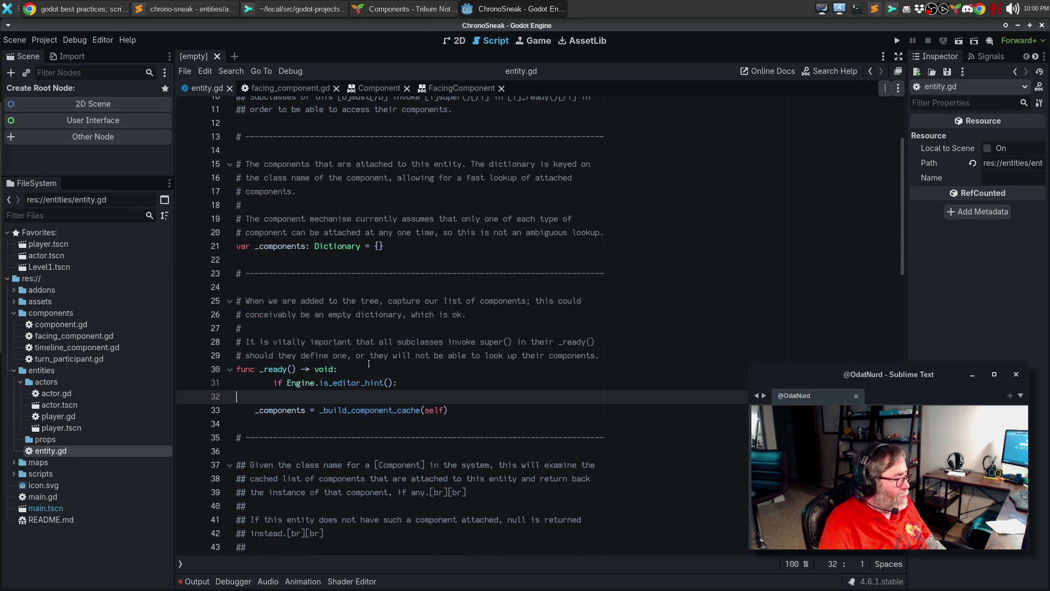
pyautogui.press('Up')
pyautogui.press('Home')
pyautogui.press('BackSpace')
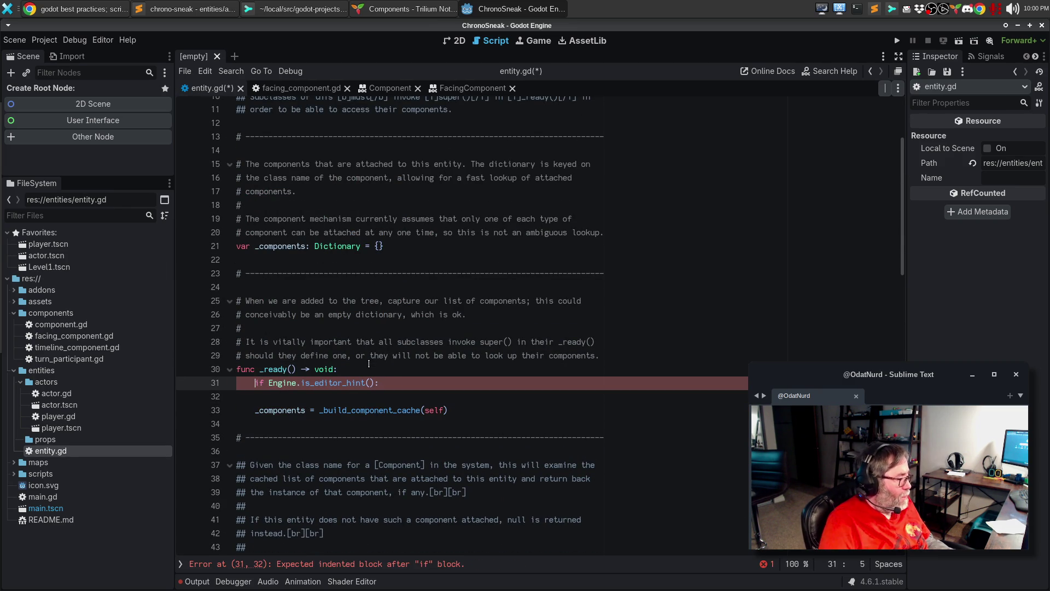
pyautogui.write('not')
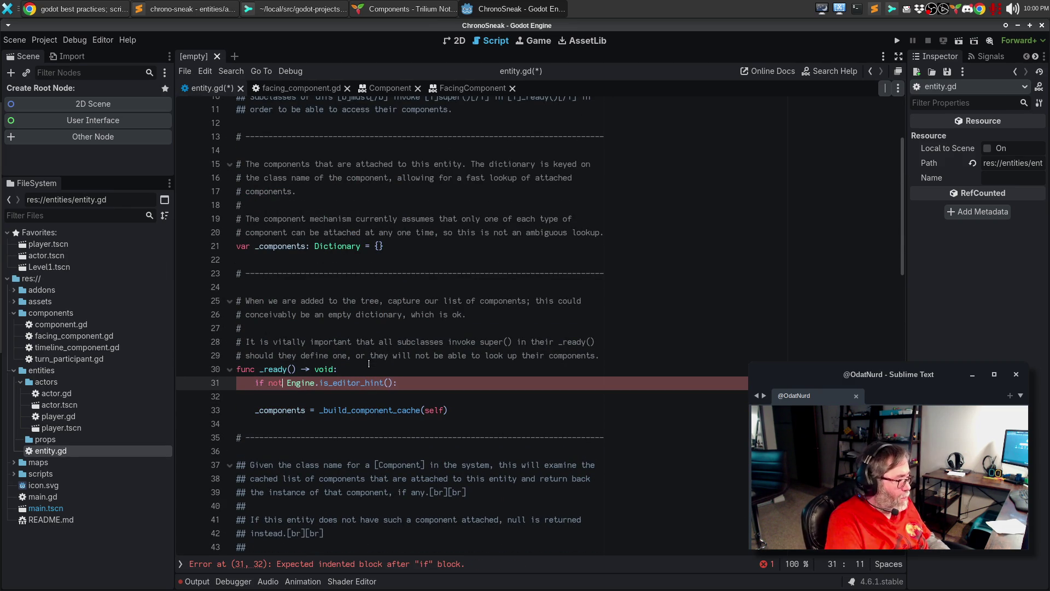
pyautogui.press('Escape')
# Indent the _components cache assignment under the condition and save entity.gd.
pyautogui.press('Down')
pyautogui.press('BackSpace')
pyautogui.press('Down')
pyautogui.press('Home')
pyautogui.press('Tab')
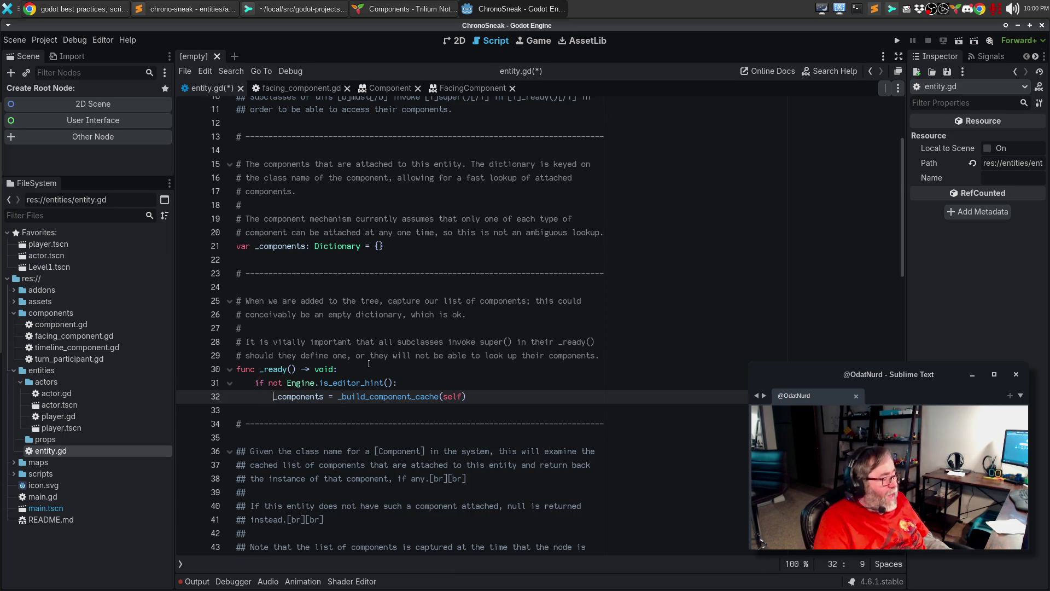
pyautogui.hotkey('ctrl', 's')
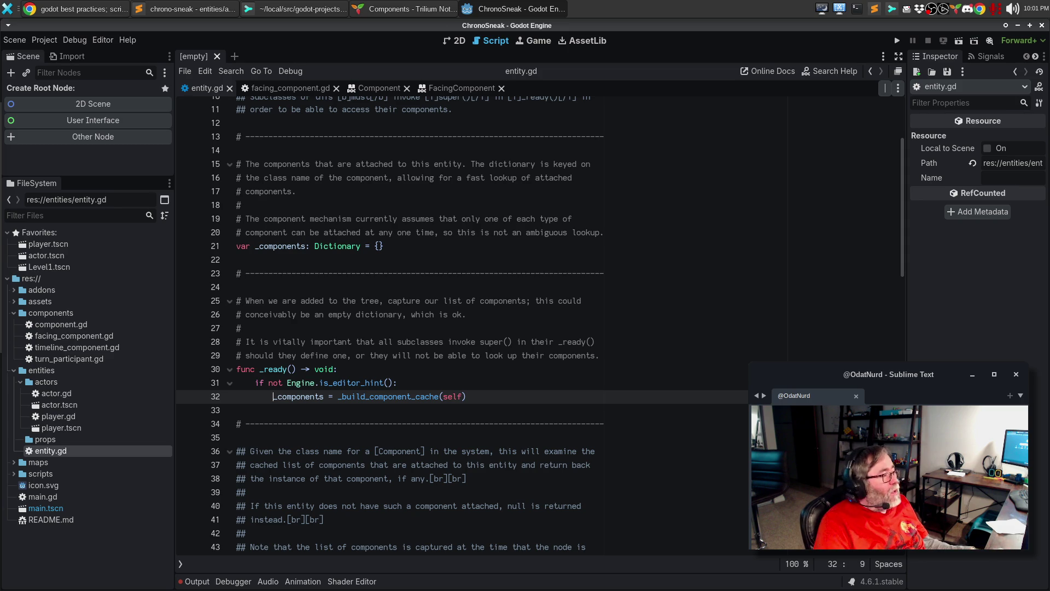
pyautogui.scroll(3, 628, 352)
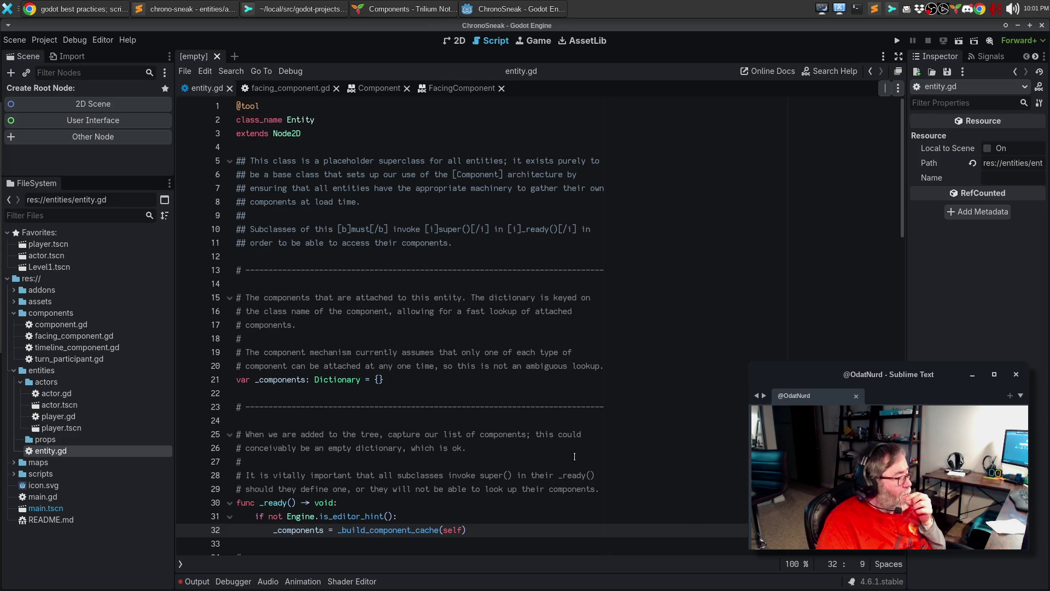
# In Sublime Text, review waypoint.gd's editor checks, then open level.gd.
pyautogui.click(176, 15)
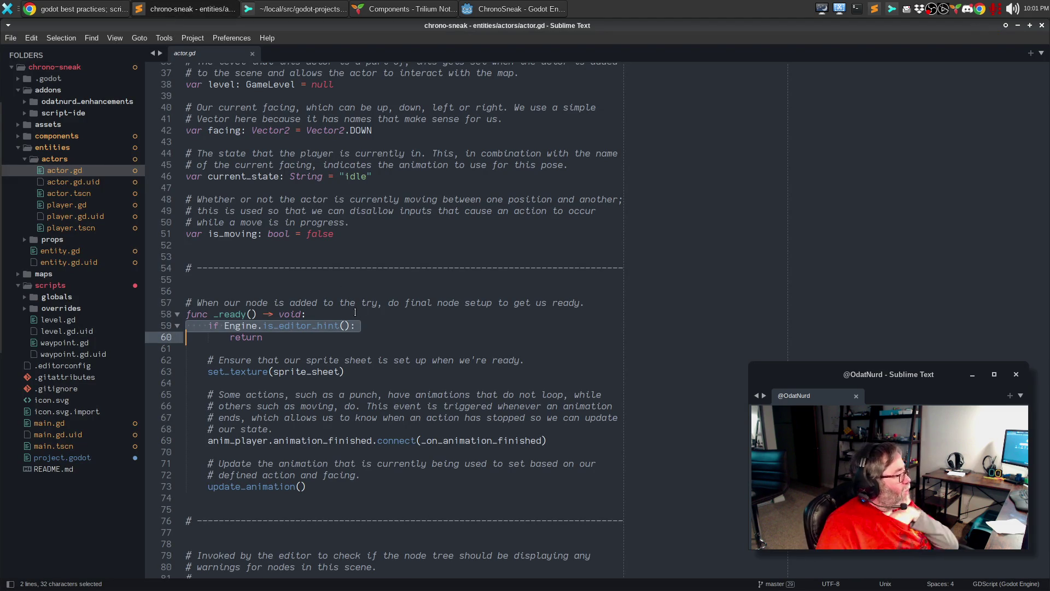
pyautogui.click(49, 341)
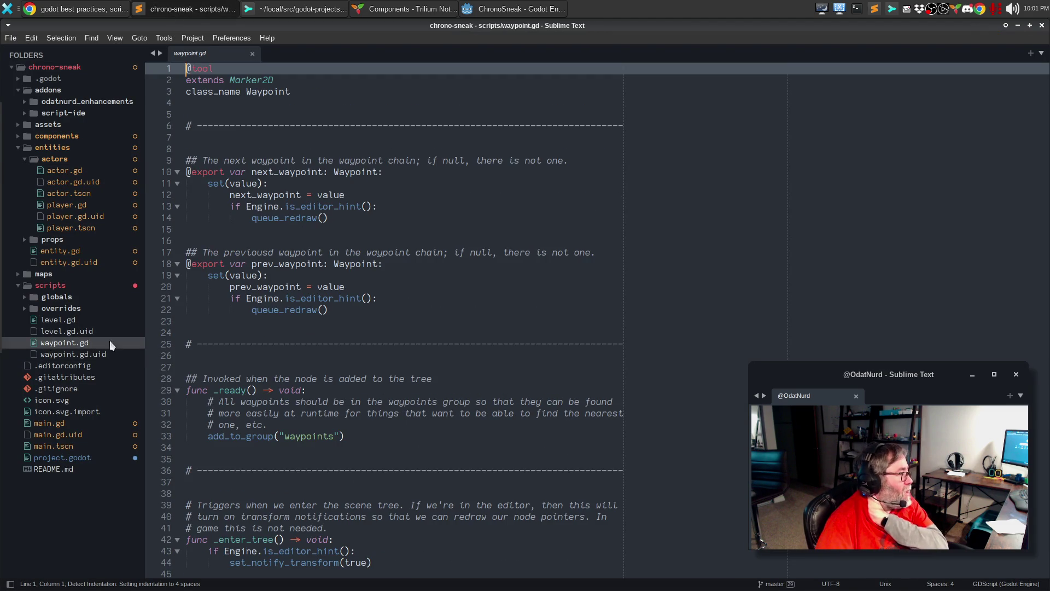
pyautogui.scroll(-8, 495, 341)
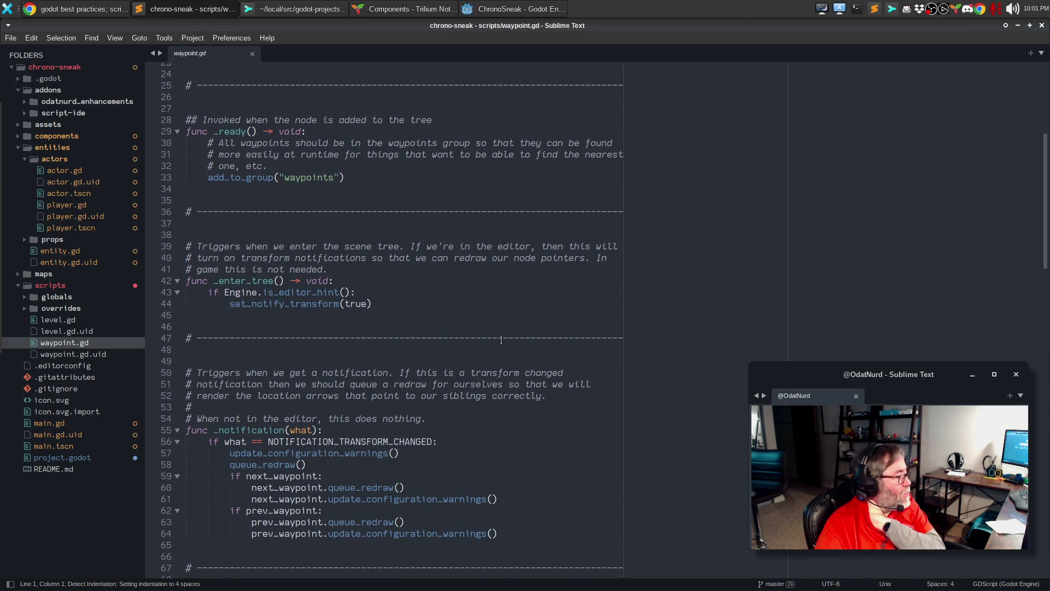
pyautogui.scroll(-11, 501, 341)
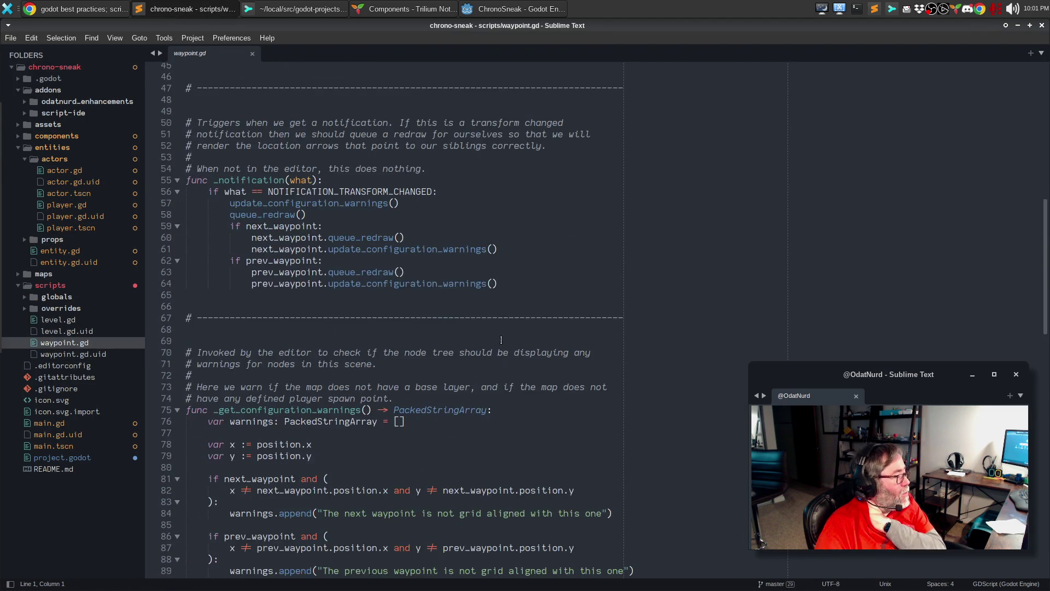
pyautogui.scroll(-10, 501, 340)
pyautogui.scroll(20, 501, 336)
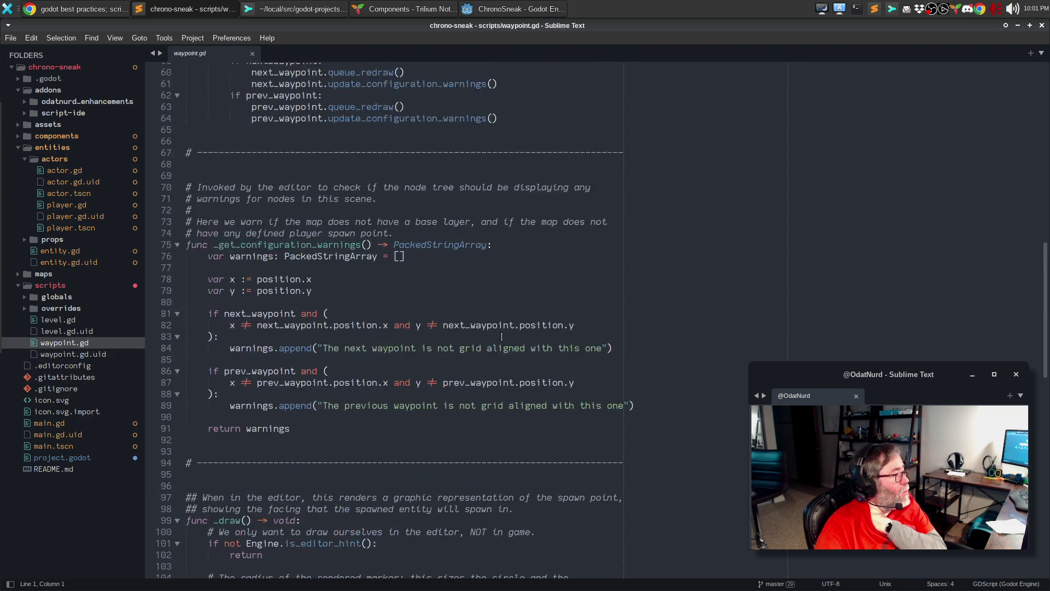
pyautogui.scroll(3, 502, 336)
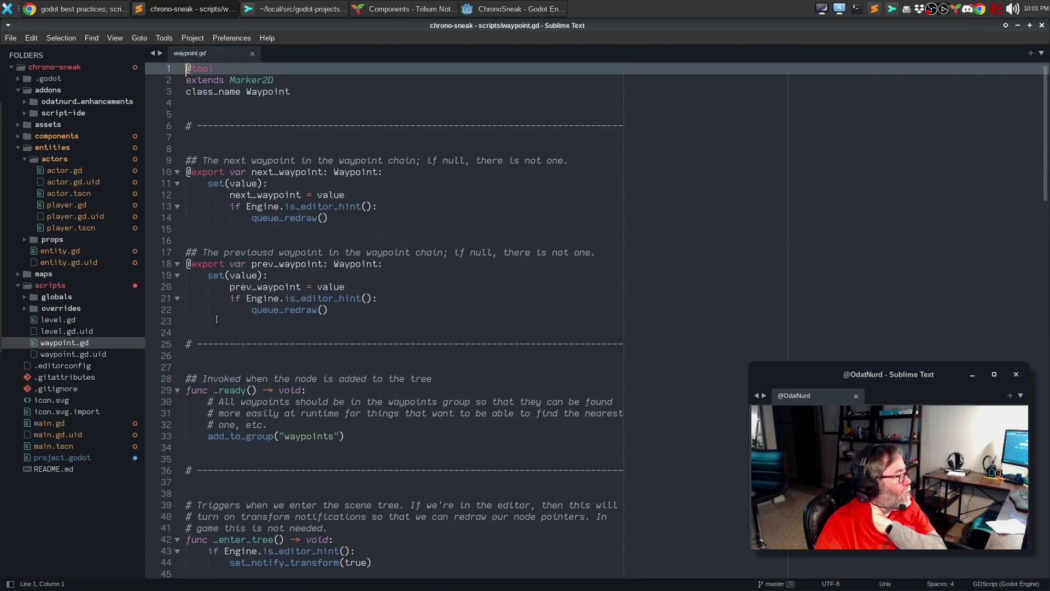
pyautogui.click(45, 320)
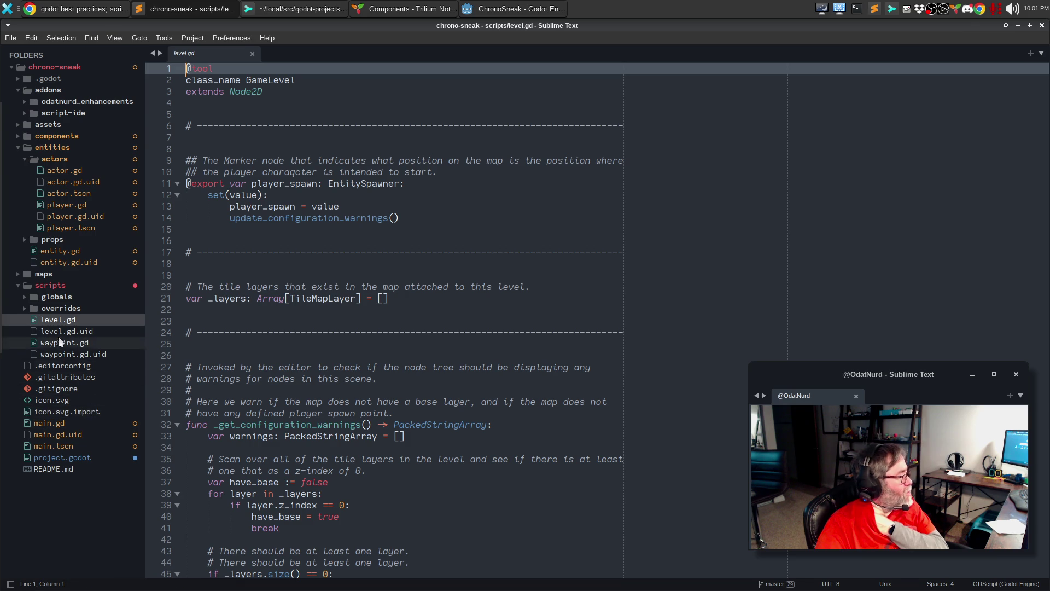
pyautogui.click(45, 297)
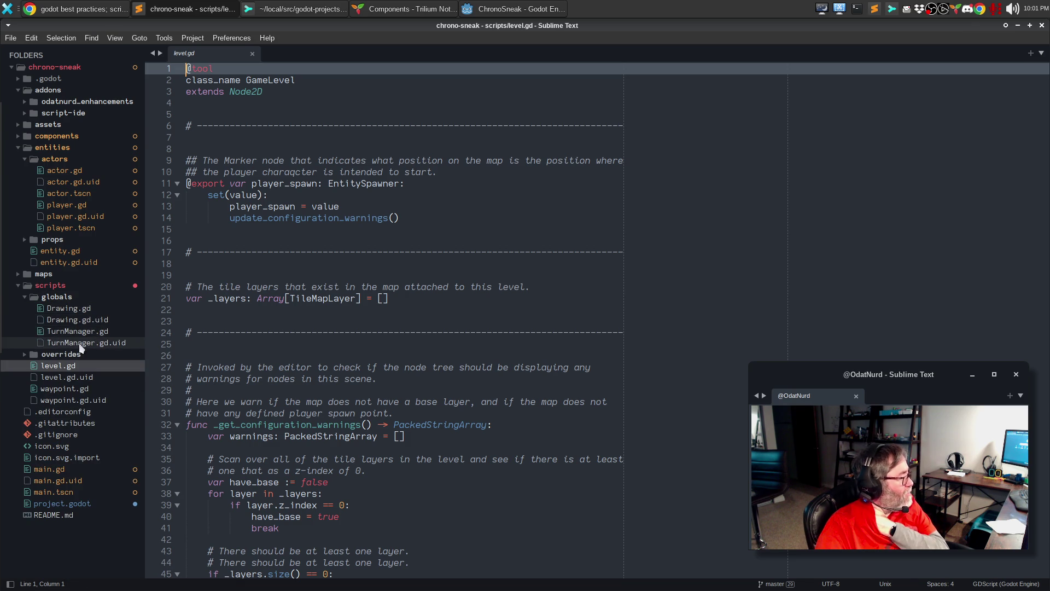
# Browse the maps, globals and overrides folders, glance at map_layer.gd and entity_spawn.gd, then open level.gd.
pyautogui.click(47, 296)
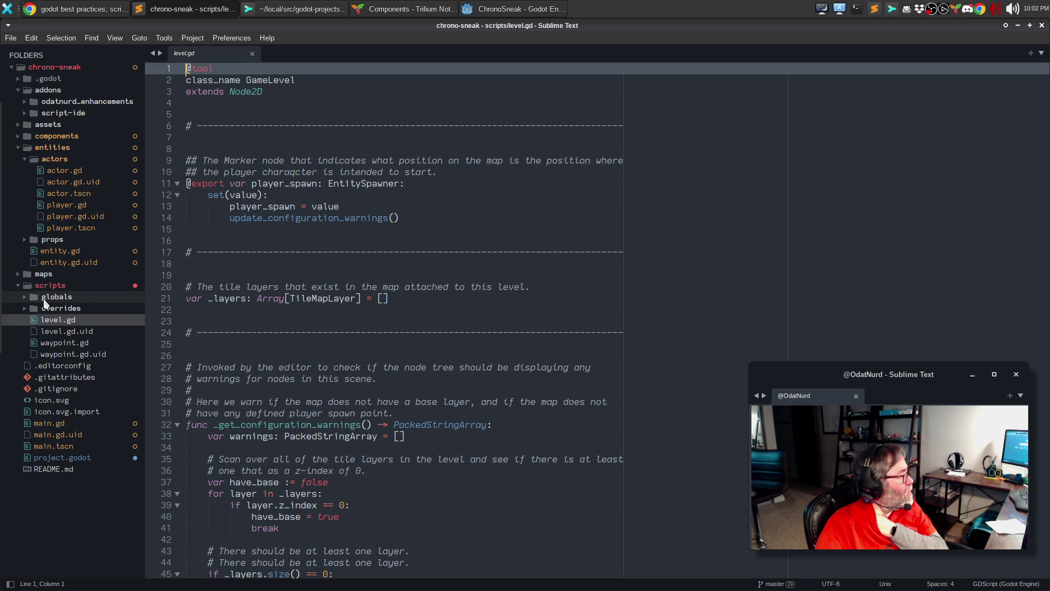
pyautogui.click(57, 274)
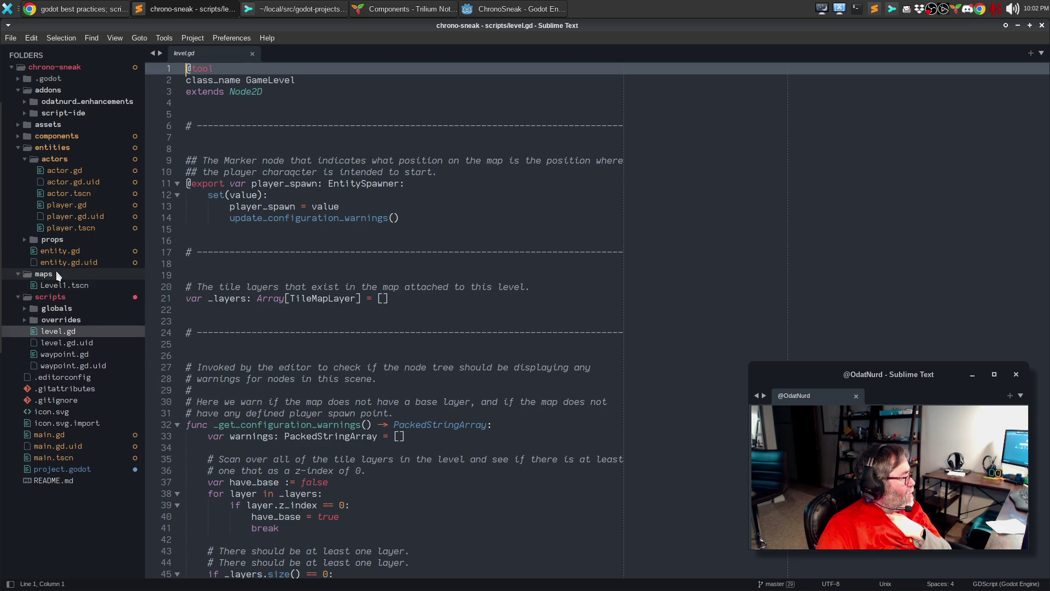
pyautogui.click(57, 274)
pyautogui.click(55, 297)
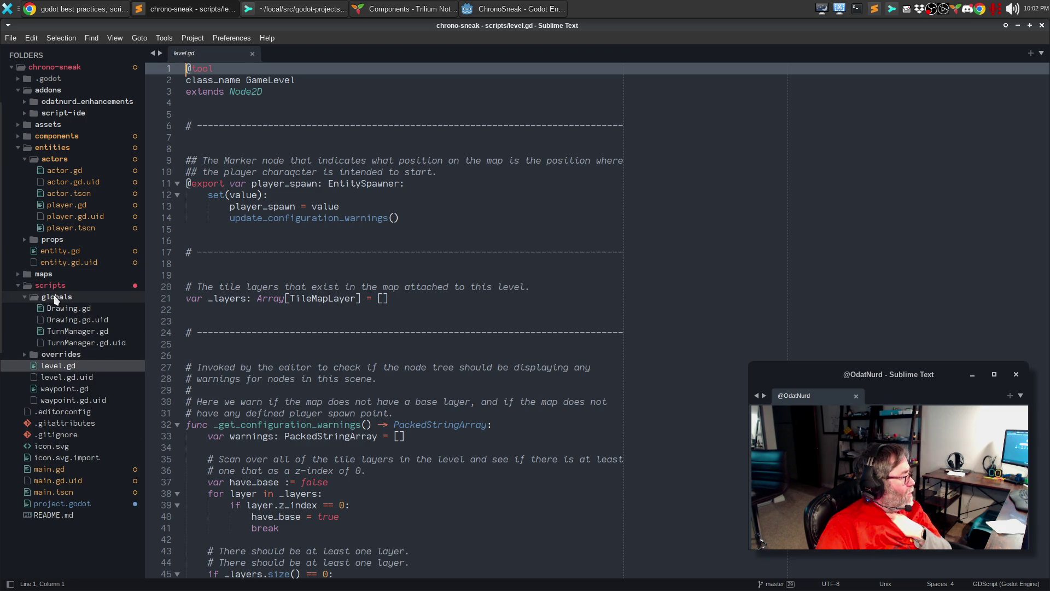
pyautogui.click(56, 297)
pyautogui.click(57, 309)
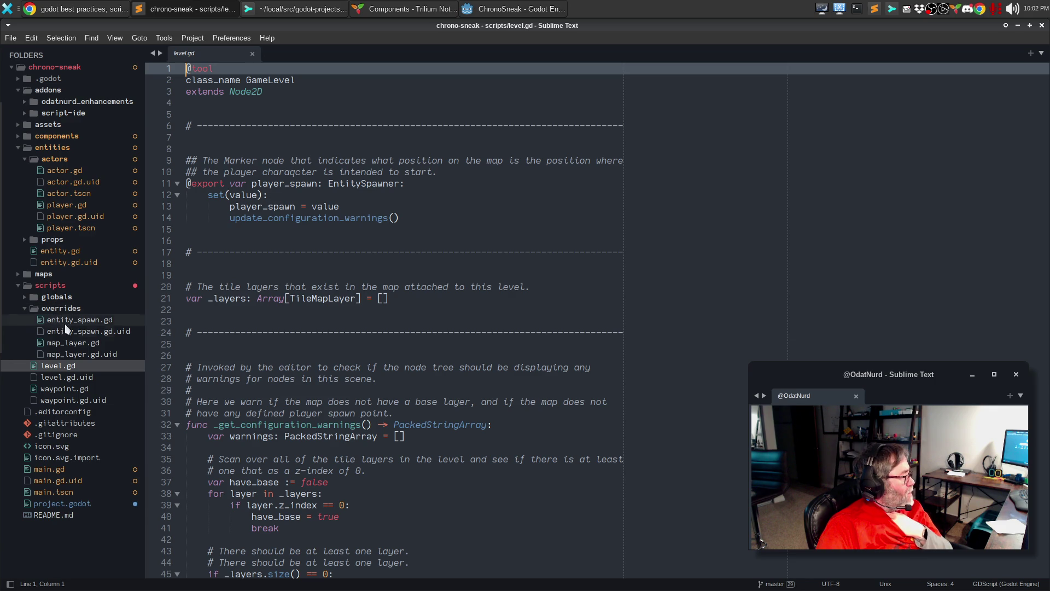
pyautogui.click(63, 342)
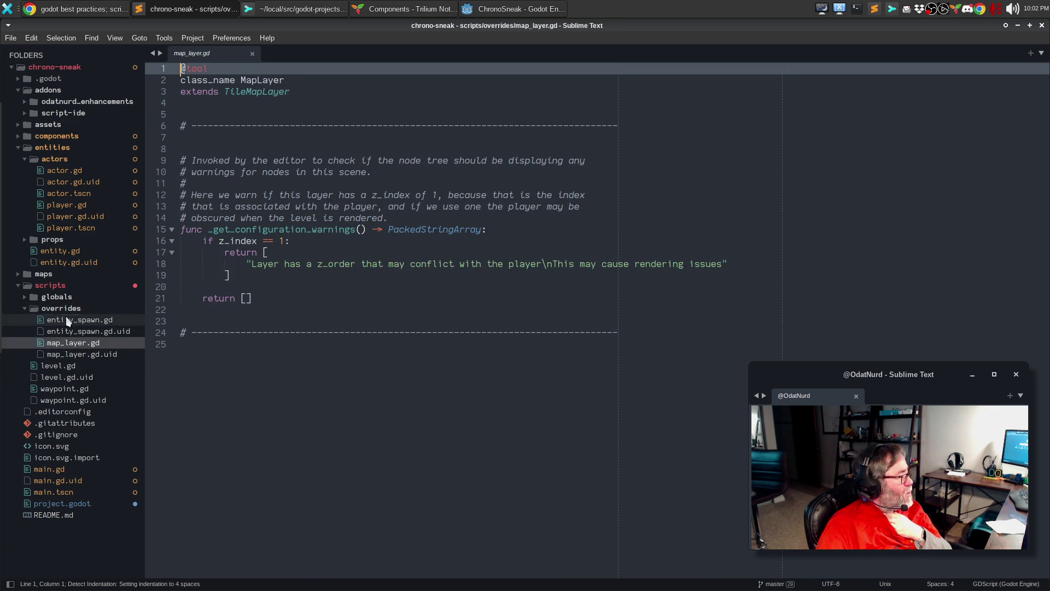
pyautogui.click(67, 321)
pyautogui.click(25, 308)
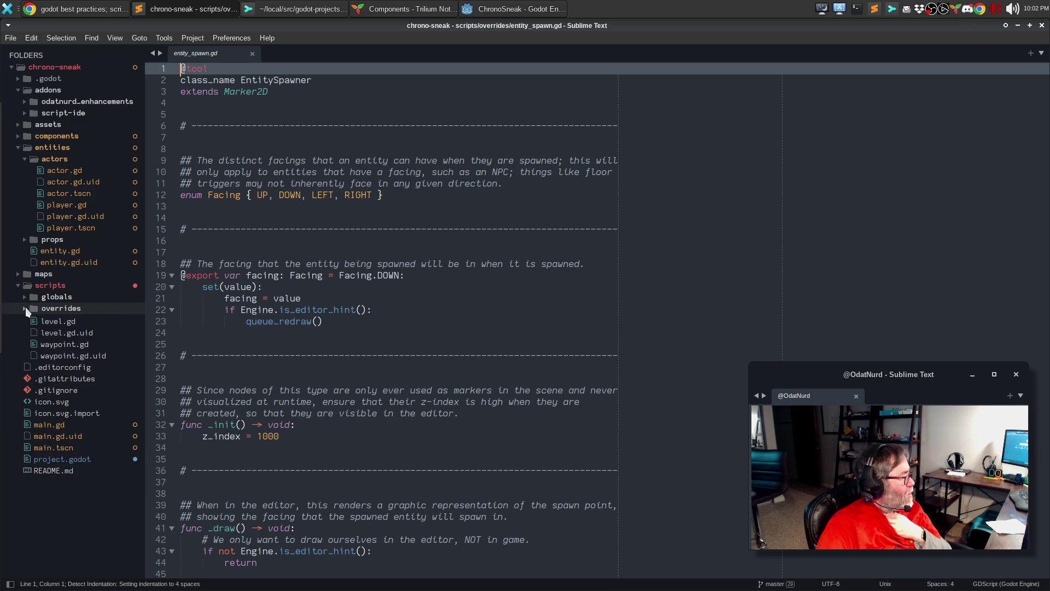
pyautogui.click(100, 322)
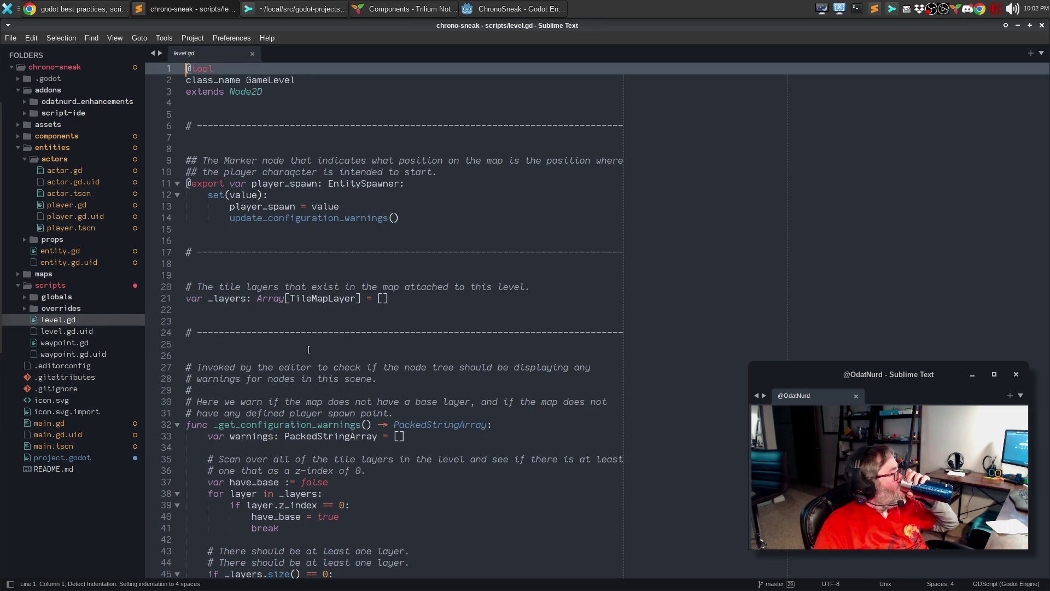
# Scroll through level.gd to review its code.
pyautogui.scroll(-6, 442, 356)
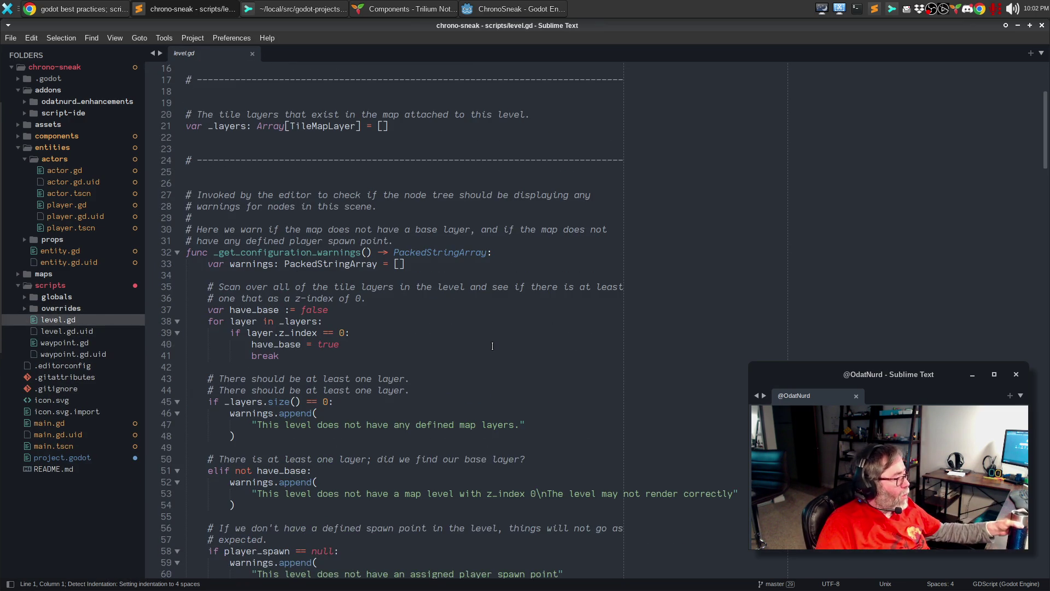
pyautogui.scroll(-5, 492, 346)
pyautogui.scroll(-10, 492, 346)
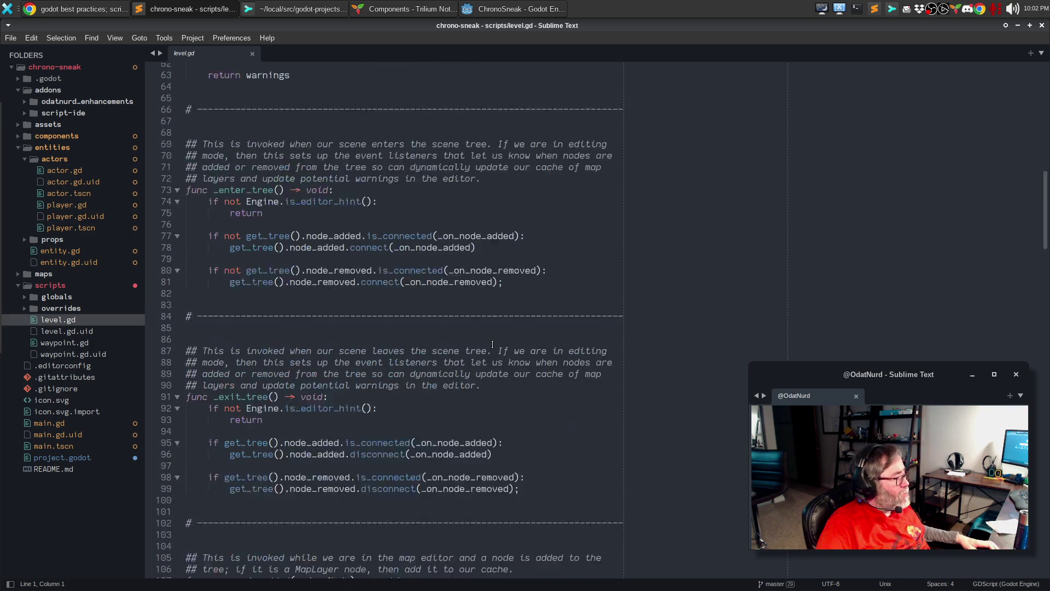
pyautogui.scroll(-10, 492, 346)
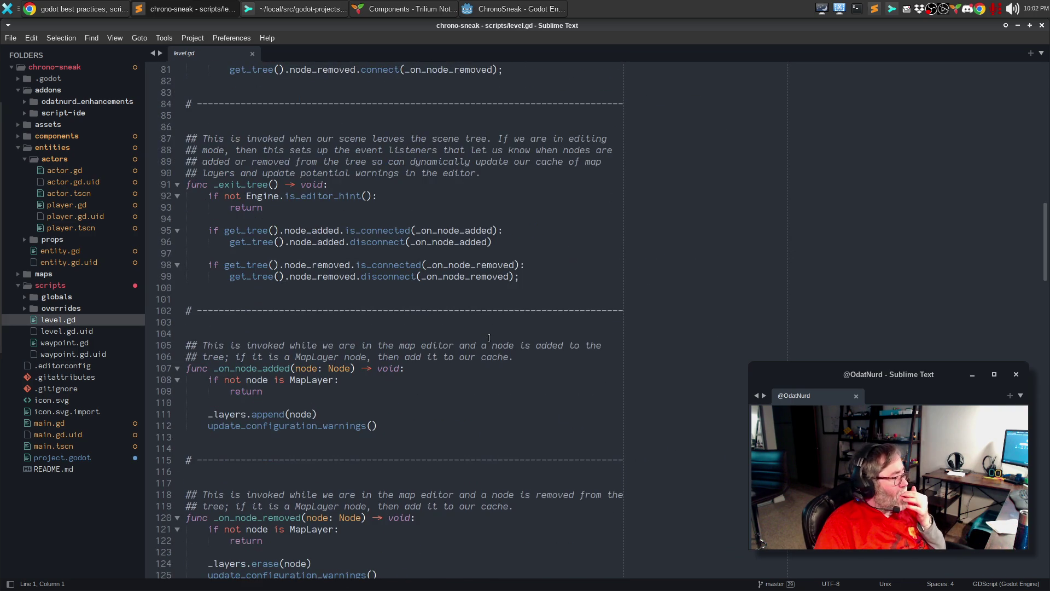
pyautogui.scroll(-15, 489, 337)
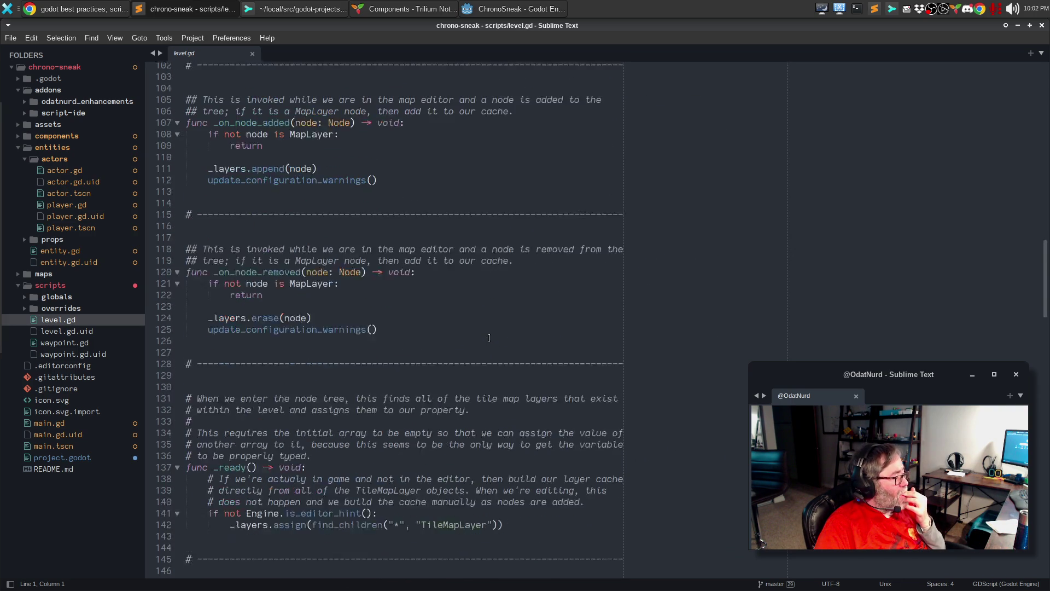
pyautogui.scroll(-1, 489, 338)
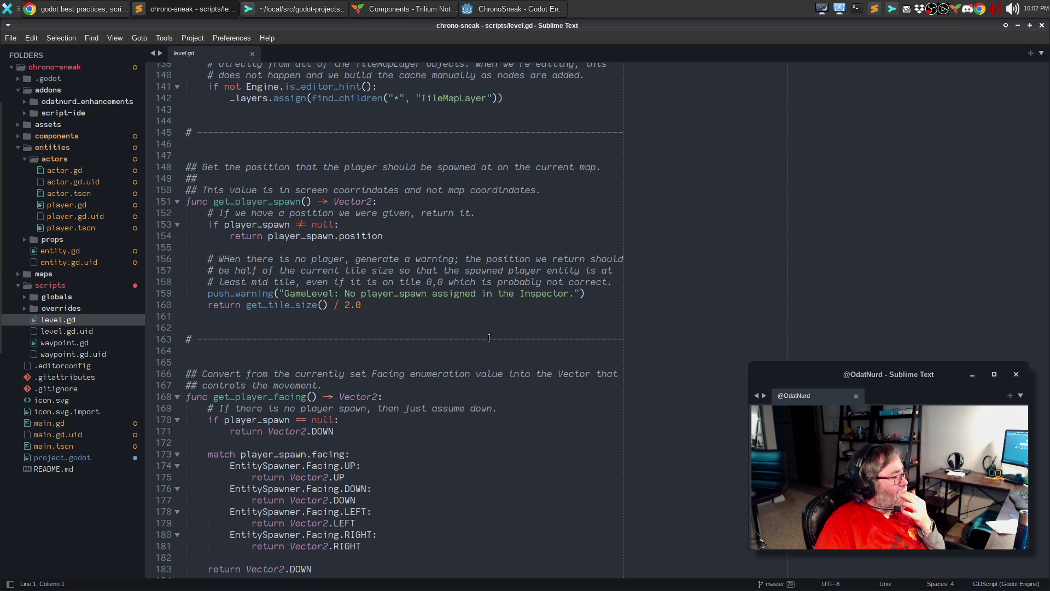
pyautogui.scroll(-11, 489, 337)
pyautogui.scroll(-5, 489, 338)
# Open waypoint.gd and scroll to the end of the file.
pyautogui.click(63, 343)
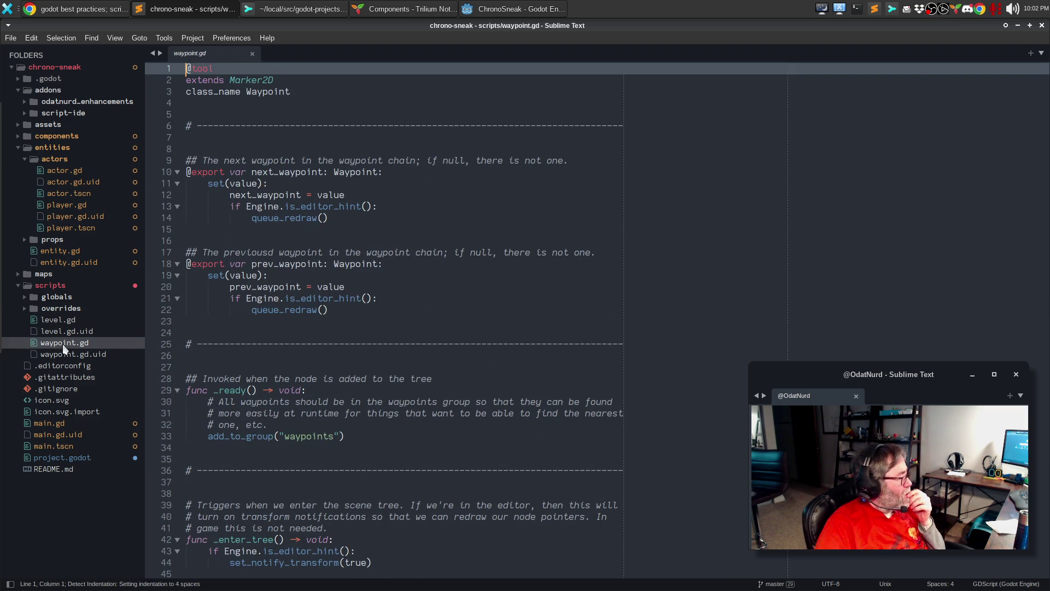
pyautogui.scroll(-16, 487, 356)
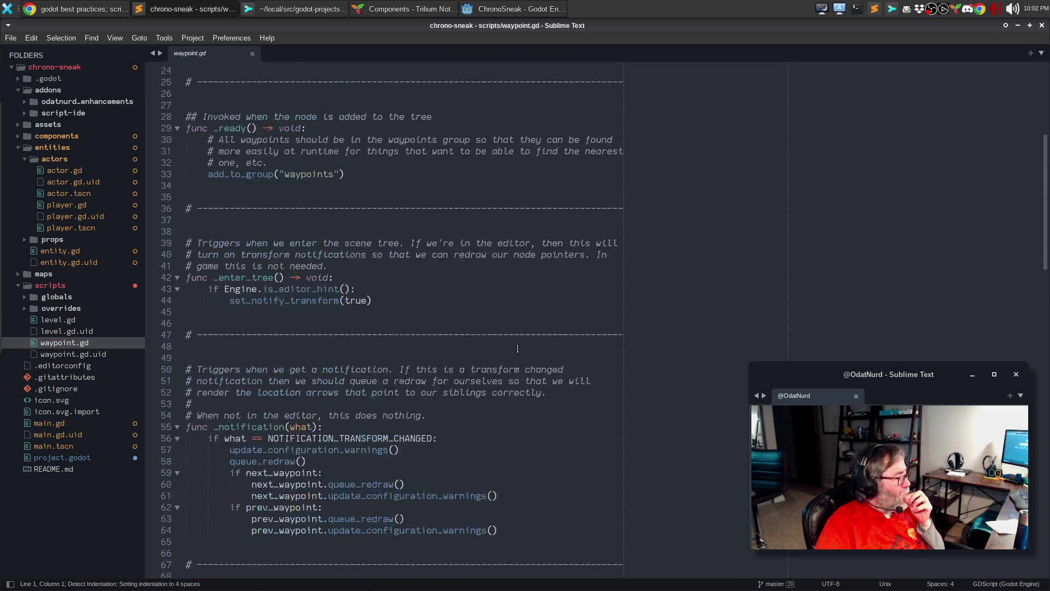
pyautogui.scroll(-17, 521, 340)
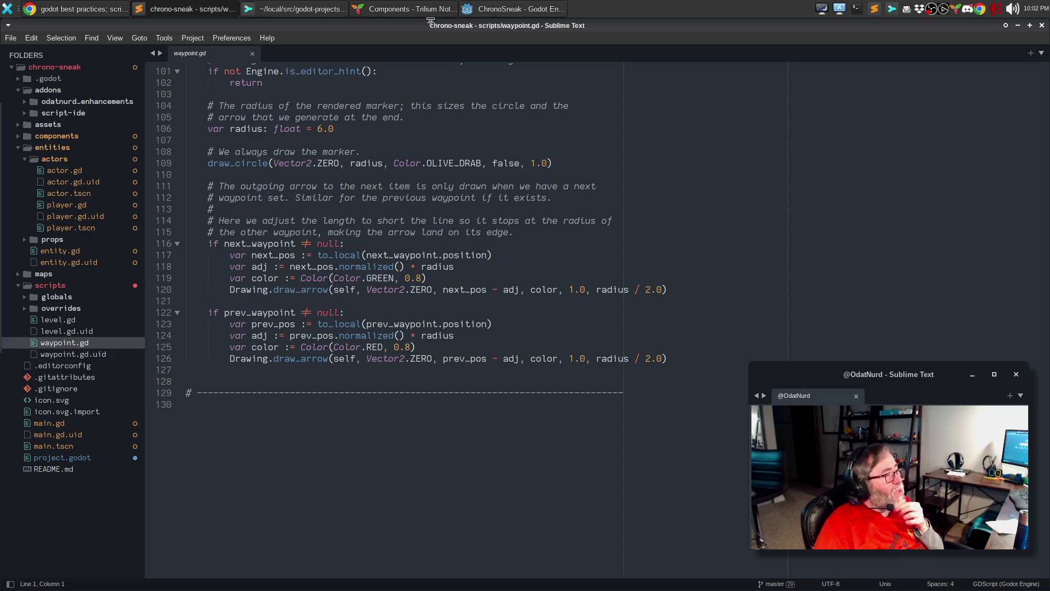
pyautogui.click(465, 9)
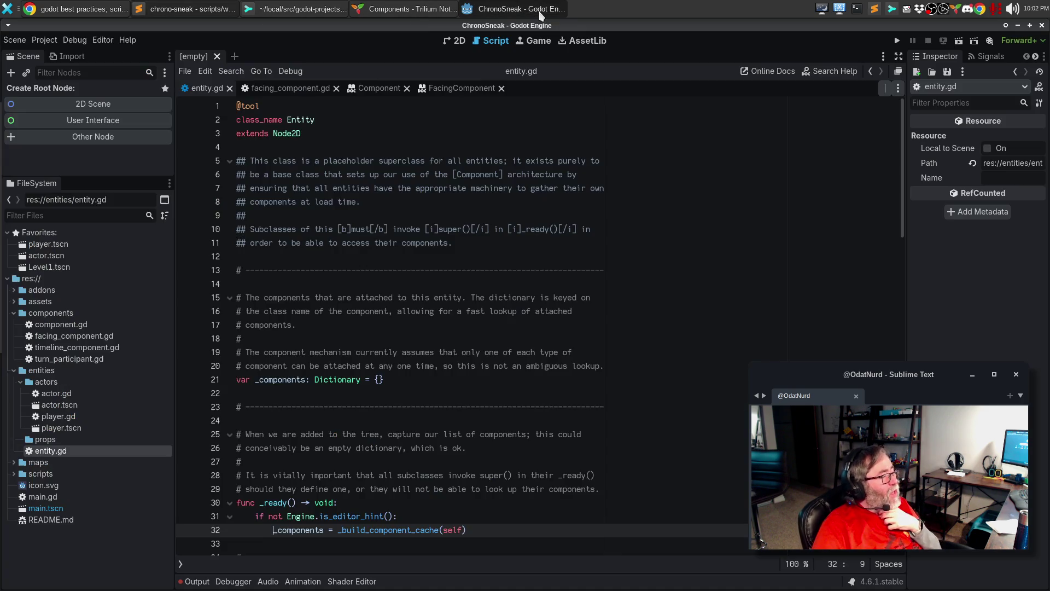
pyautogui.click(44, 40)
pyautogui.click(59, 53)
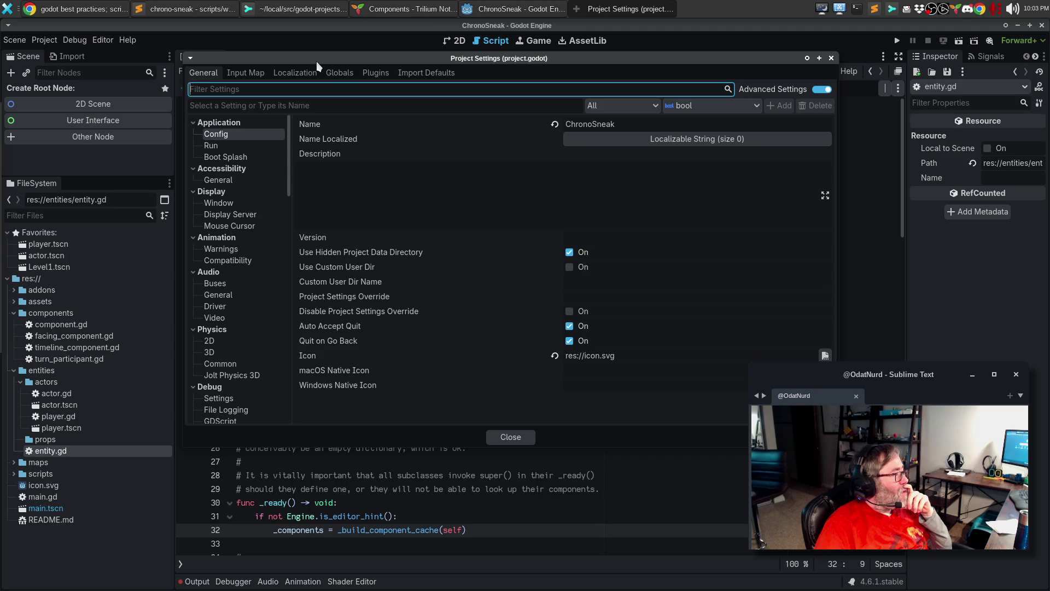
pyautogui.click(341, 76)
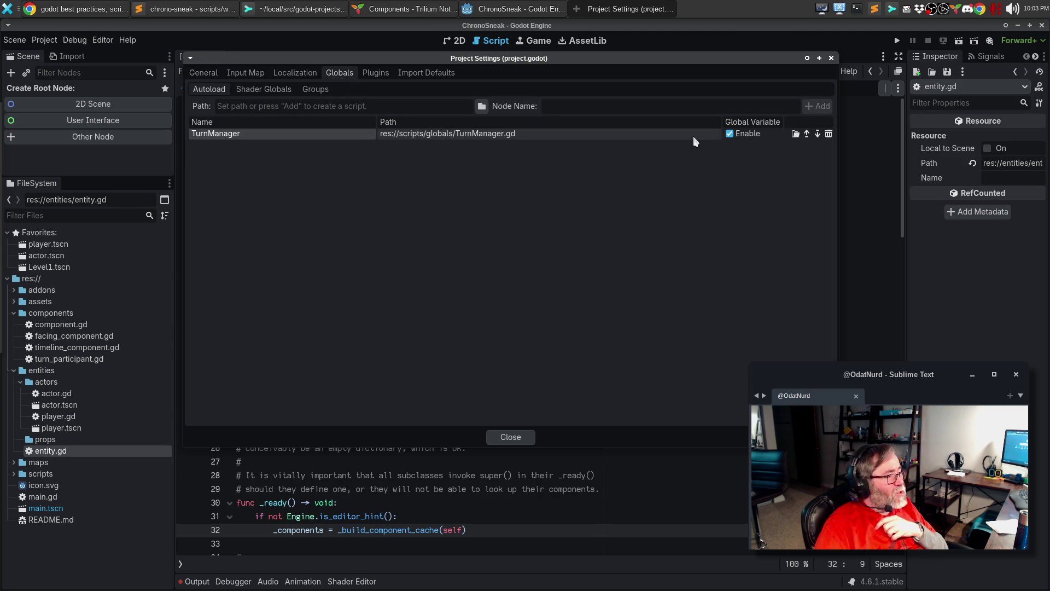
pyautogui.click(831, 58)
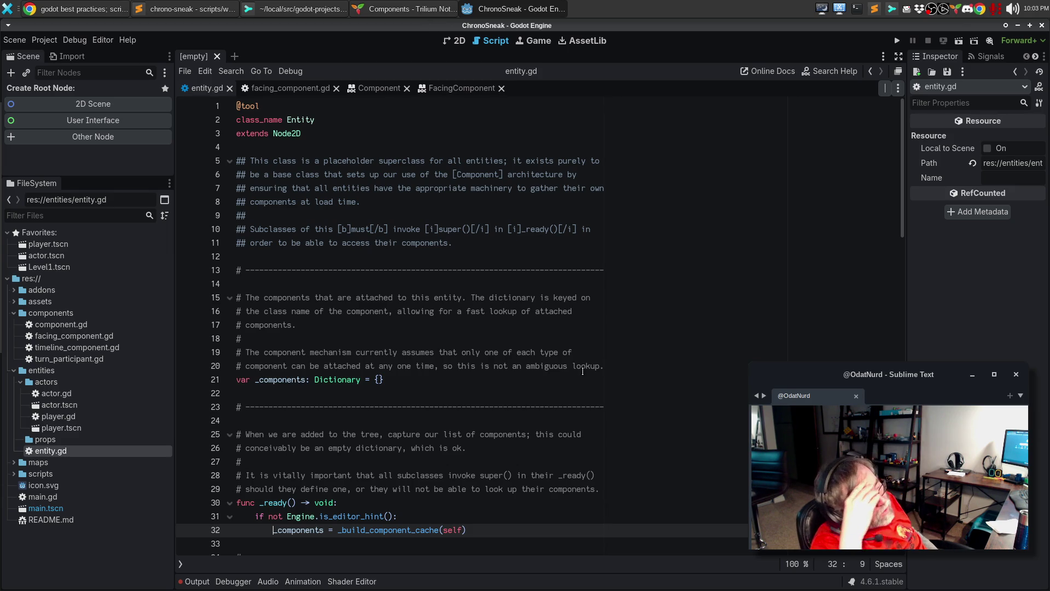
pyautogui.hotkey('alt', 'Tab')
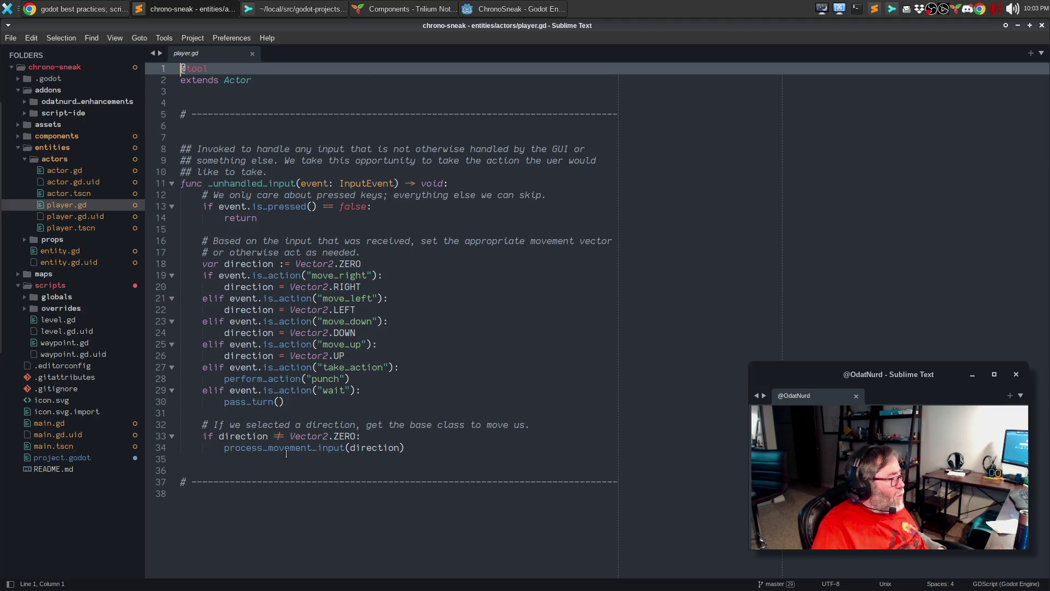
# Jump from player.gd's process_movement_input call to its definition at actor.gd:113.
pyautogui.doubleClick(286, 447)
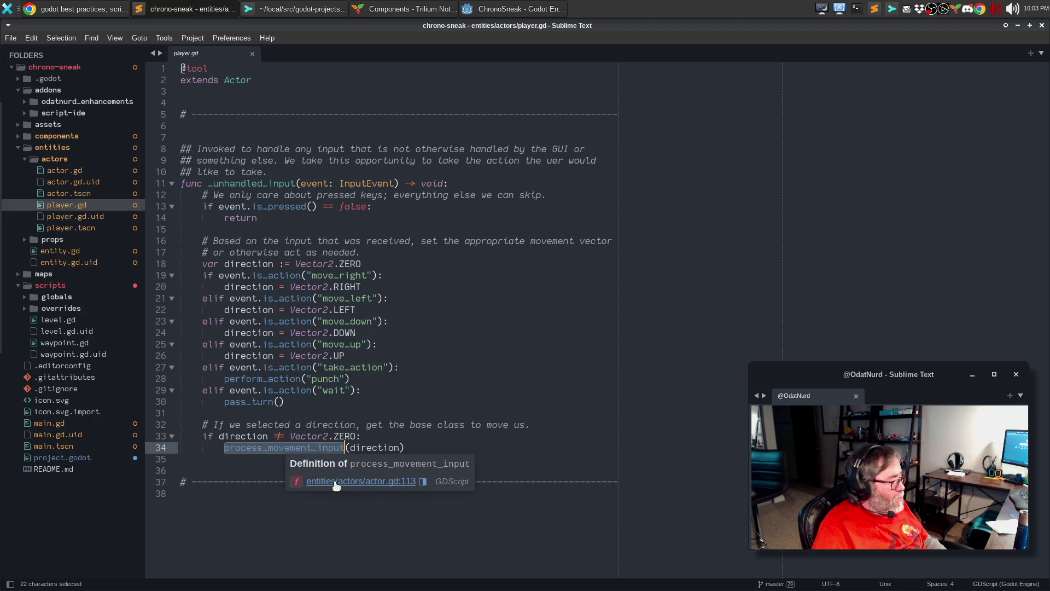
pyautogui.click(335, 483)
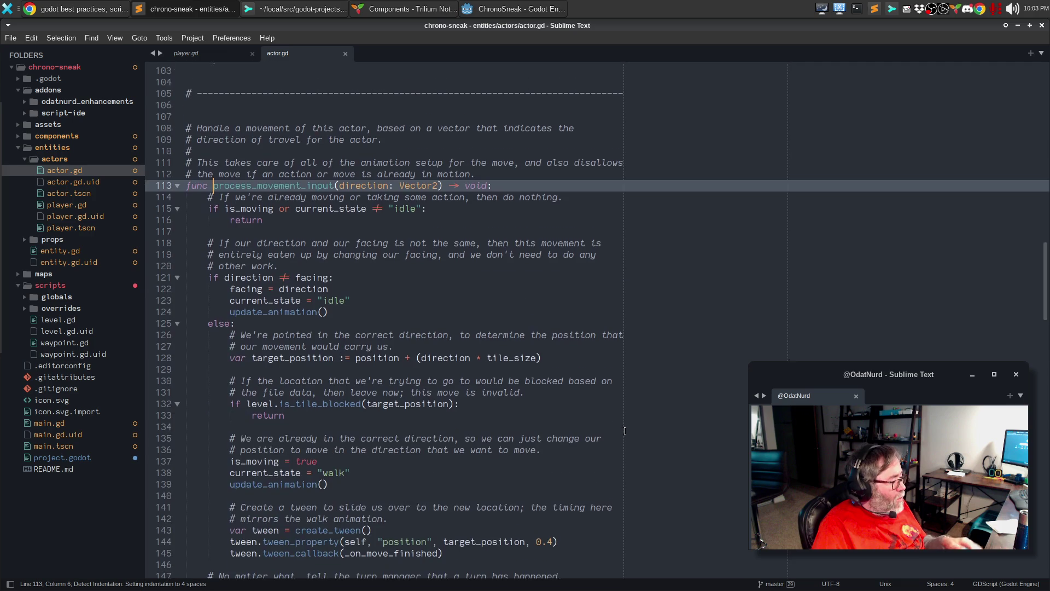
pyautogui.scroll(-2, 624, 431)
pyautogui.scroll(-5, 627, 420)
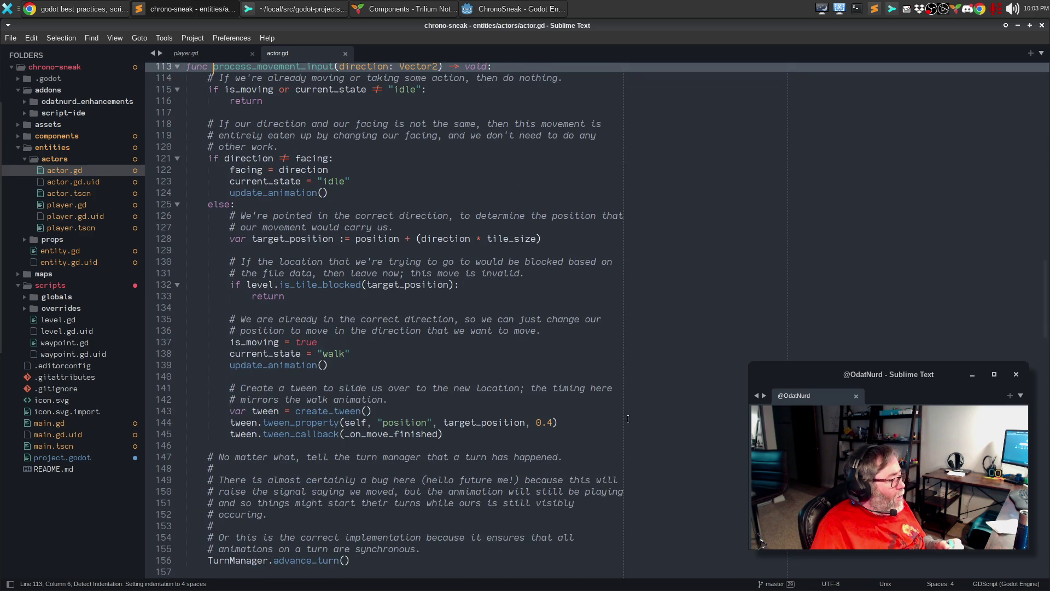
pyautogui.scroll(-6, 629, 418)
pyautogui.scroll(8, 628, 418)
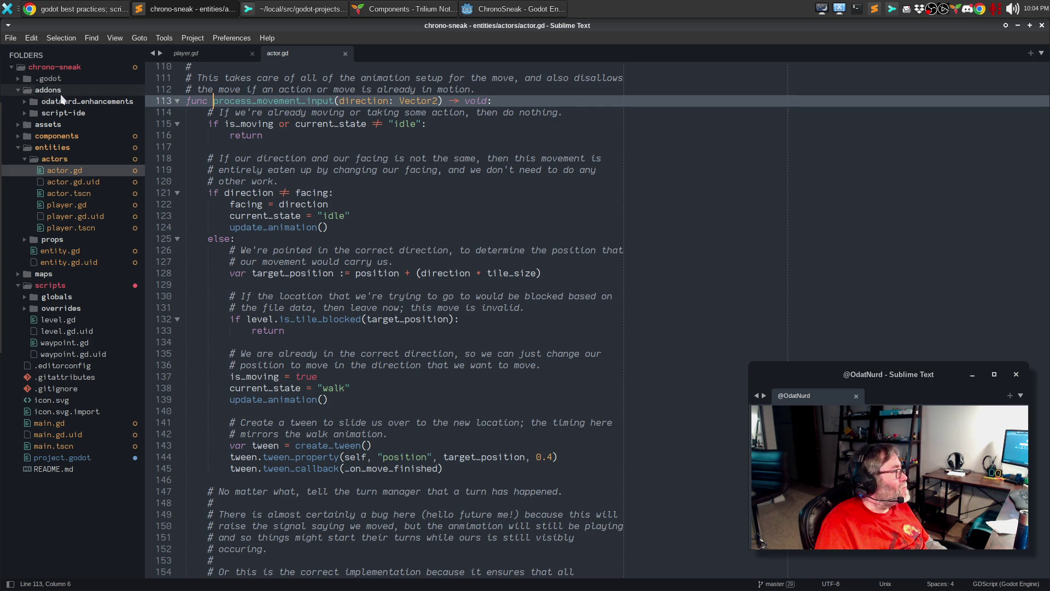
pyautogui.rightClick(81, 66)
# Search all project files for 'enum' and open entity_spawn.gd at its Facing enum on line 12.
pyautogui.press('Escape')
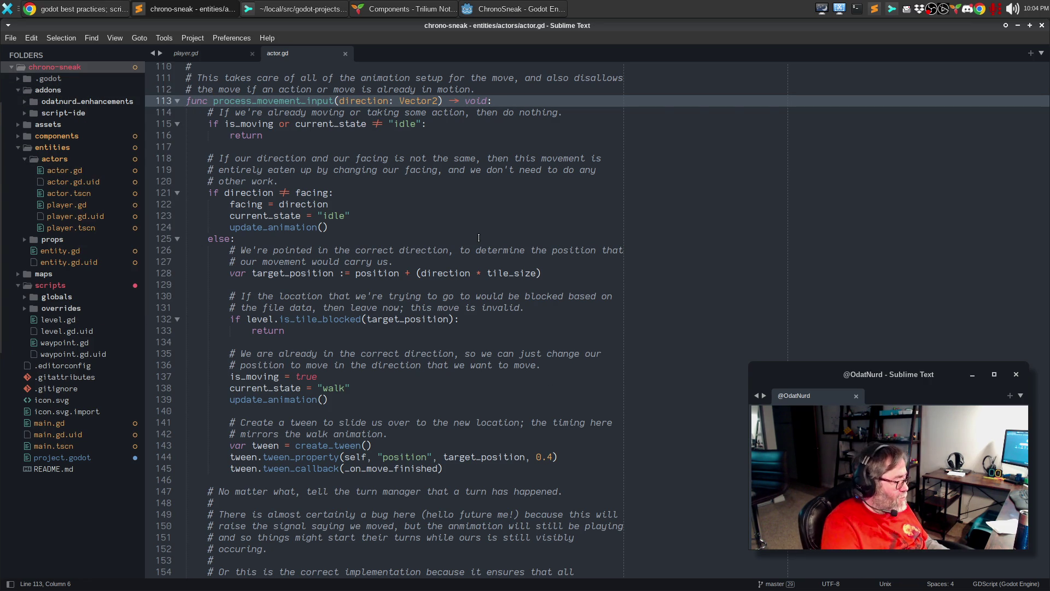
pyautogui.hotkey('ctrl', 'shift', 'f')
pyautogui.write('ebnu')
pyautogui.press('BackSpace')
pyautogui.press('BackSpace')
pyautogui.press('BackSpace')
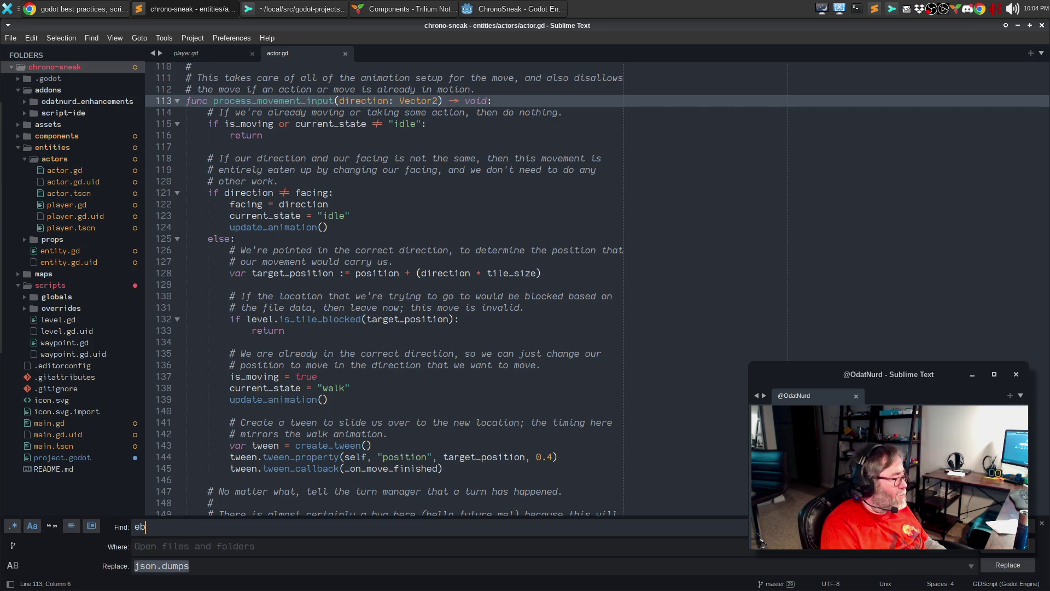
pyautogui.write('num')
pyautogui.press('Return')
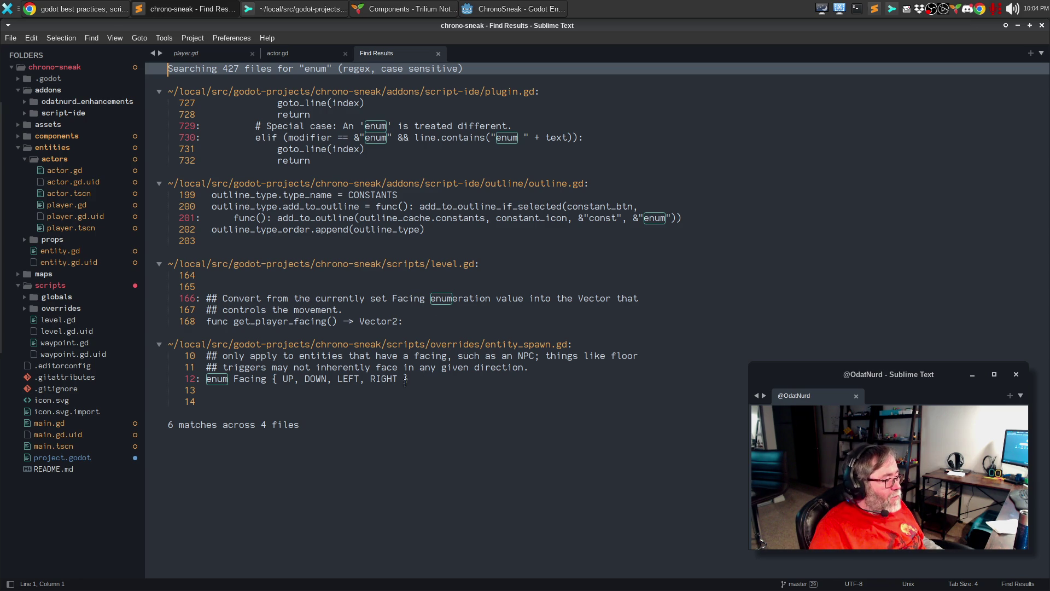
pyautogui.doubleClick(235, 382)
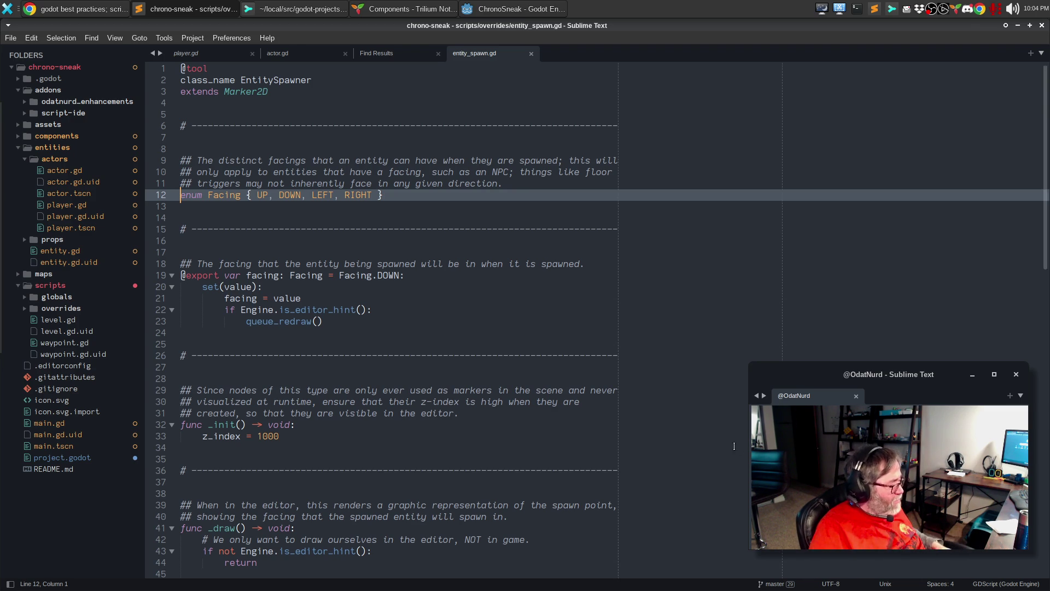
# Copy lines 9–12 of entity_spawn.gd: the Facing enum and its doc comment.
pyautogui.scroll(-5, 685, 435)
pyautogui.scroll(-3, 685, 436)
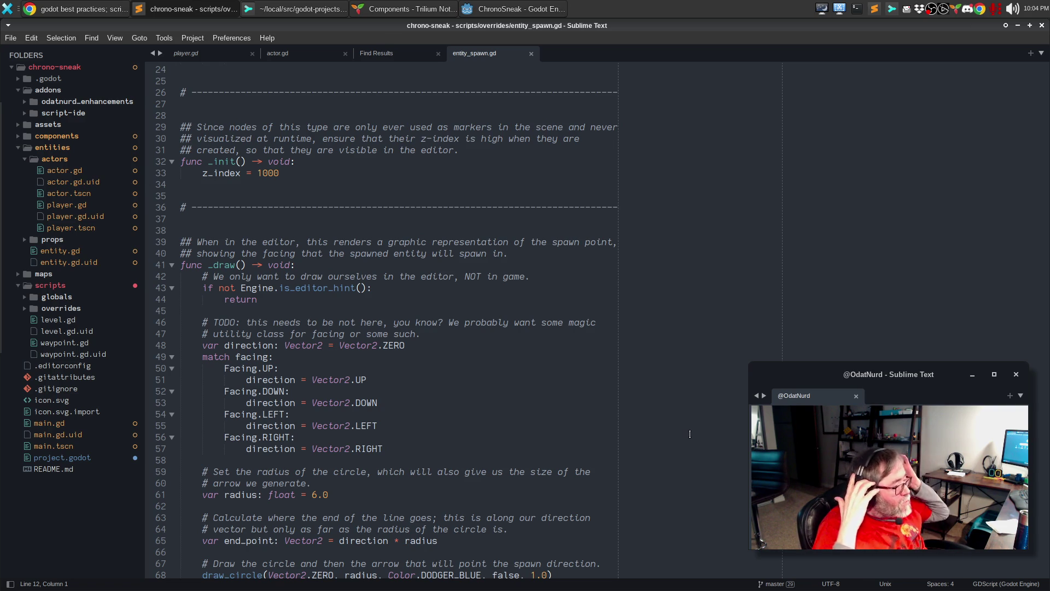
pyautogui.scroll(8, 284, 229)
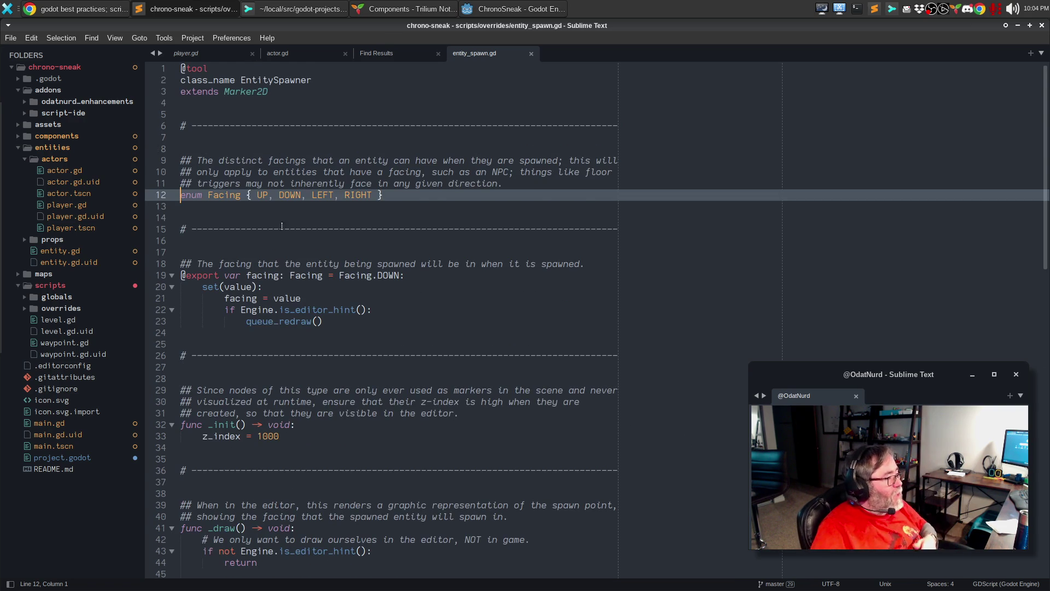
pyautogui.hotkey('shift', 'End')
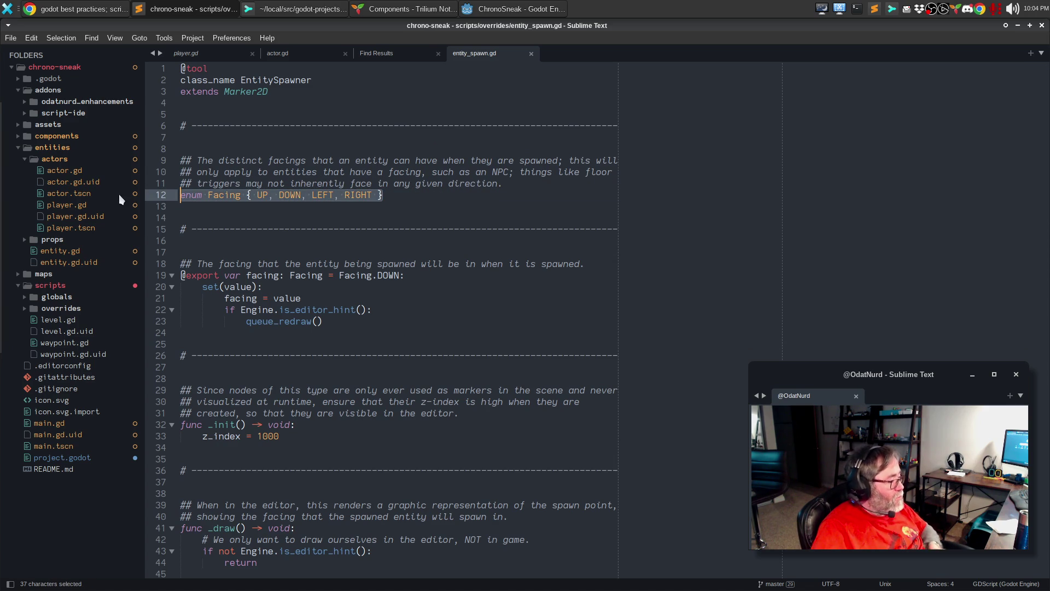
pyautogui.moveTo(389, 196)
pyautogui.mouseDown()
pyautogui.moveTo(110, 143)
pyautogui.moveTo(117, 162)
pyautogui.mouseUp()
pyautogui.hotkey('ctrl', 'c')
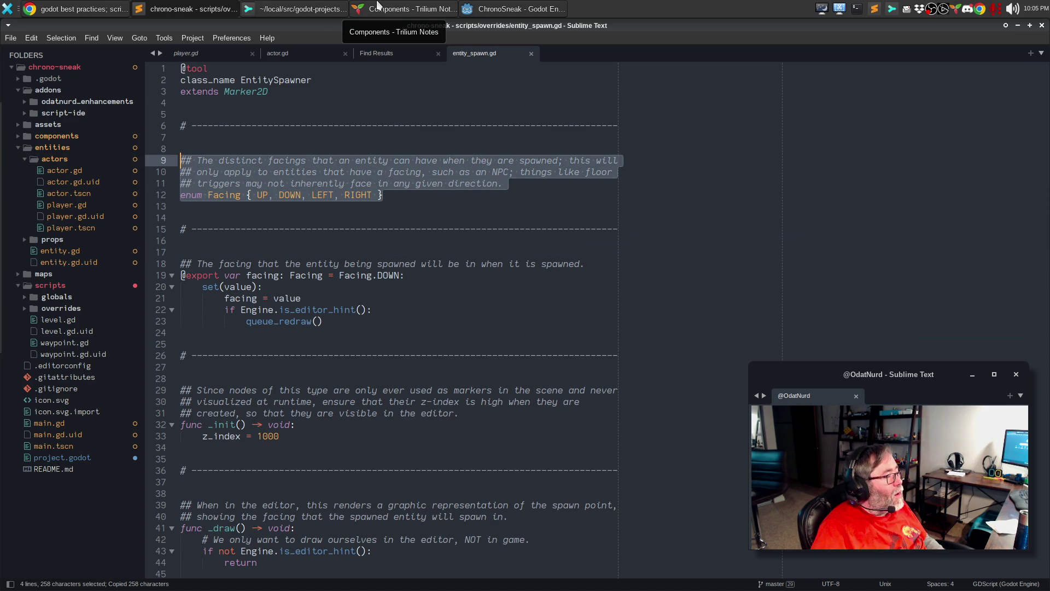
pyautogui.click(523, 10)
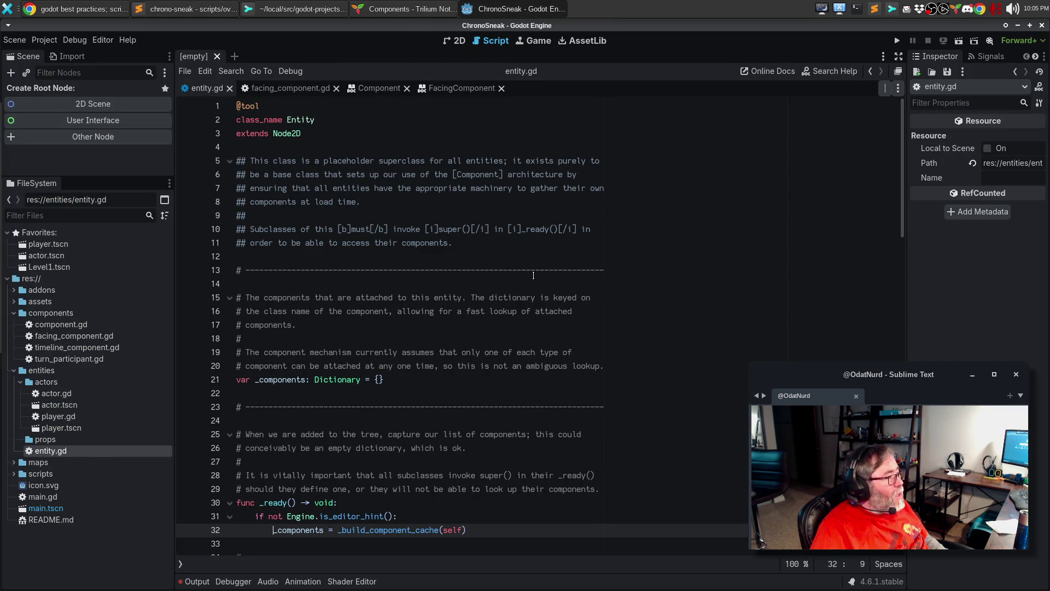
pyautogui.click(293, 88)
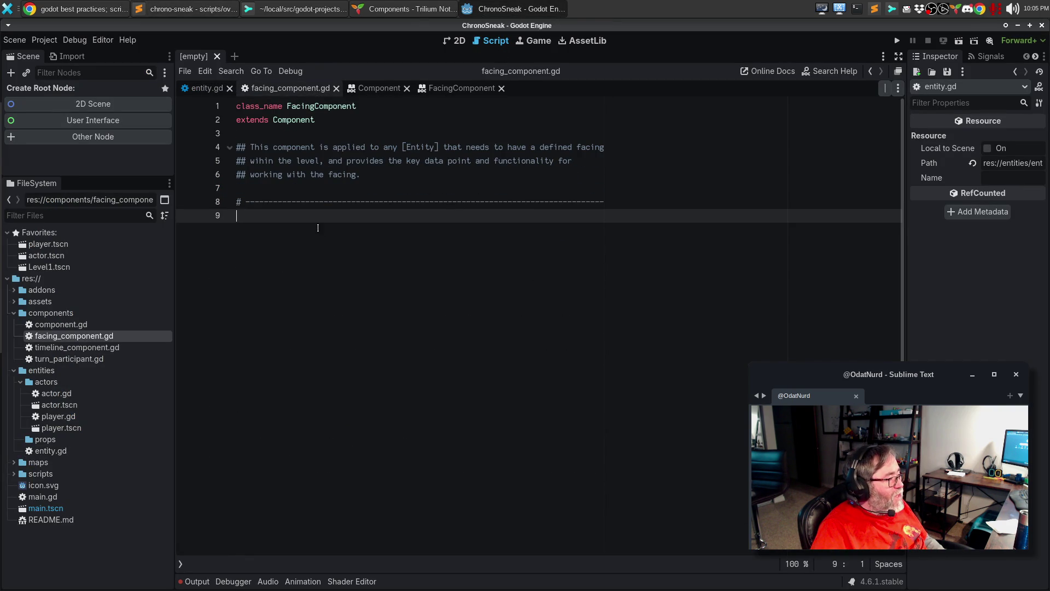
pyautogui.click(302, 191)
pyautogui.press('Return')
pyautogui.hotkey('ctrl', 'v')
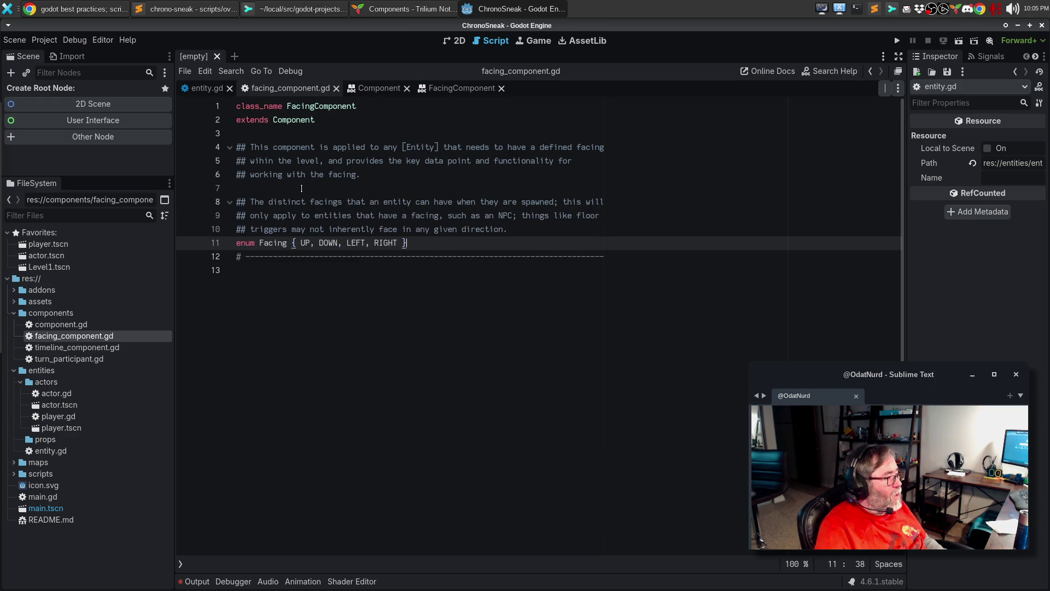
pyautogui.press('Return')
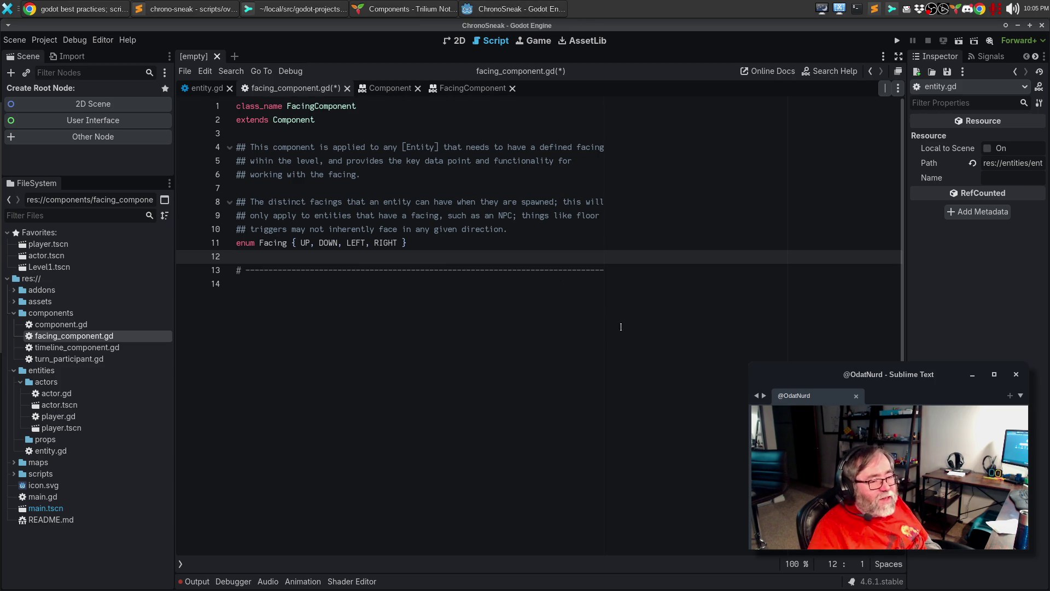
pyautogui.click(383, 12)
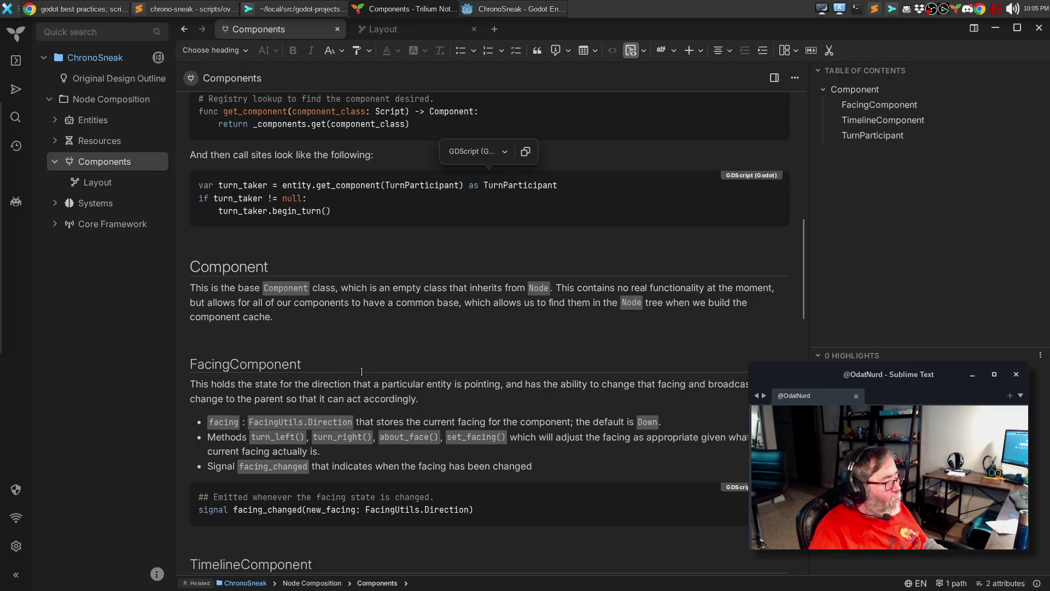
pyautogui.hotkey('alt', 'Tab')
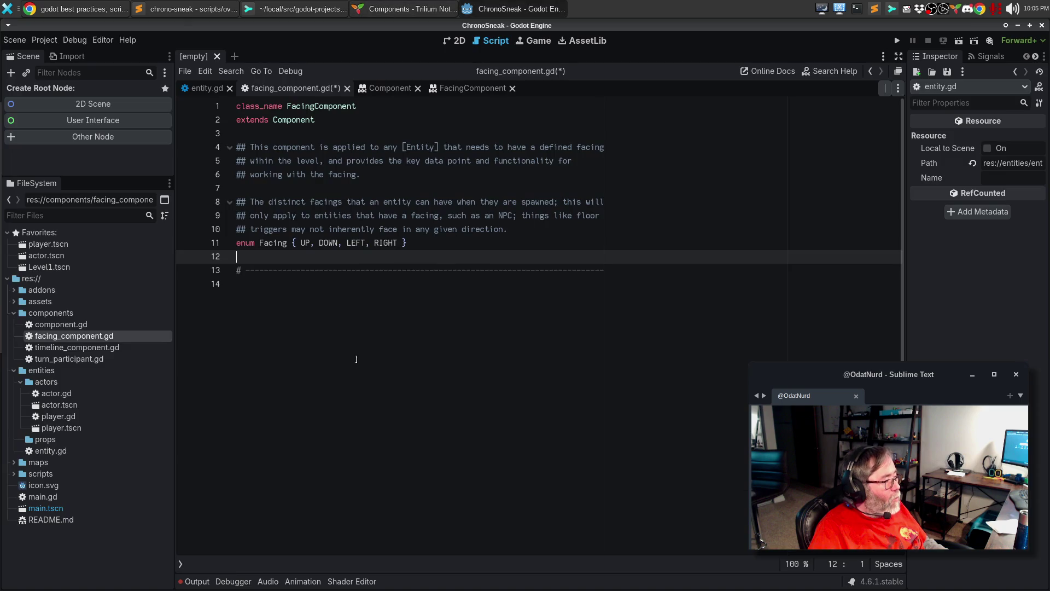
pyautogui.press('Down')
pyautogui.press('Down')
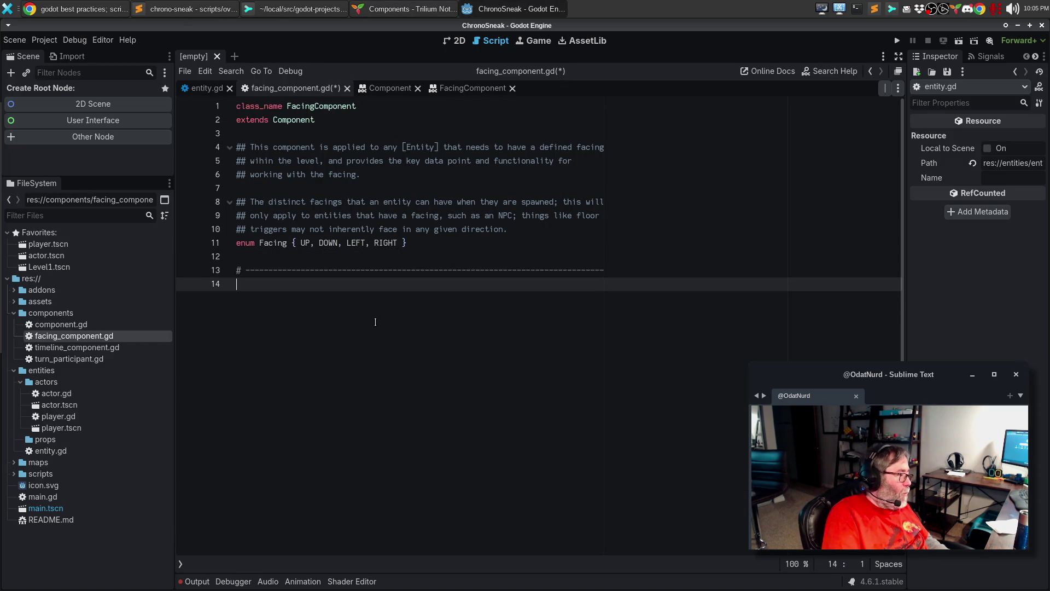
pyautogui.press('Return')
pyautogui.write('var facing : F')
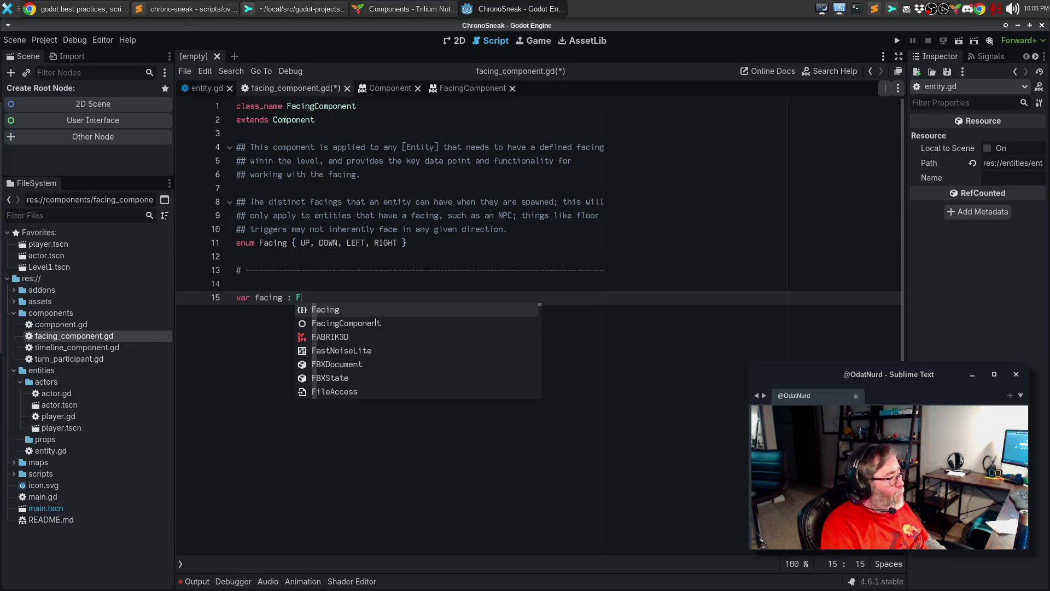
# Declare var facing := Facing.DOWN with a dashed separator line below it.
pyautogui.press('BackSpace')
pyautogui.press('BackSpace')
pyautogui.press('BackSpace')
pyautogui.write(':= Facing.DOWN')
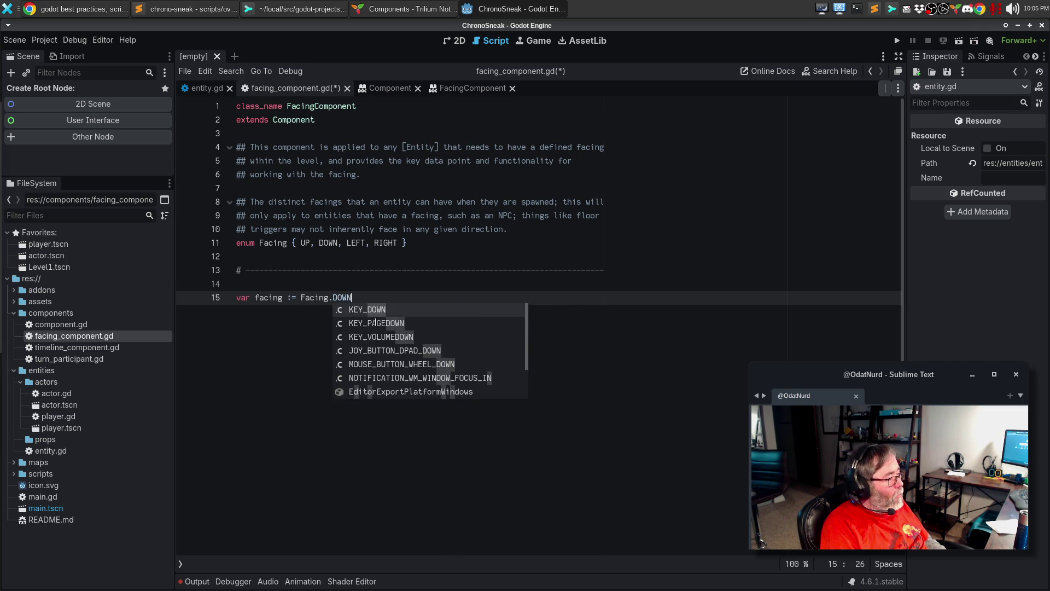
pyautogui.press('Escape')
pyautogui.press('Up')
pyautogui.press('Up')
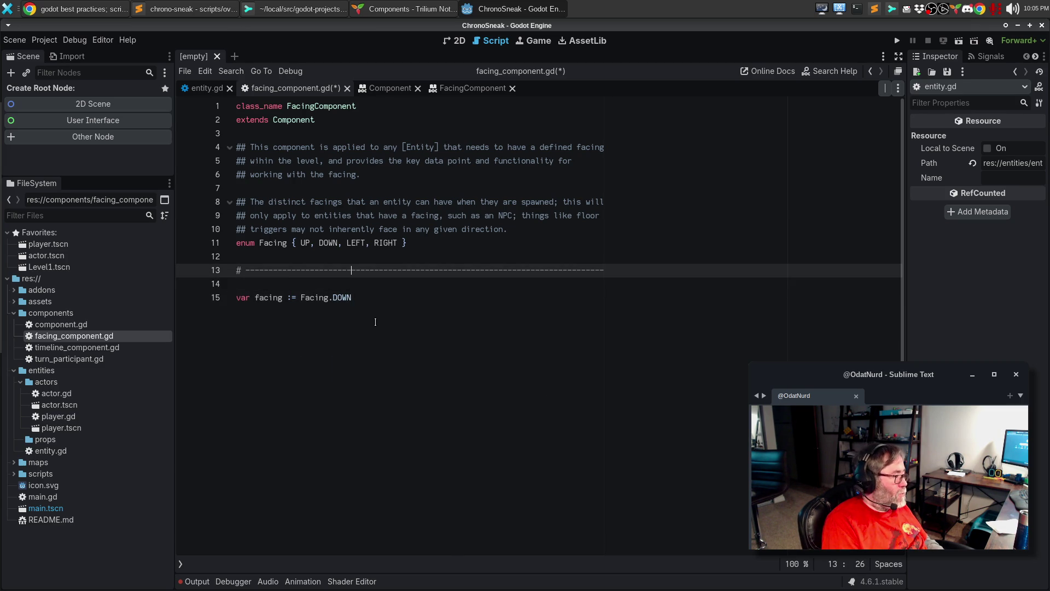
pyautogui.press('Down')
pyautogui.press('Down')
pyautogui.press('Return')
pyautogui.press('Return')
pyautogui.hotkey('ctrl', 'v')
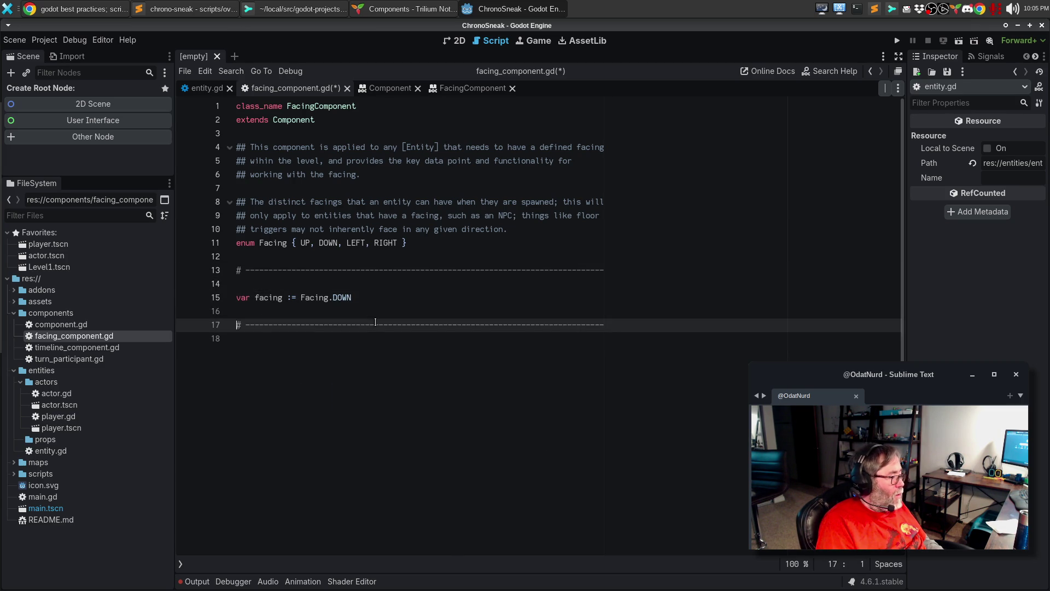
pyautogui.press('Up')
pyautogui.press('Up')
pyautogui.press('Up')
pyautogui.press('Return')
# Add a ## doc comment calling facing the current facing of the attached entity, and save.
pyautogui.write('## T')
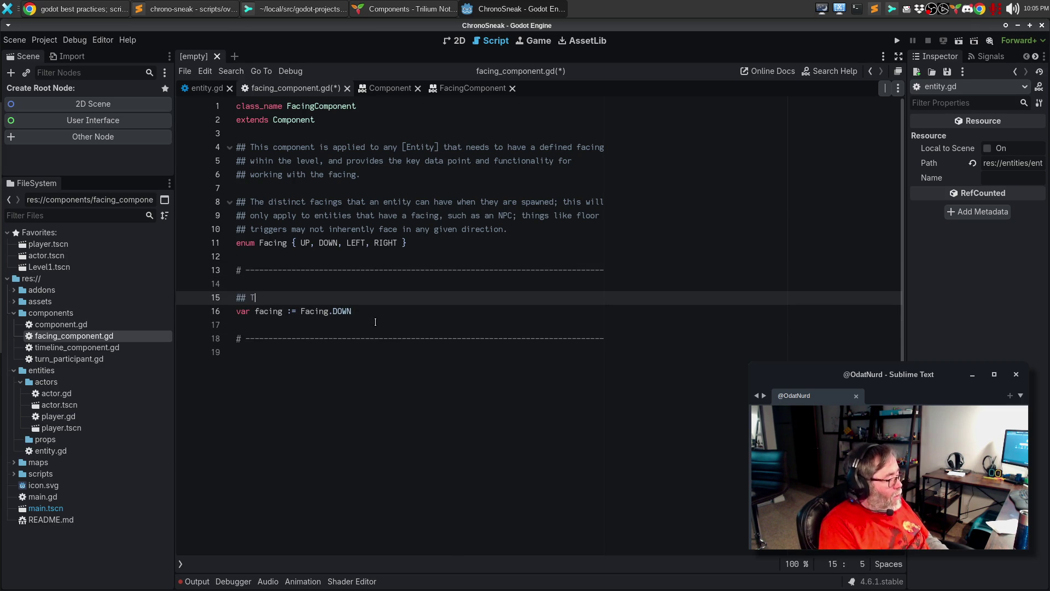
pyautogui.write('he current facv')
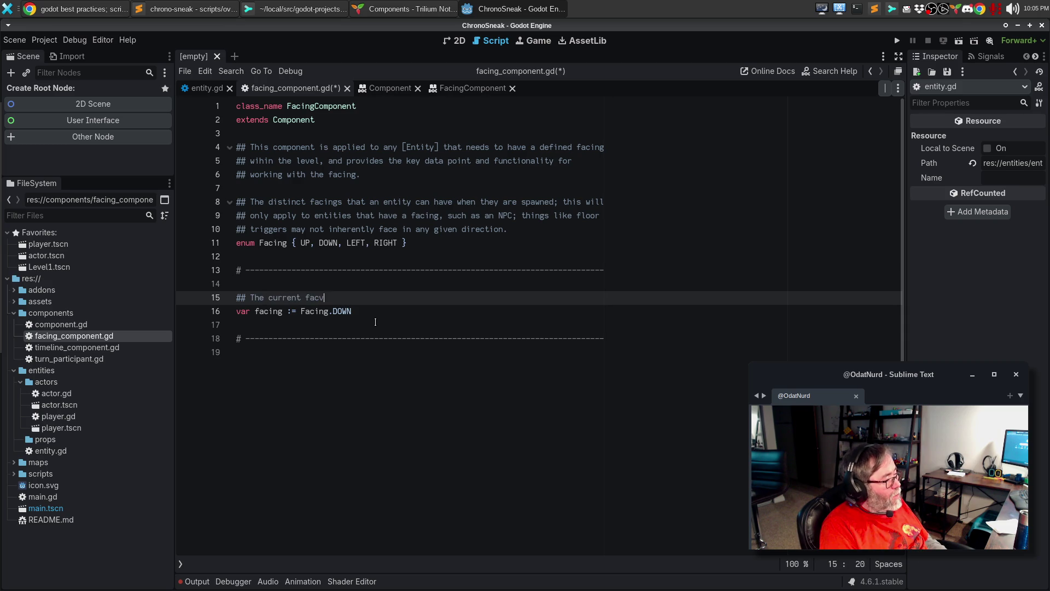
pyautogui.press('BackSpace')
pyautogui.write('ing of the ')
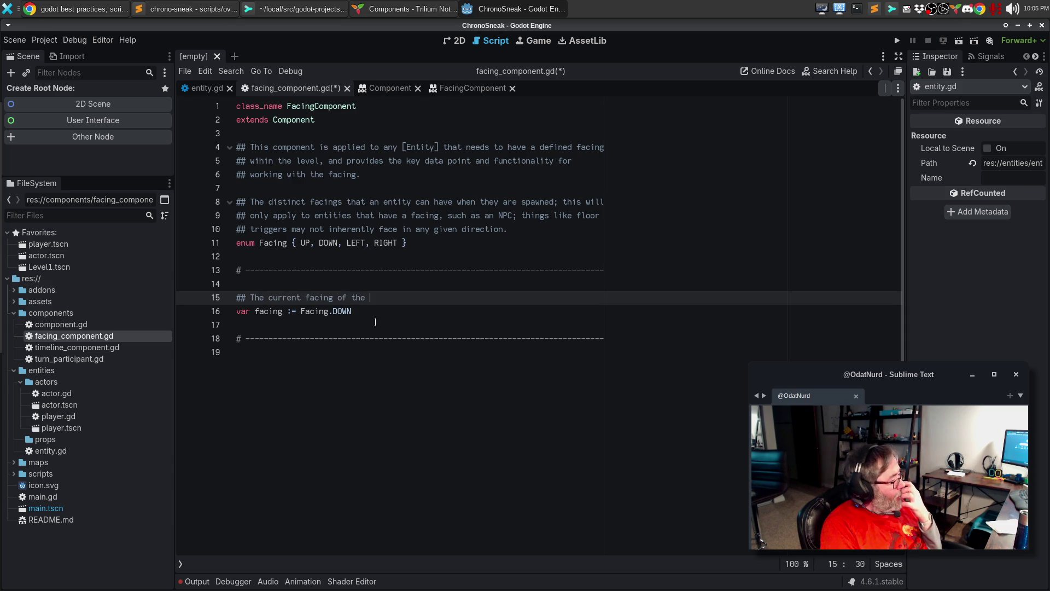
pyautogui.write('ebnt')
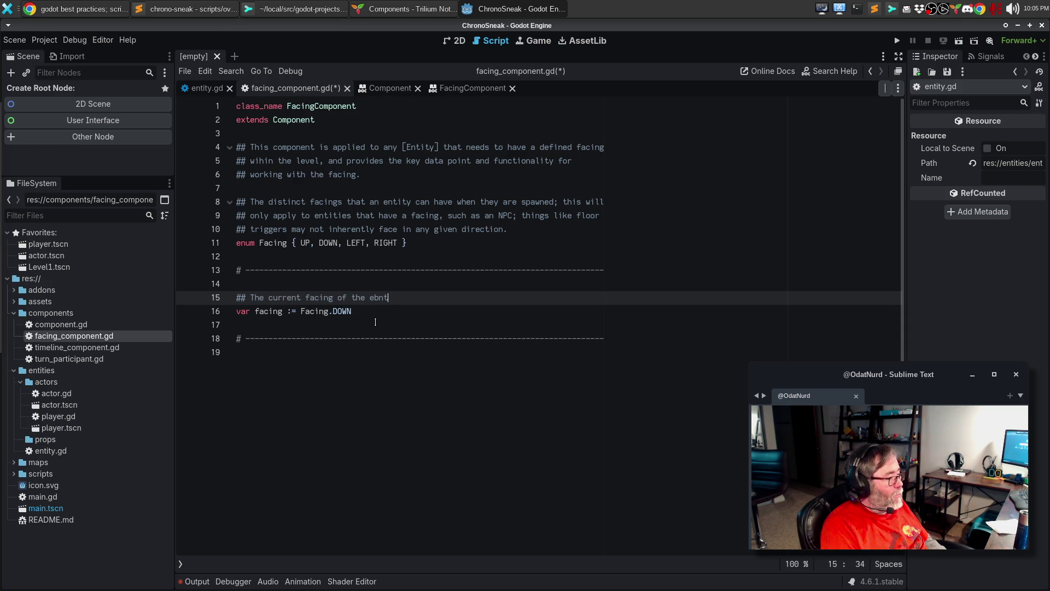
pyautogui.press('BackSpace')
pyautogui.press('BackSpace')
pyautogui.press('BackSpace')
pyautogui.write('ntity that this ')
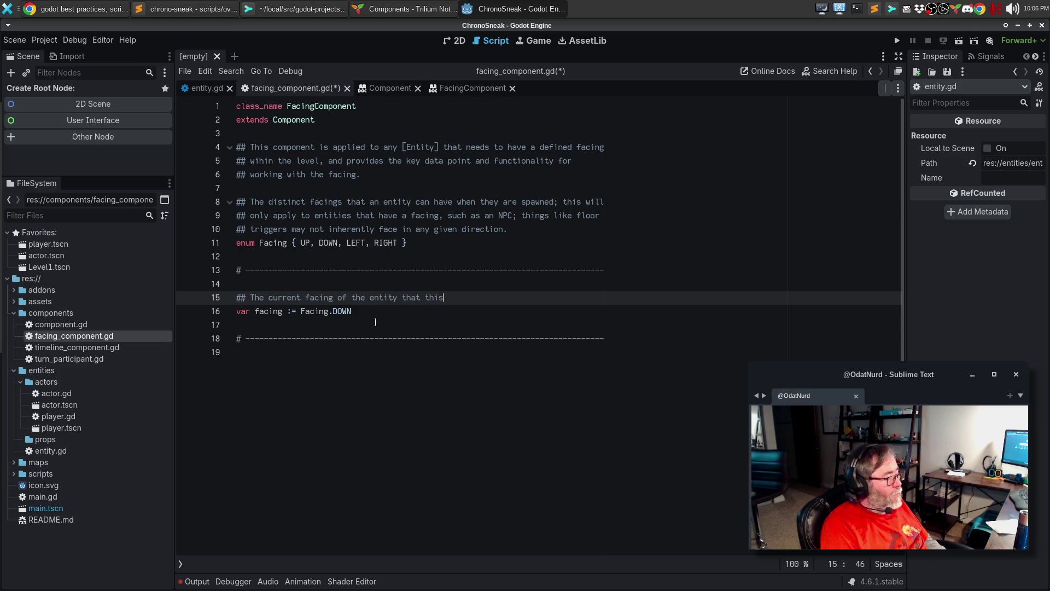
pyautogui.write('instance of the c')
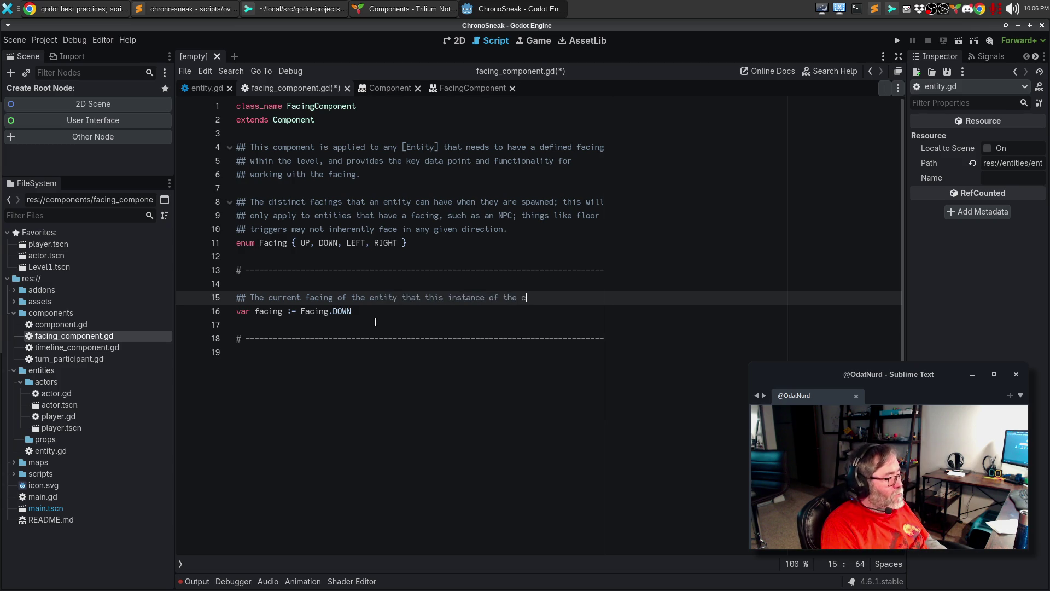
pyautogui.write('omponent is')
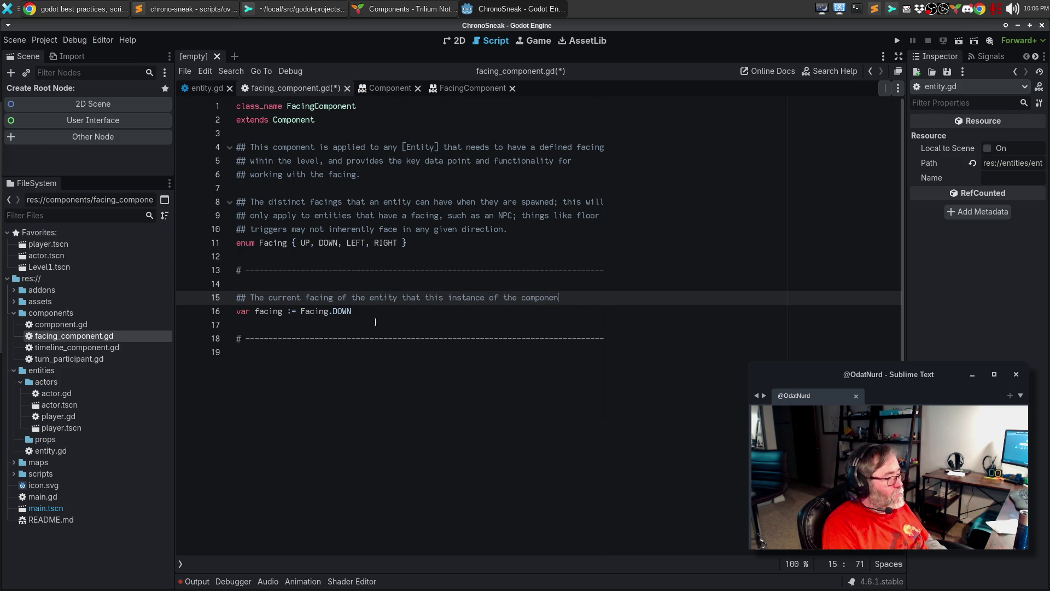
pyautogui.press('Return')
pyautogui.write('attached to.')
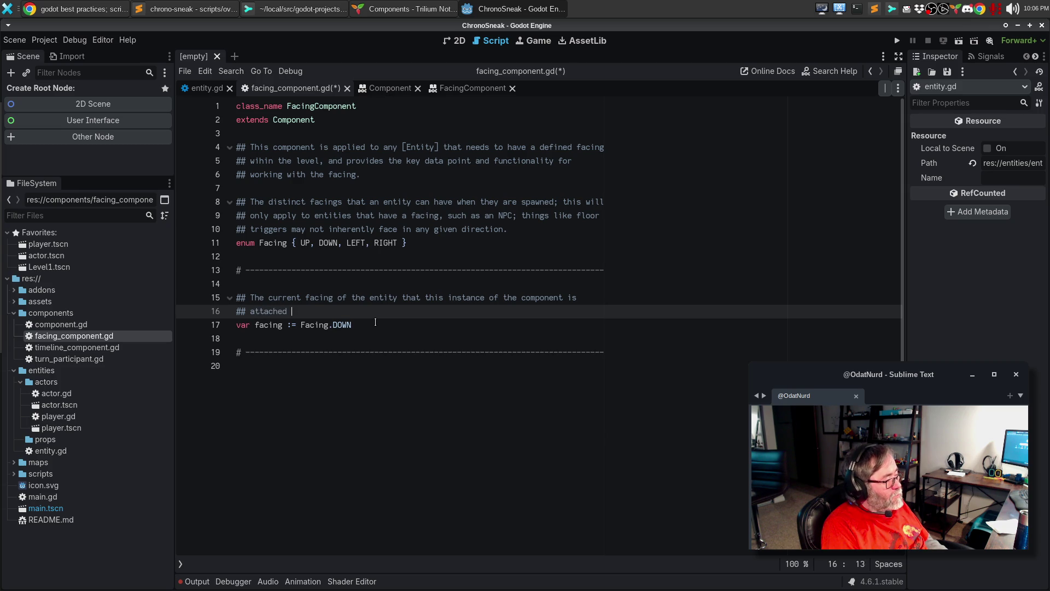
pyautogui.hotkey('ctrl', 's')
# Insert a blank line below the Facing enum.
pyautogui.press('Down')
pyautogui.press('Down')
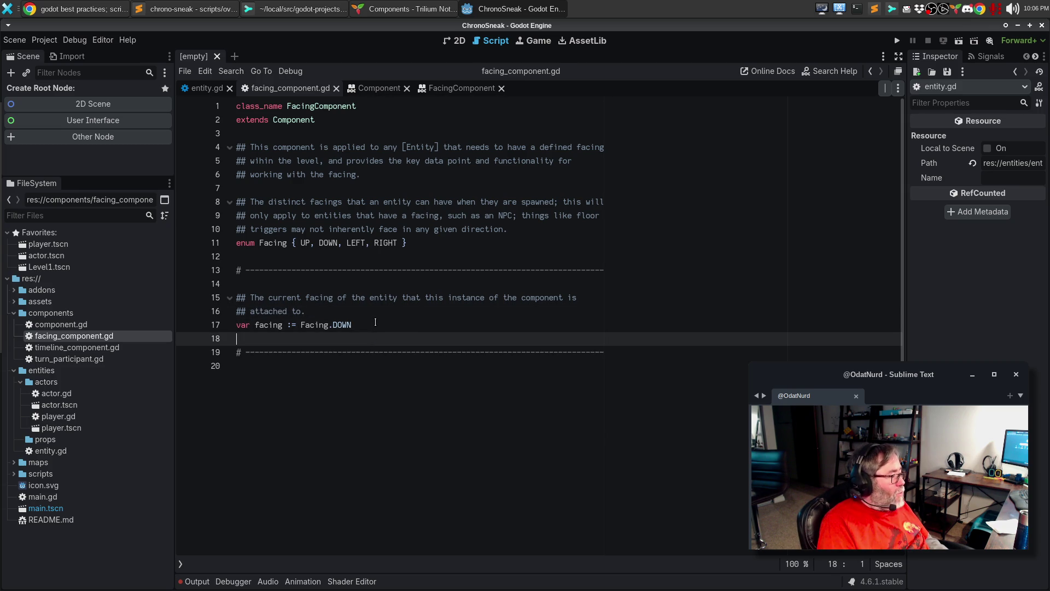
pyautogui.press('Up')
pyautogui.press('Up')
pyautogui.press('Up')
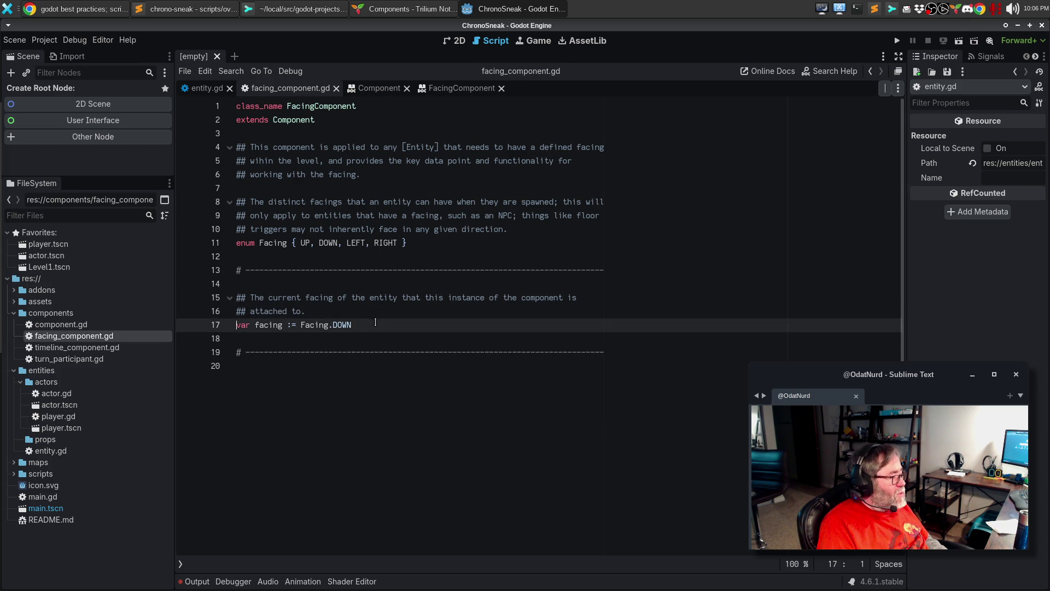
pyautogui.press('Down')
pyautogui.press('Return')
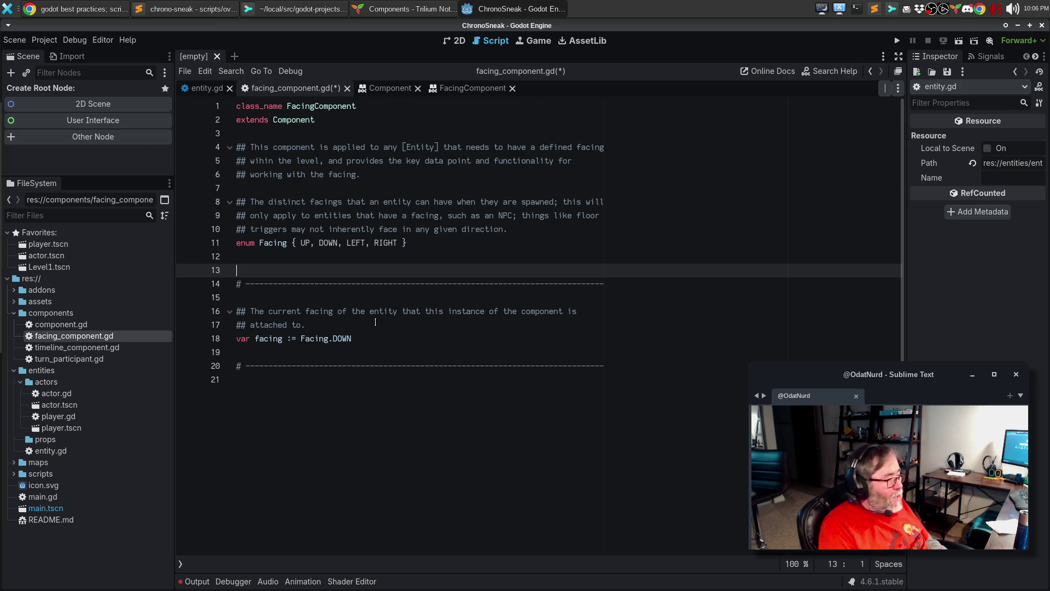
# Declare signal facing_changed(new_facing: Facing) followed by a blank line.
pyautogui.write('signal f')
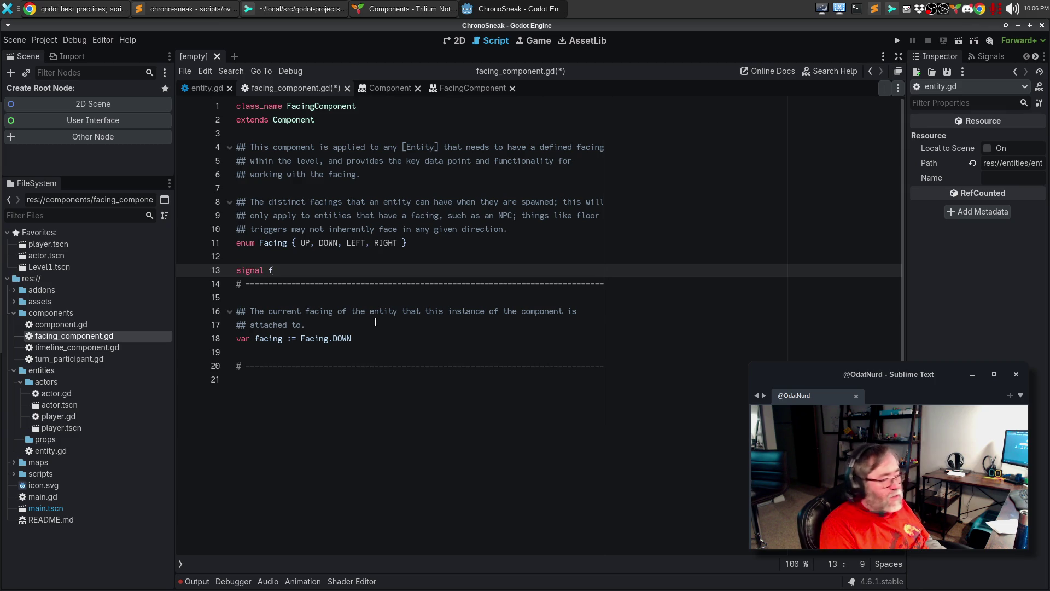
pyautogui.write('acing_changed')
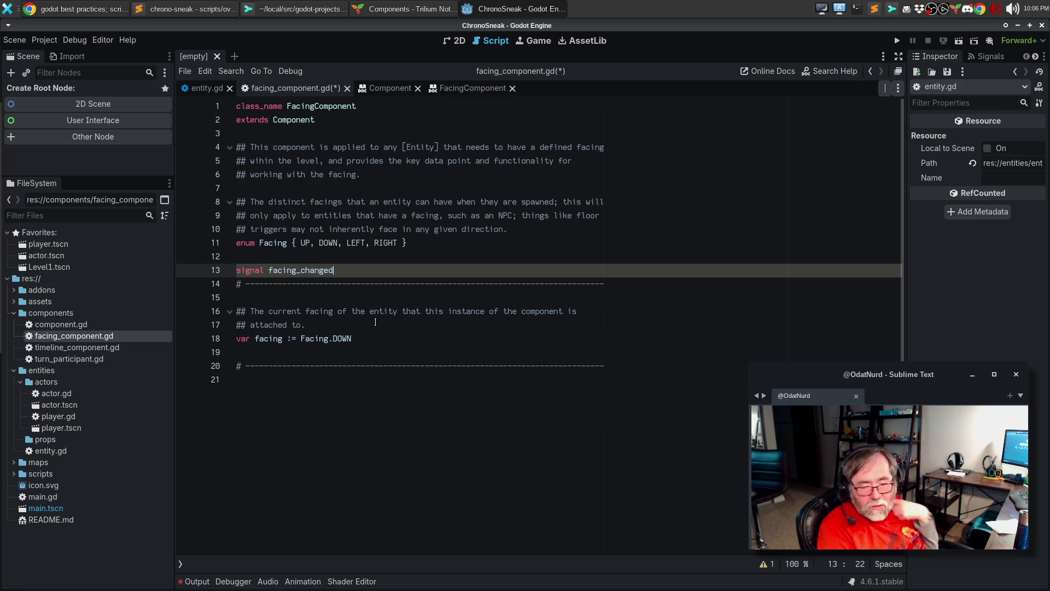
pyautogui.write('(new_facing')
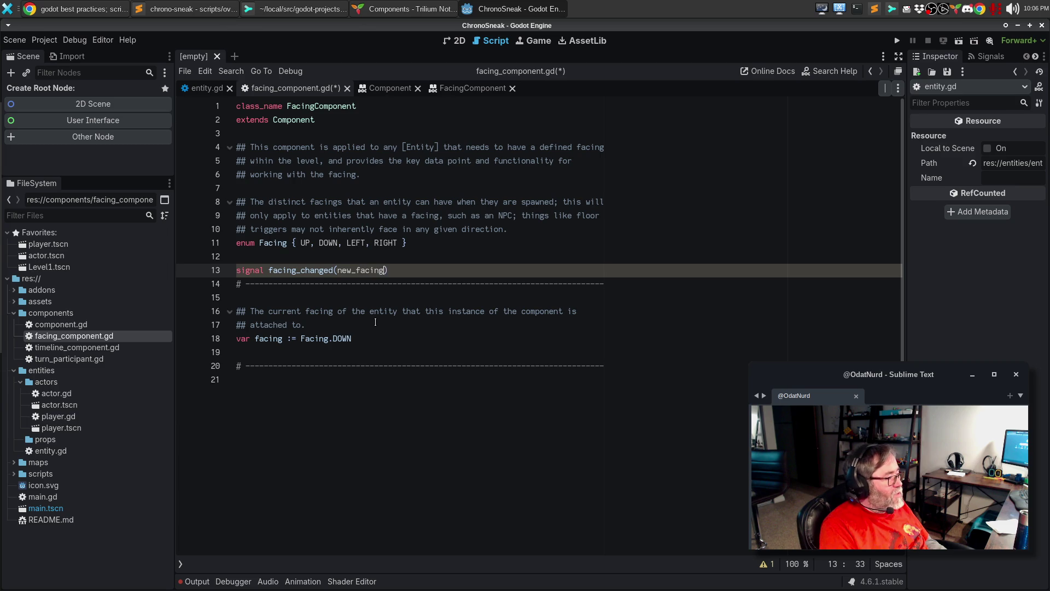
pyautogui.press('BackSpace')
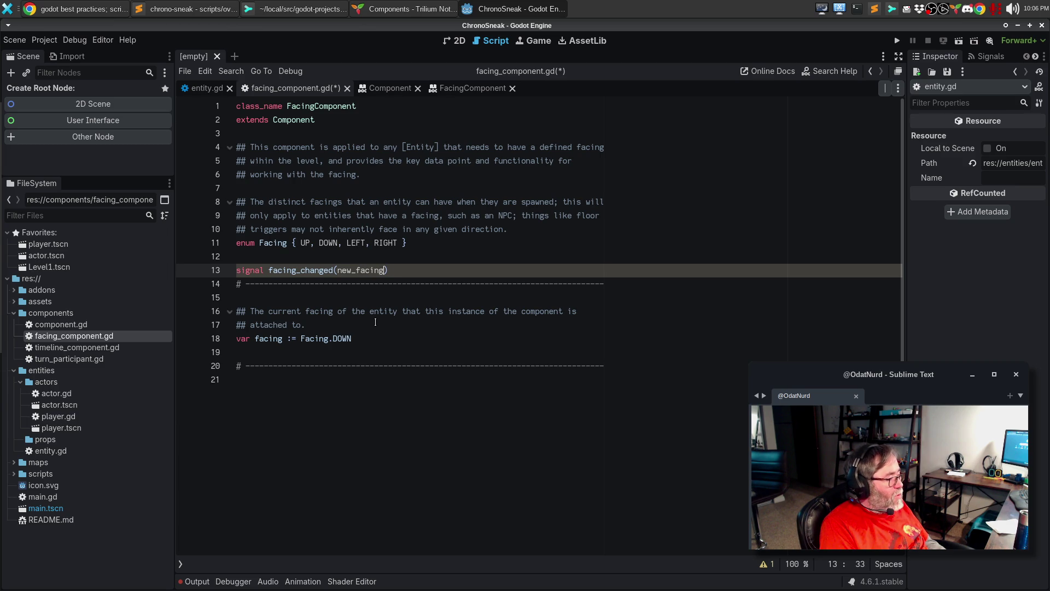
pyautogui.write(': Facing')
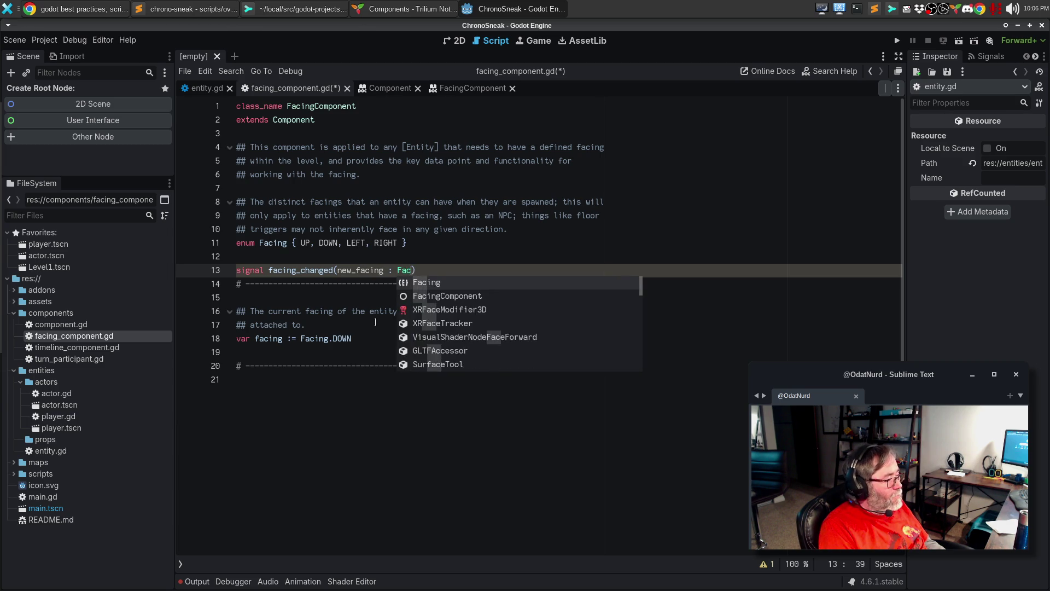
pyautogui.write(')')
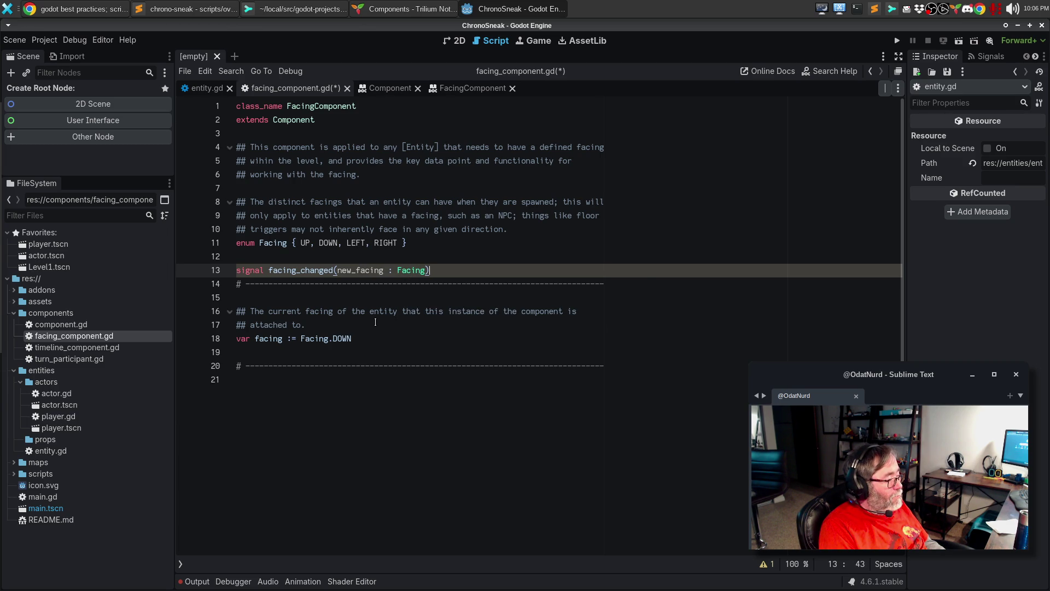
pyautogui.press('Return')
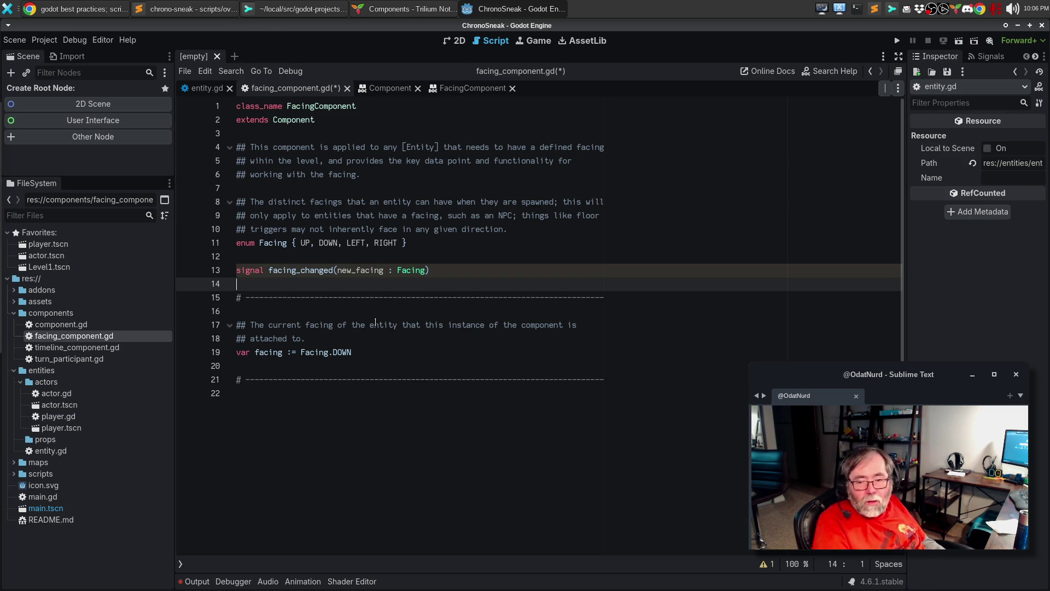
# Start the signal's doc comment: 'Emitted when the internal facing value is changed to alert observers that'.
pyautogui.click(284, 253)
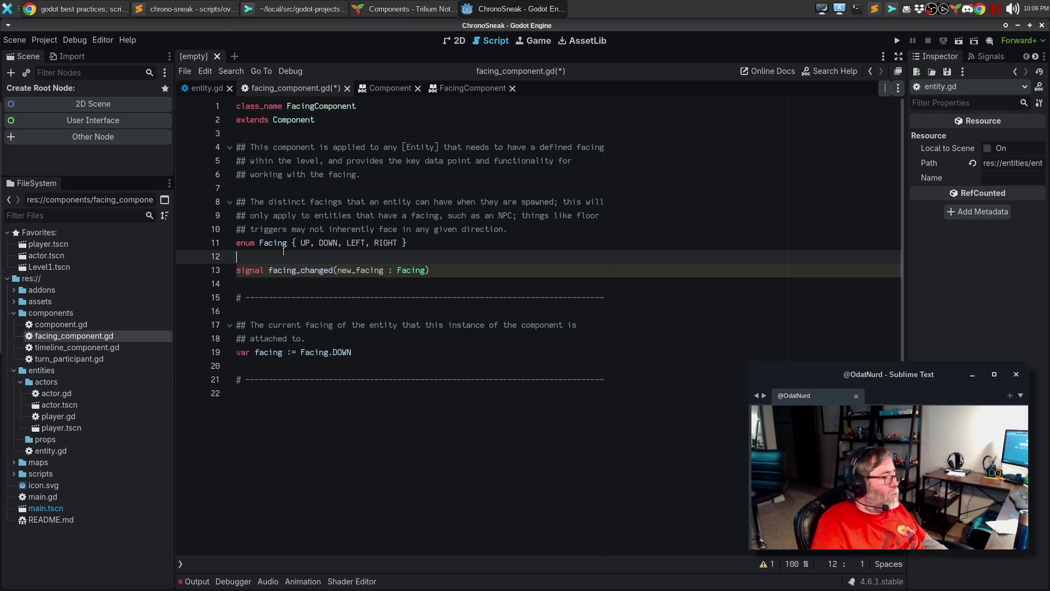
pyautogui.press('Return')
pyautogui.write('## Th')
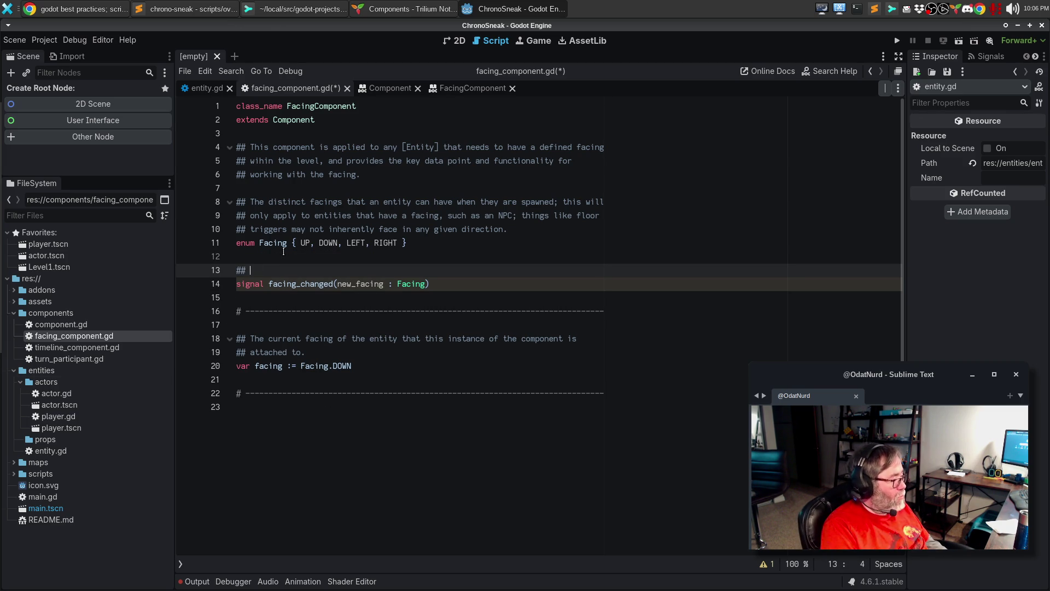
pyautogui.press('BackSpace')
pyautogui.press('BackSpace')
pyautogui.press('BackSpace')
pyautogui.write('Emitted wh')
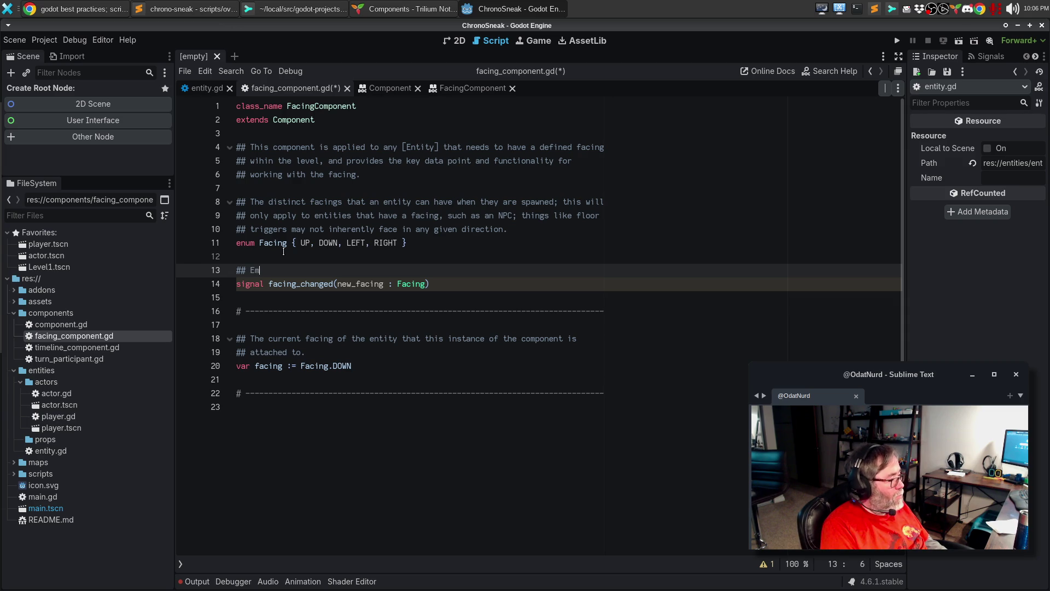
pyautogui.write('enever t')
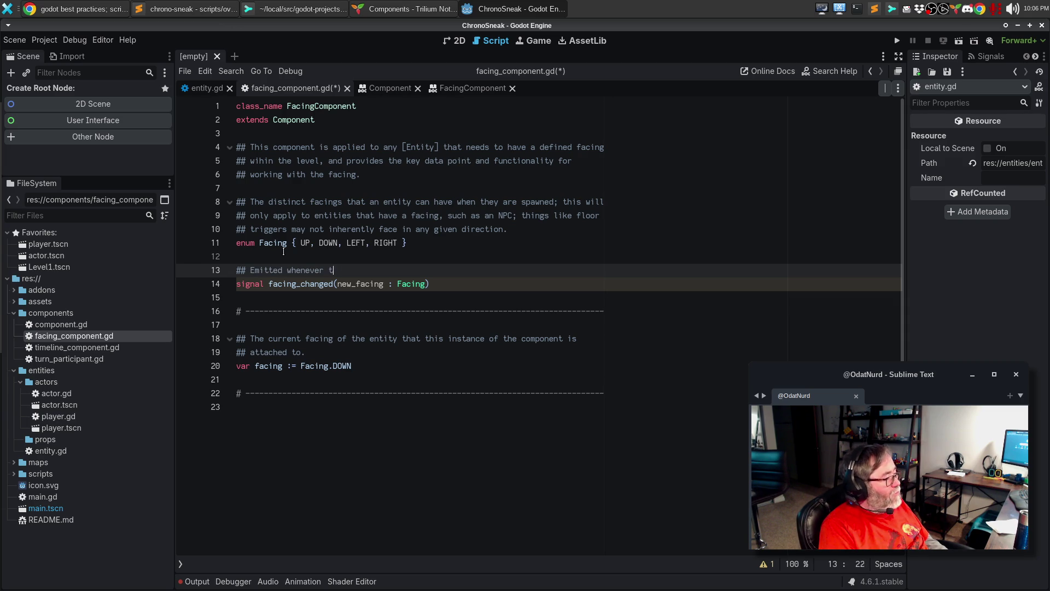
pyautogui.write('he internal faving')
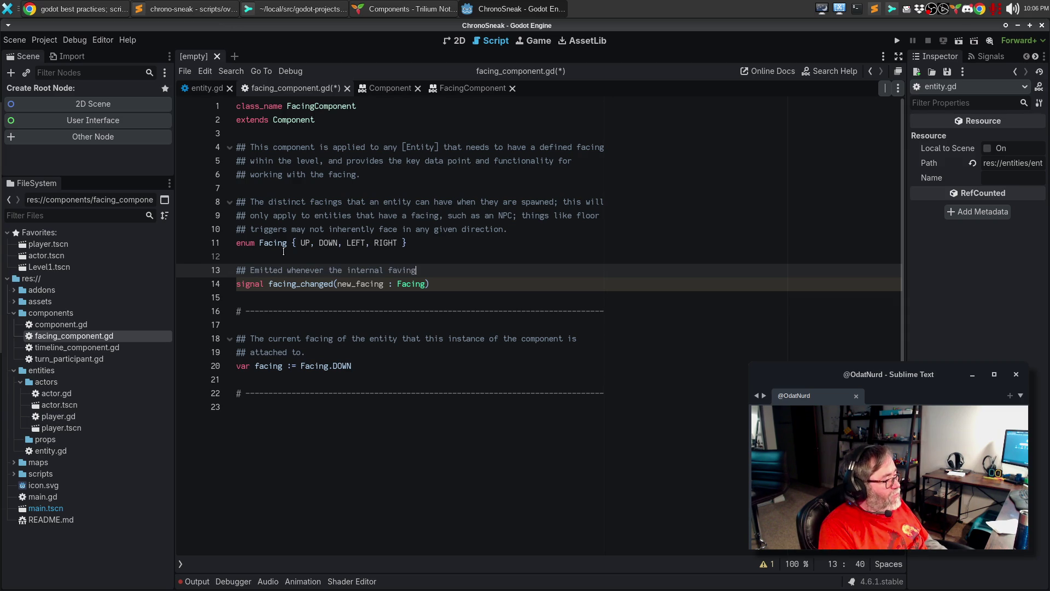
pyautogui.press('BackSpace')
pyautogui.press('BackSpace')
pyautogui.press('BackSpace')
pyautogui.press('BackSpace')
pyautogui.write('cing va')
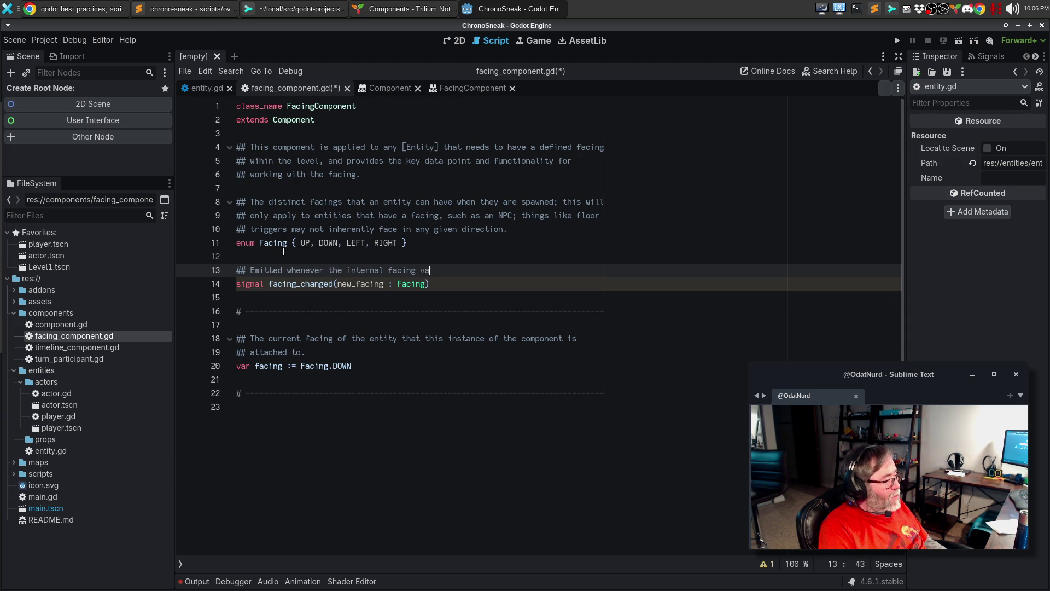
pyautogui.write('lue is changed')
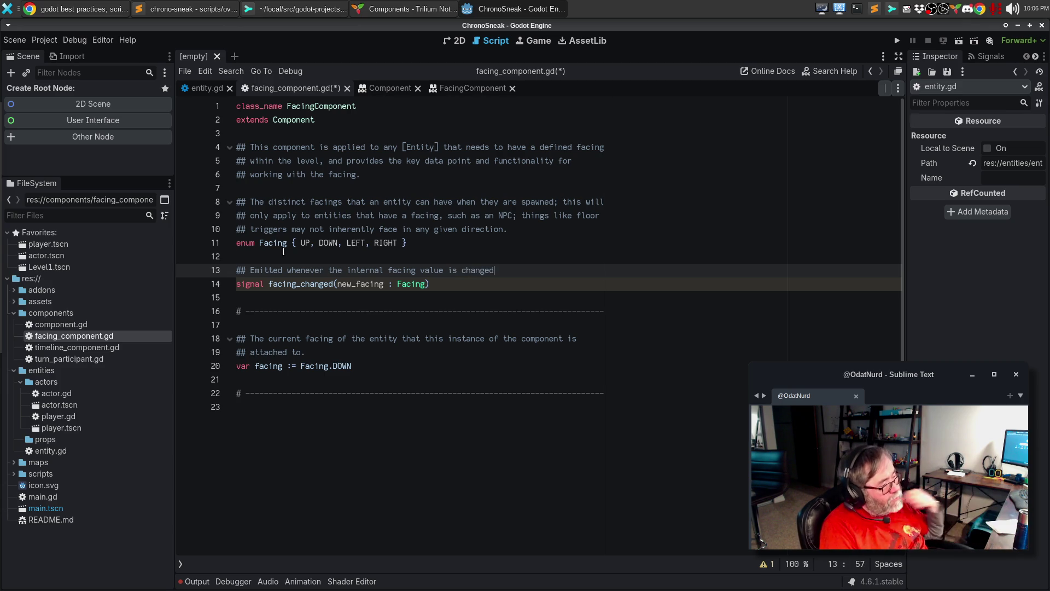
pyautogui.write('to alert observers that')
# Finish the comment with 'a visual update is required.' and save the script.
pyautogui.press('Return')
pyautogui.write('the potential')
pyautogui.hotkey('ctrl', 'BackSpace')
pyautogui.hotkey('ctrl', 'BackSpace')
pyautogui.write('an')
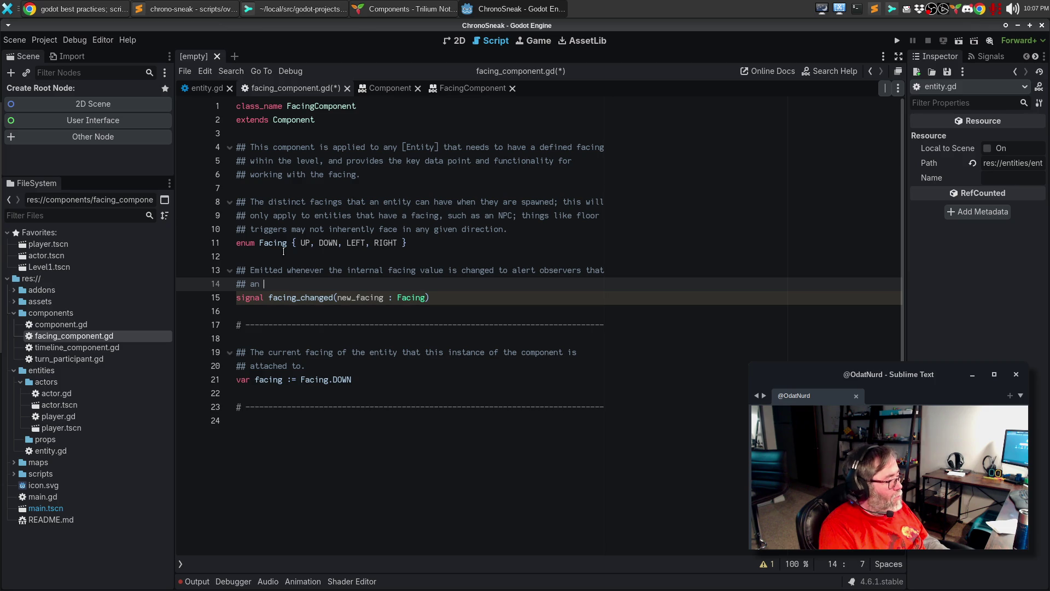
pyautogui.press('BackSpace')
pyautogui.write('visual update')
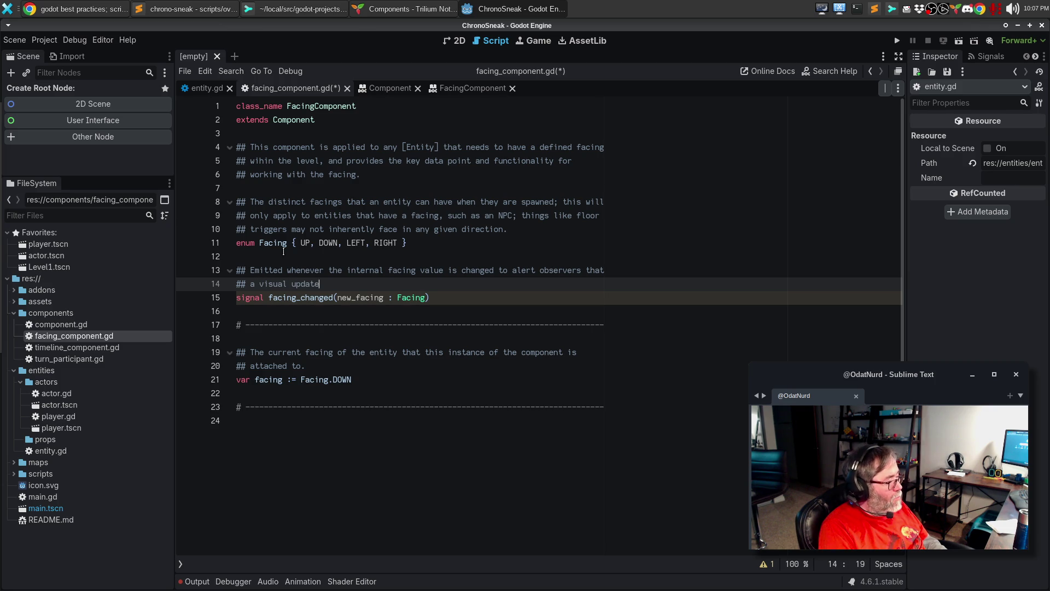
pyautogui.write(' is required.')
pyautogui.hotkey('ctrl', 's')
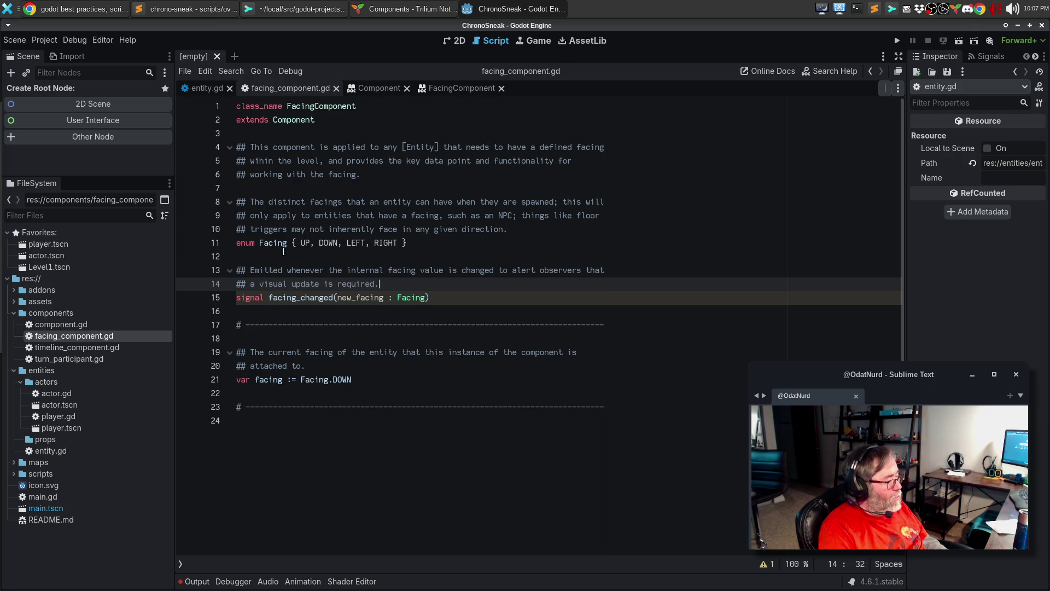
pyautogui.press('Down')
pyautogui.press('Down')
pyautogui.press('Down')
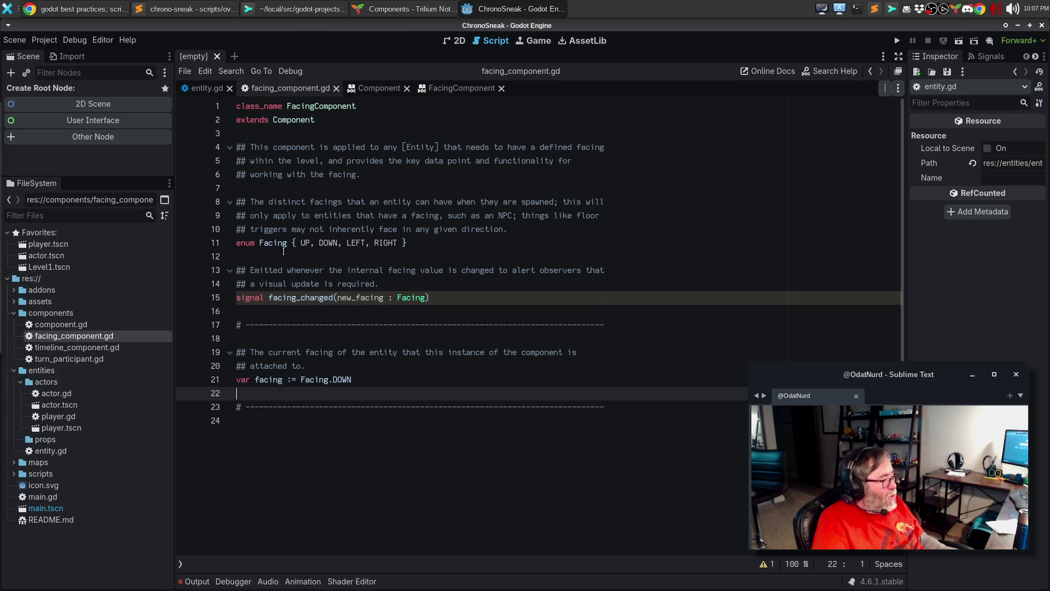
# Write func turn_left() -> void: whose body calls facing_changed.emit(Facing.UP).
pyautogui.press('Down')
pyautogui.press('Down')
pyautogui.press('Return')
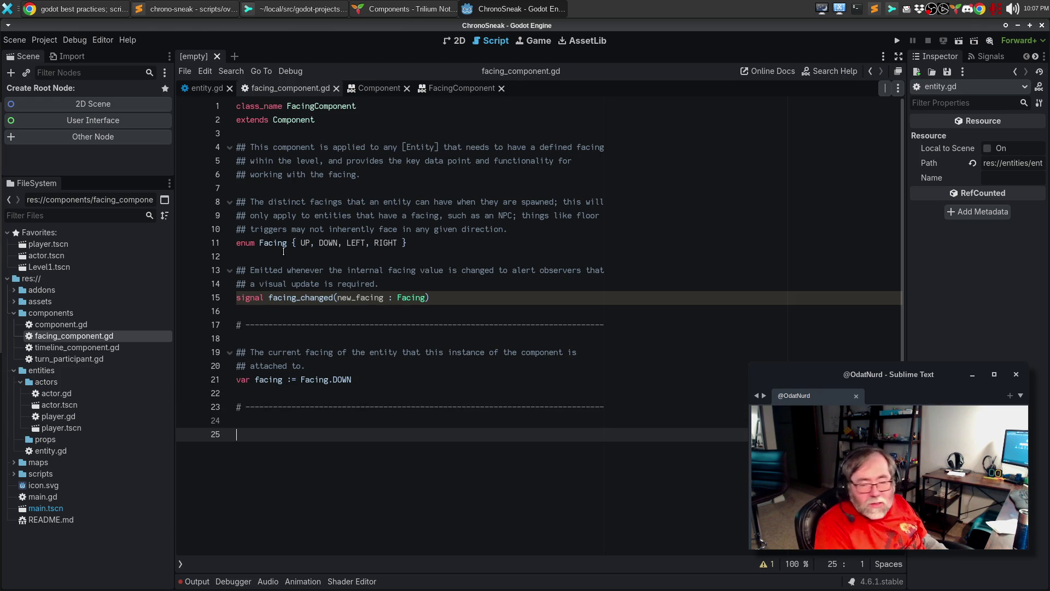
pyautogui.write('fu')
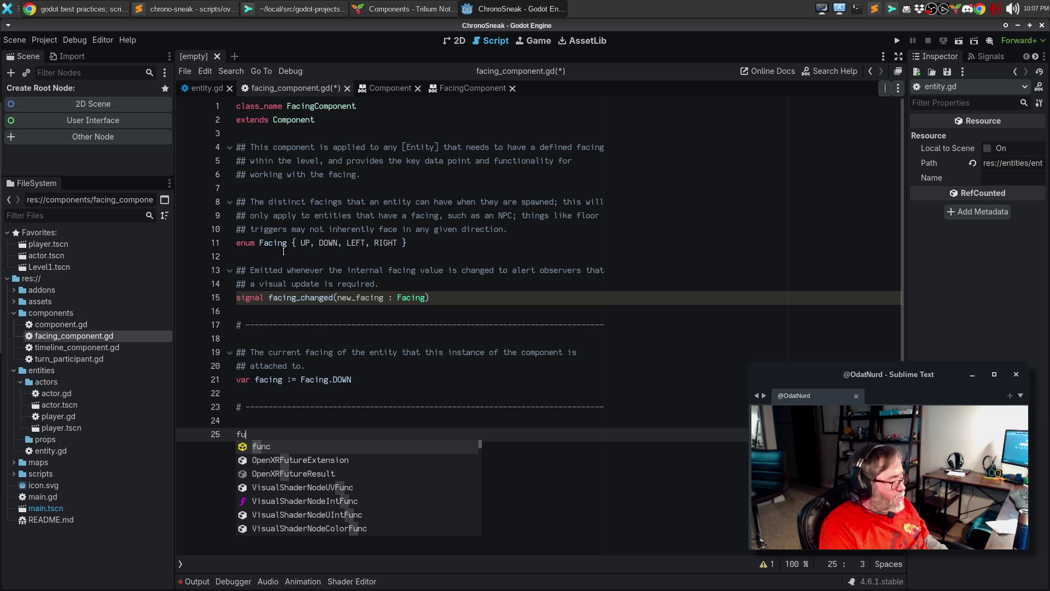
pyautogui.write('nc turn_l')
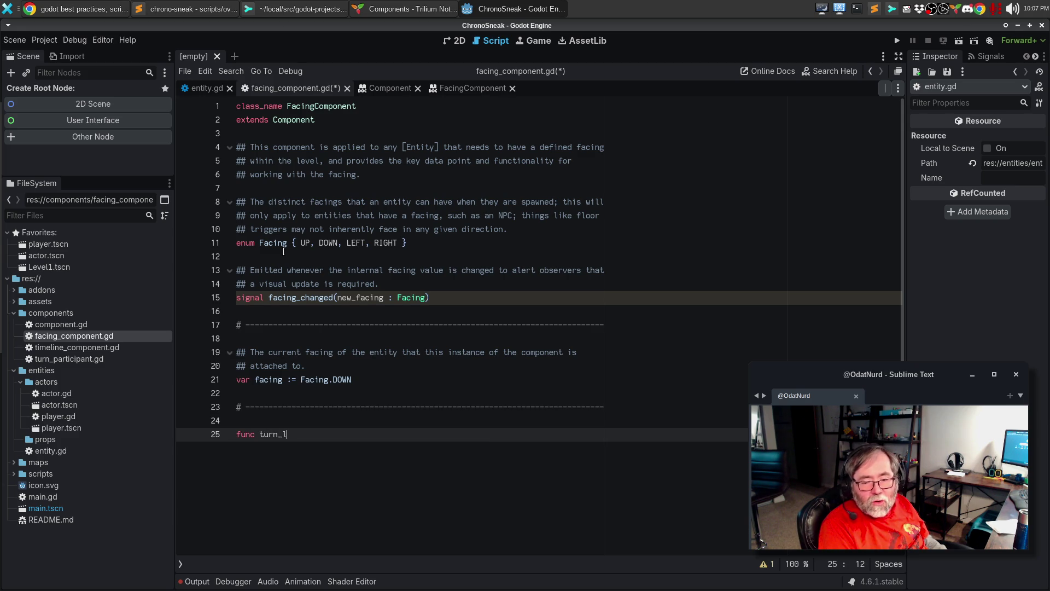
pyautogui.write('eft() -> void:')
pyautogui.press('Return')
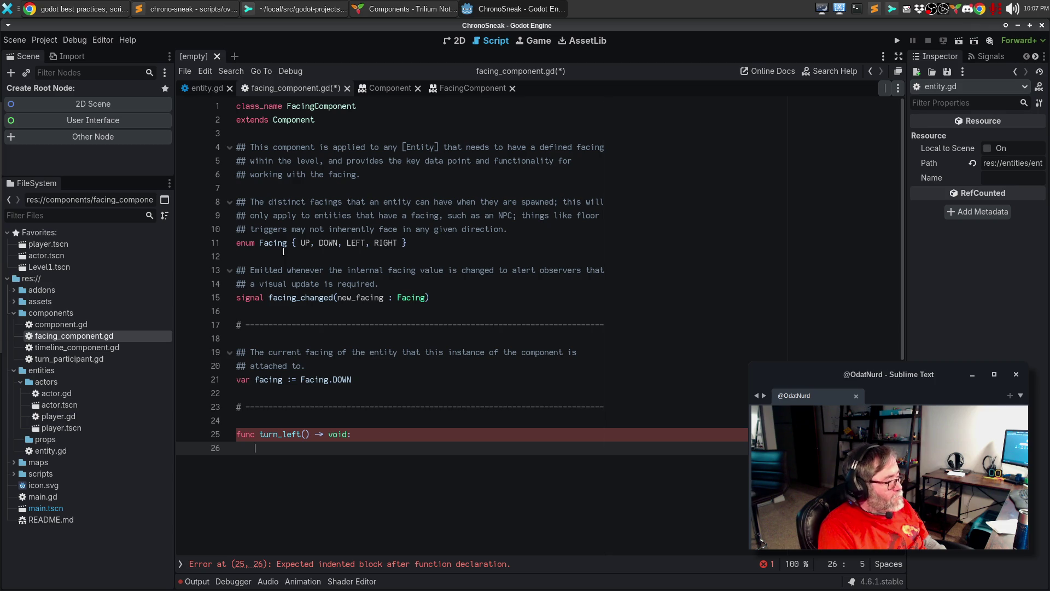
pyautogui.write('fa')
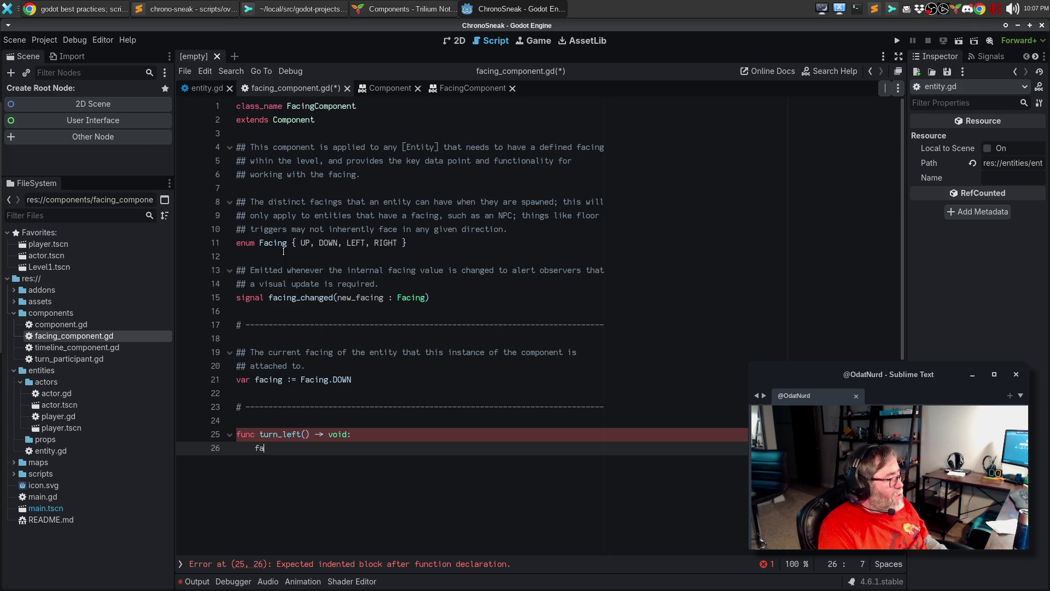
pyautogui.write('cing_ch')
pyautogui.press('Return')
pyautogui.write('.emit()')
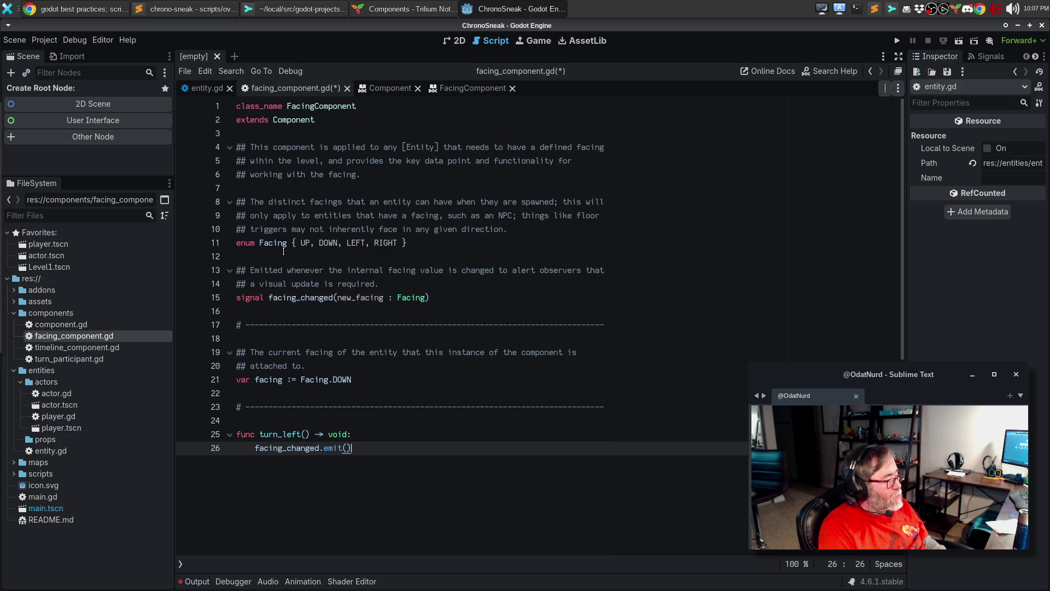
pyautogui.press('Left')
pyautogui.write('Facing.Uop')
pyautogui.press('BackSpace')
pyautogui.press('BackSpace')
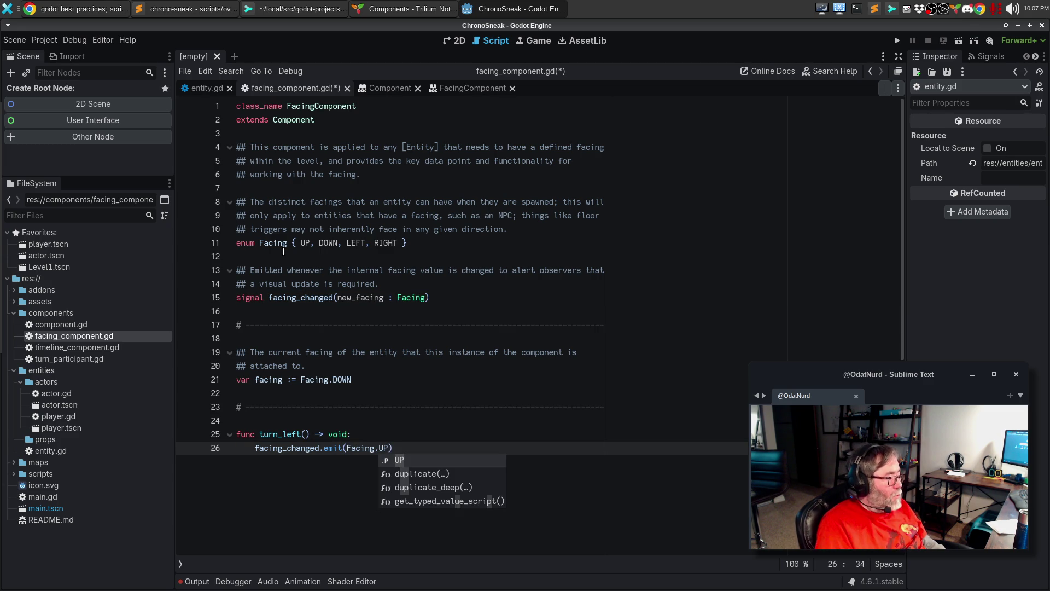
pyautogui.press('Return')
# Copy the separator and turn_left block and paste three more copies below.
pyautogui.press('Up')
pyautogui.press('Up')
pyautogui.press('Up')
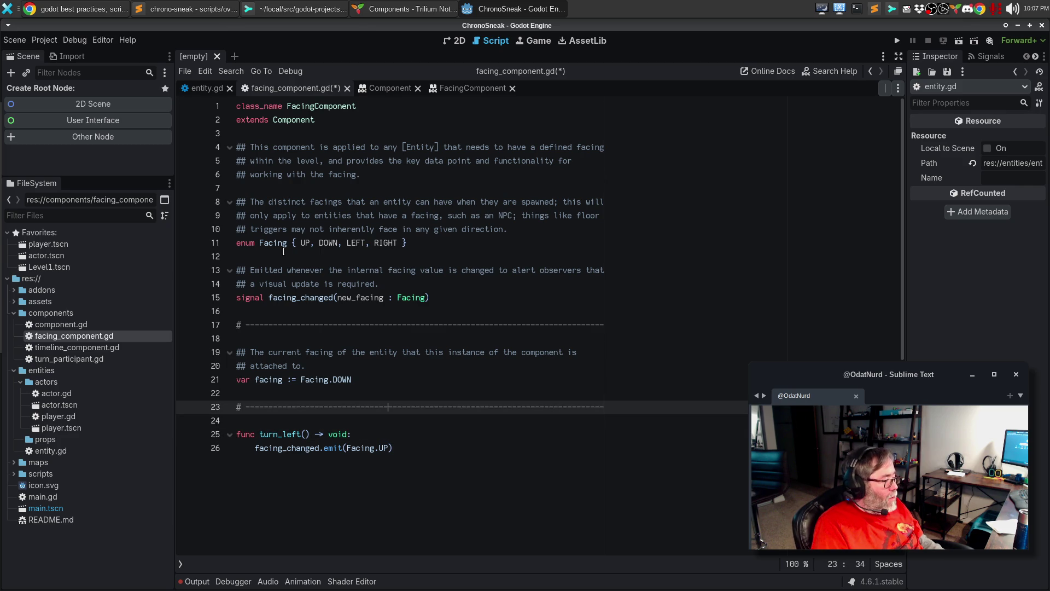
pyautogui.press('Home')
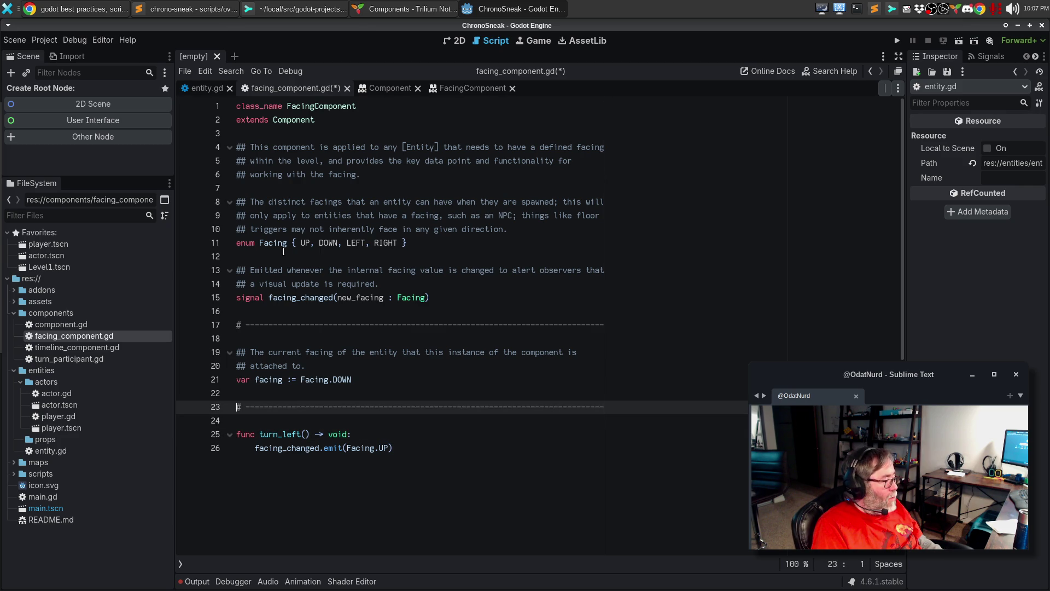
pyautogui.press('Down')
pyautogui.press('Down')
pyautogui.press('Down')
pyautogui.press('End')
pyautogui.press('Up')
pyautogui.press('Up')
pyautogui.press('Up')
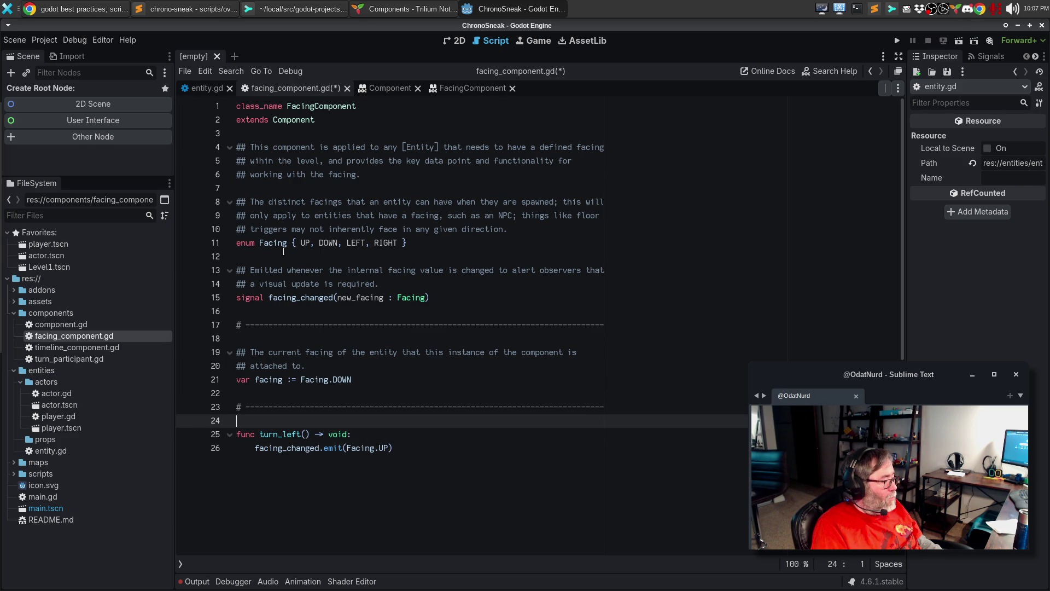
pyautogui.hotkey('shift', 'Down')
pyautogui.hotkey('shift', 'Down')
pyautogui.hotkey('shift', 'Down')
pyautogui.hotkey('shift', 'End')
pyautogui.hotkey('ctrl', 'c')
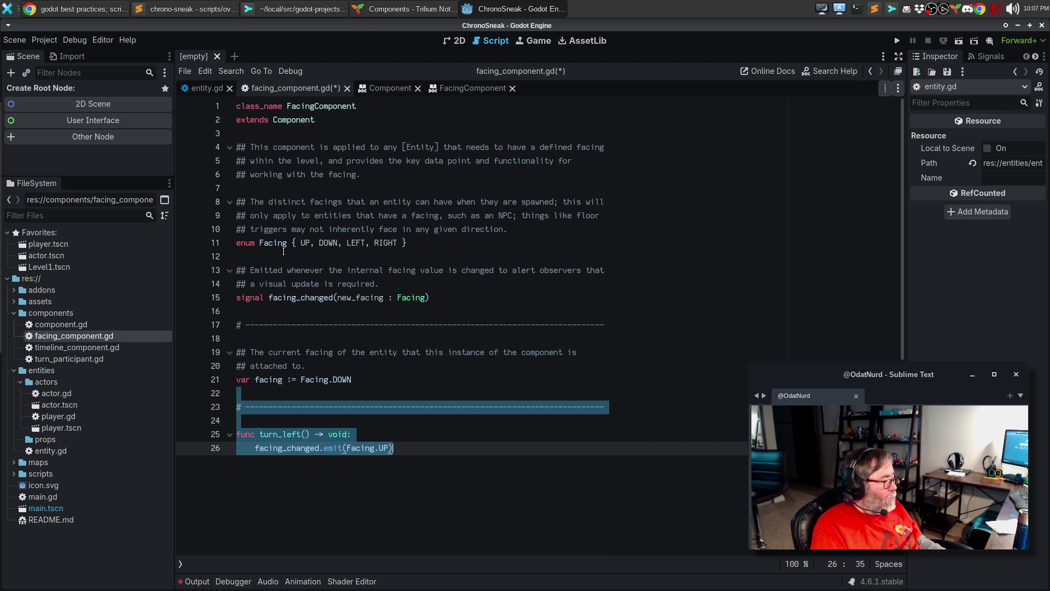
pyautogui.press('End')
pyautogui.press('Return')
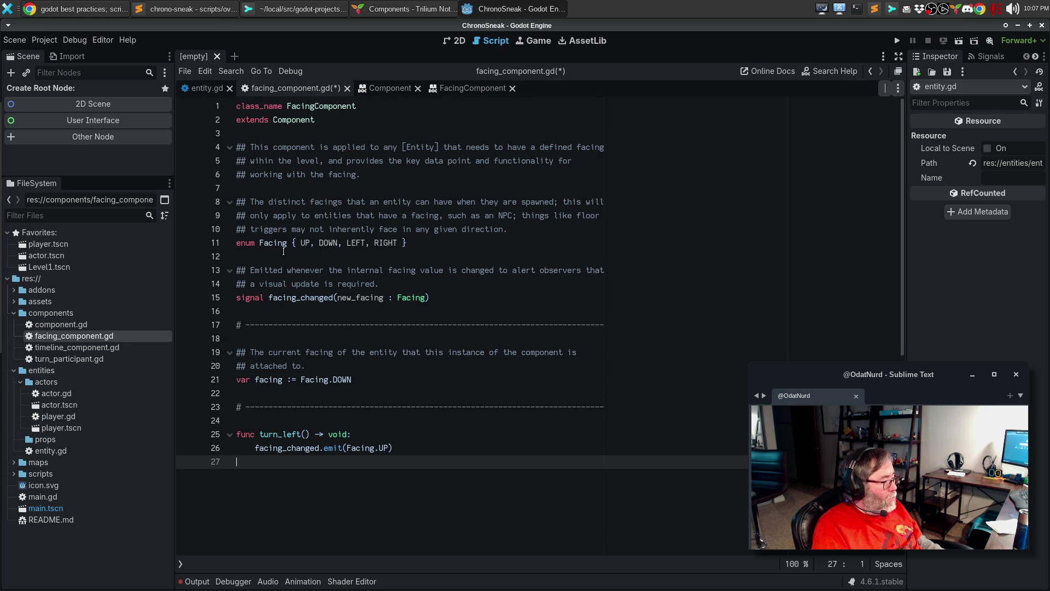
pyautogui.hotkey('ctrl', 'v')
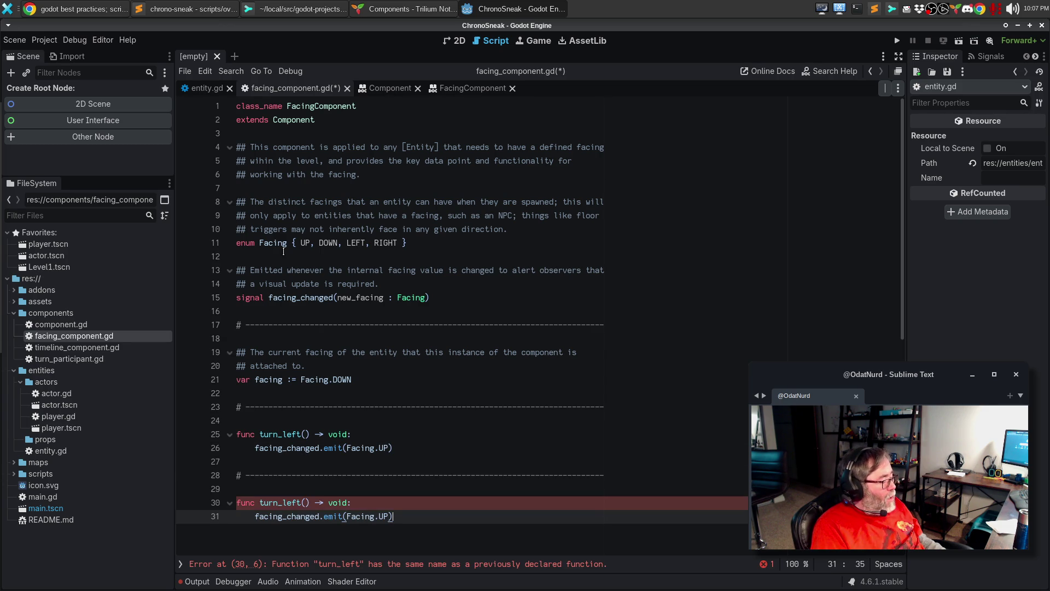
pyautogui.press('Return')
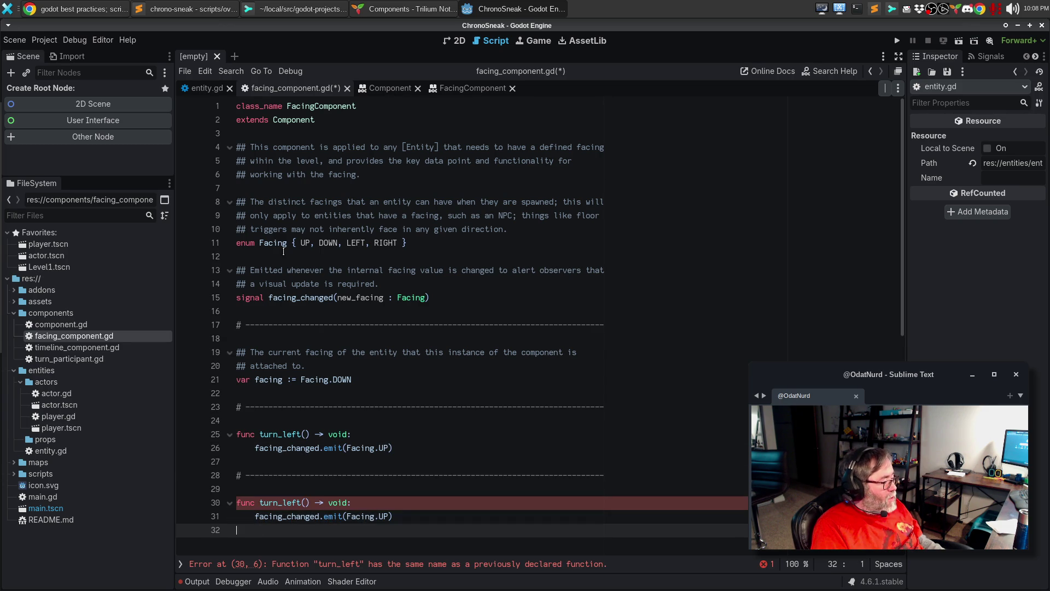
pyautogui.hotkey('ctrl', 'v')
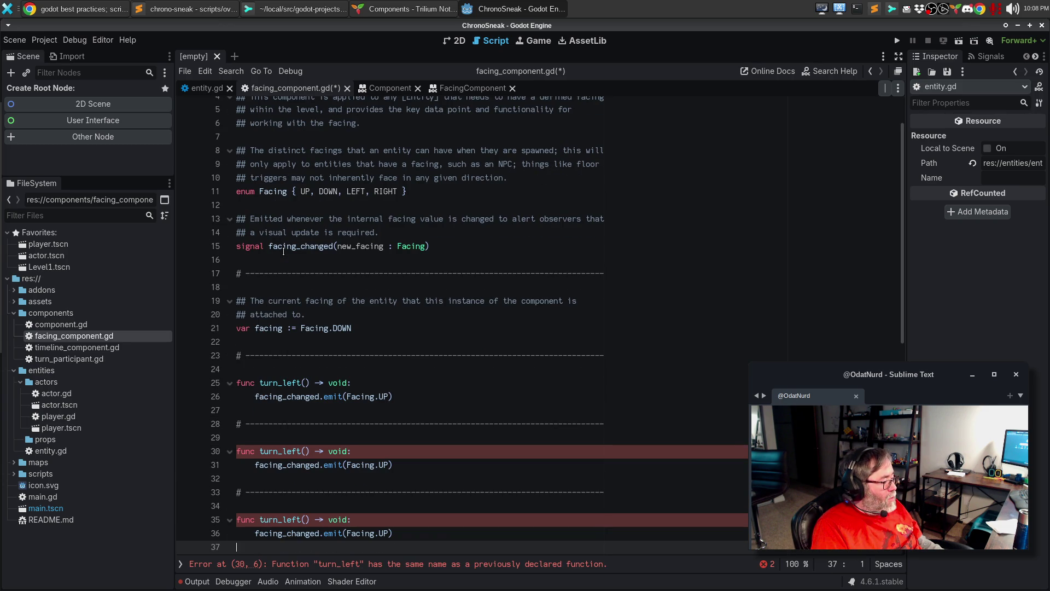
pyautogui.hotkey('ctrl', 'v')
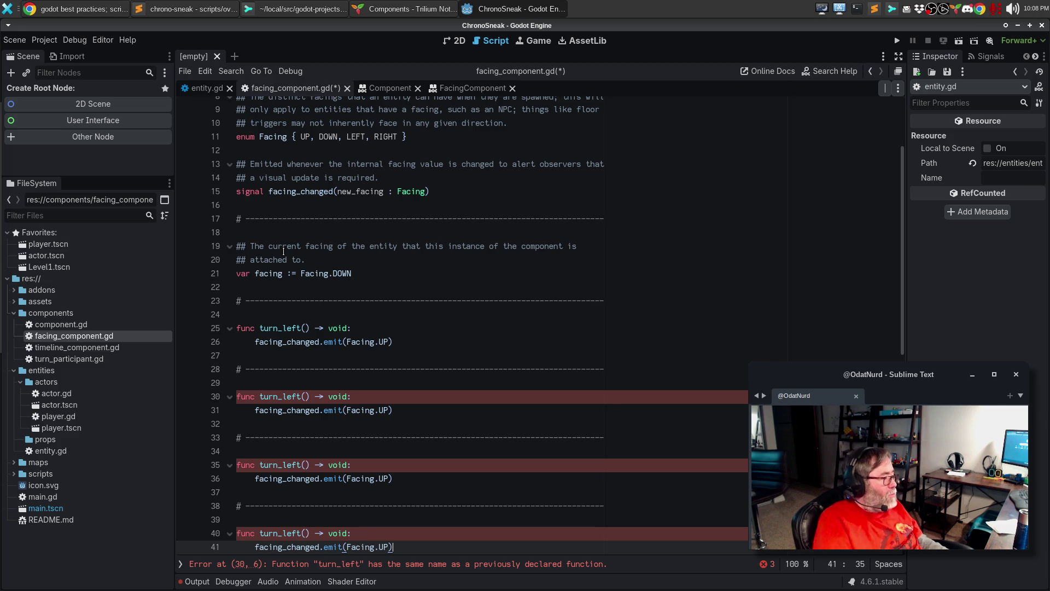
# Rename the copies to turn_right, turn_up and turn_down.
pyautogui.click(287, 396)
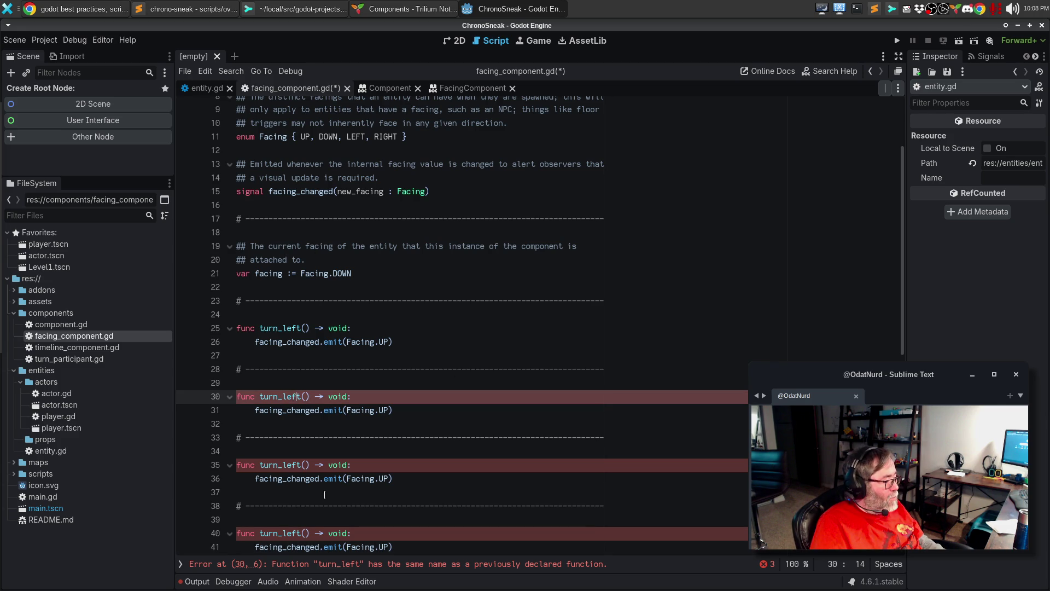
pyautogui.press('BackSpace')
pyautogui.hotkey('shift', 'Right')
pyautogui.hotkey('shift', 'Right')
pyautogui.hotkey('shift', 'Right')
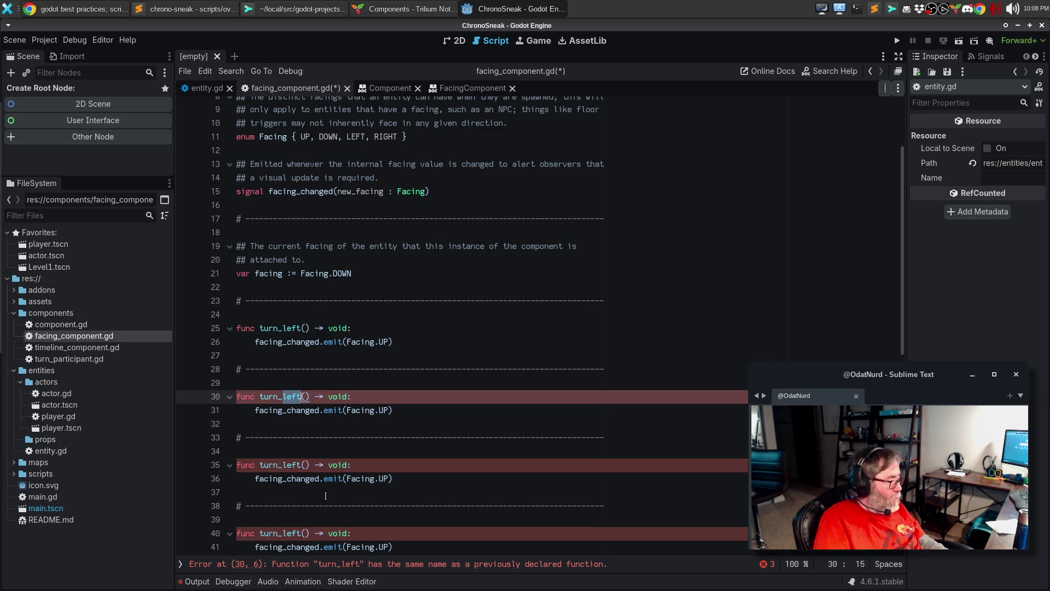
pyautogui.write('right')
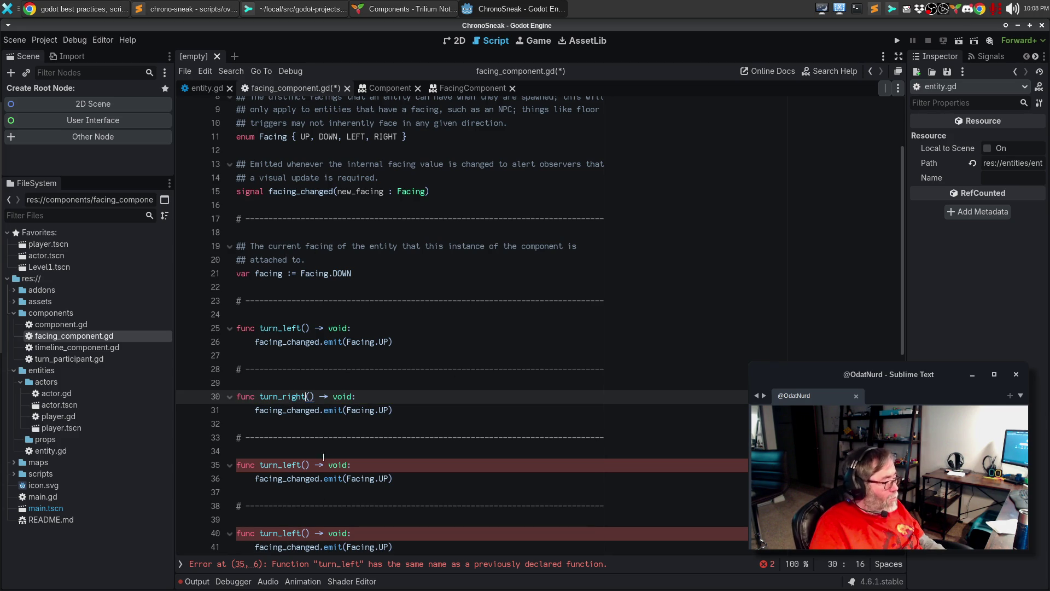
pyautogui.click(301, 462)
pyautogui.press('BackSpace')
pyautogui.press('BackSpace')
pyautogui.press('BackSpace')
pyautogui.write('up')
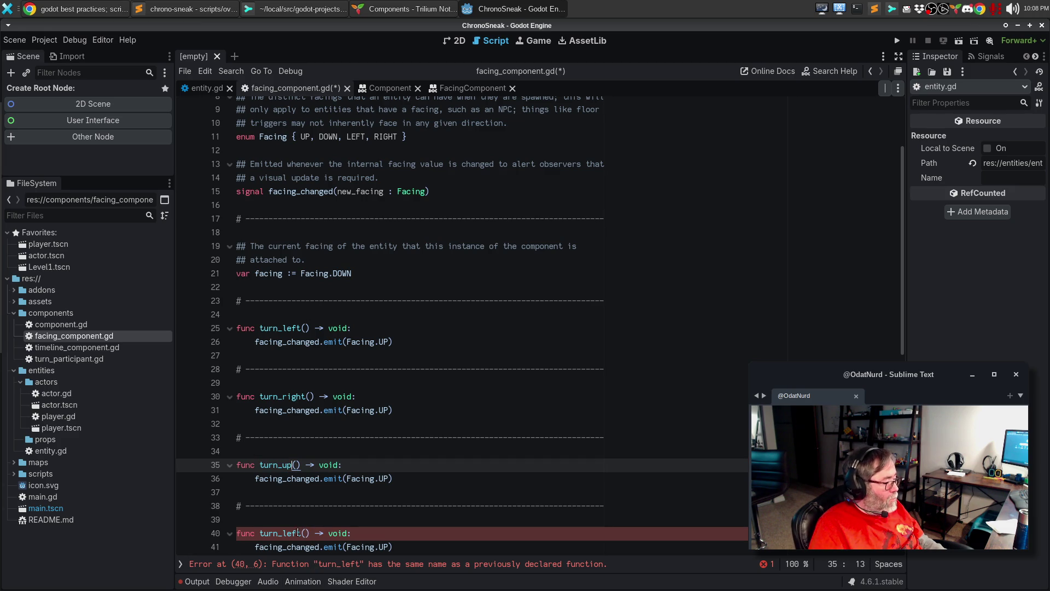
pyautogui.click(299, 532)
pyautogui.press('BackSpace')
pyautogui.press('BackSpace')
pyautogui.press('BackSpace')
pyautogui.write('dow')
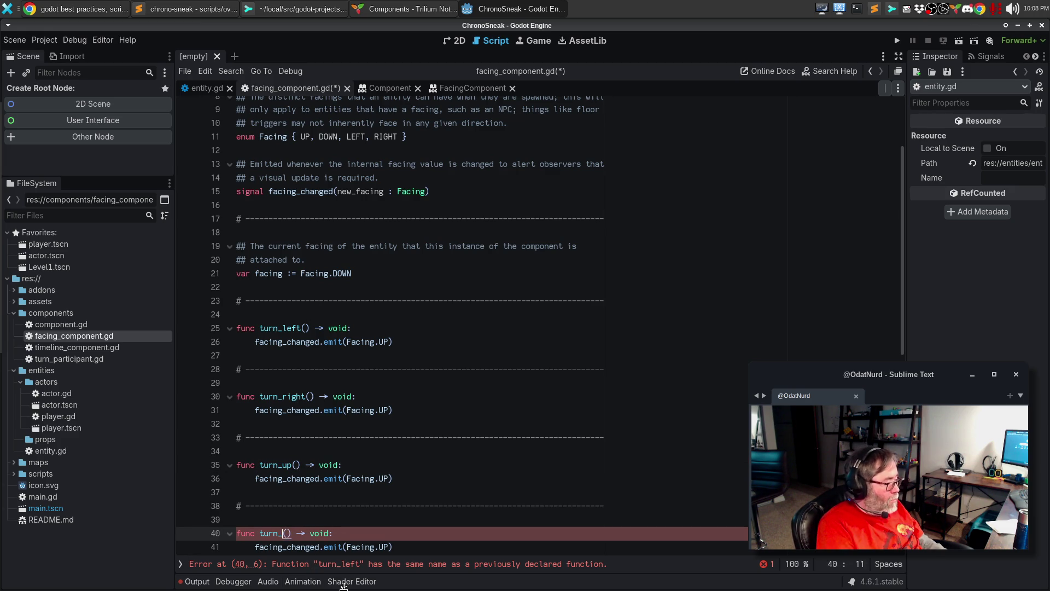
pyautogui.write('n')
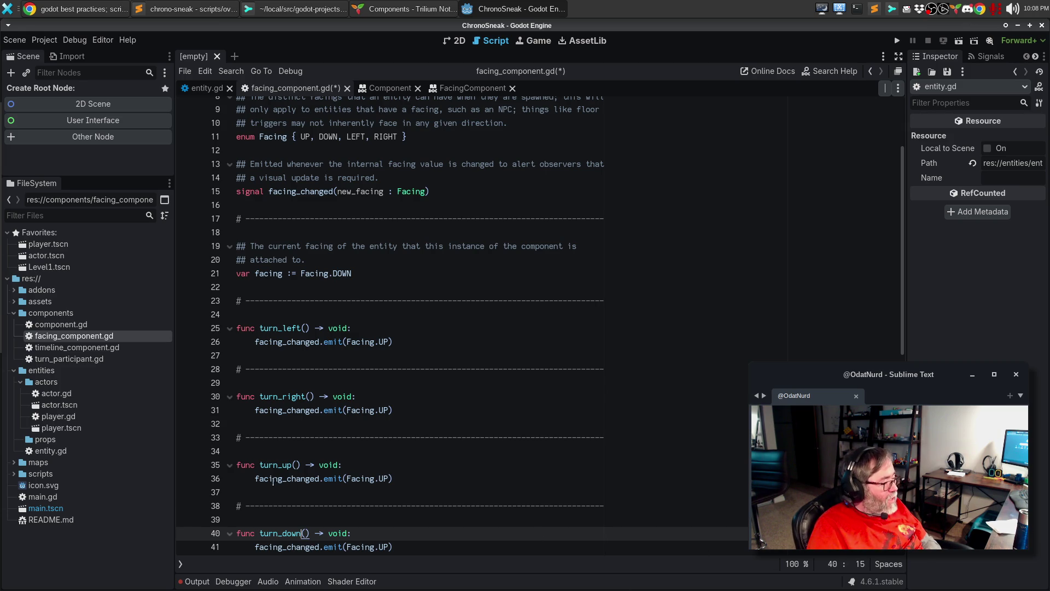
pyautogui.doubleClick(282, 464)
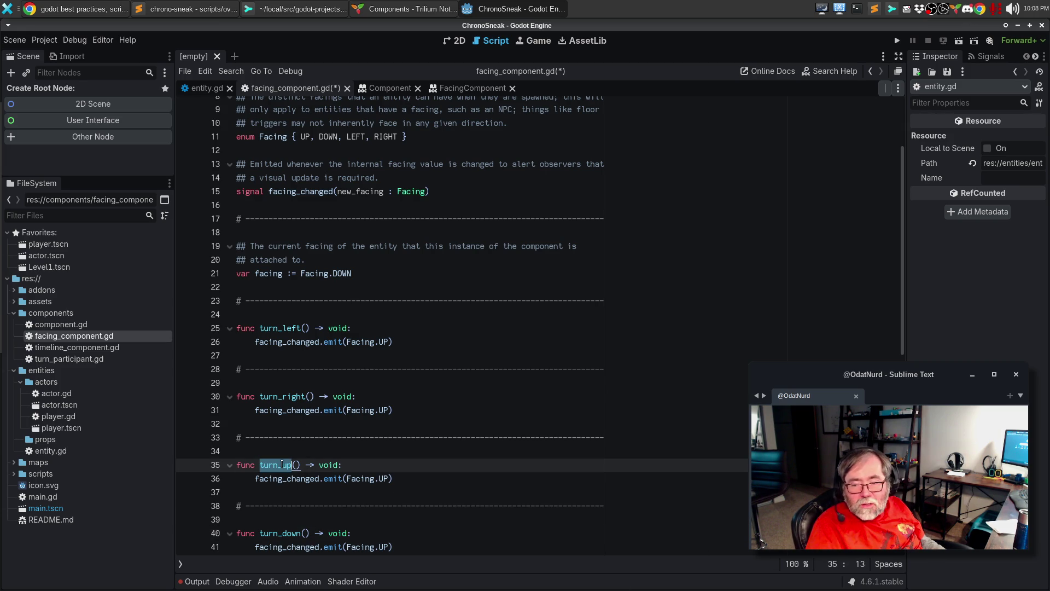
# Rename turn_up to about_face and turn_down to set_facing(new_facing: Facing).
pyautogui.write('about_face')
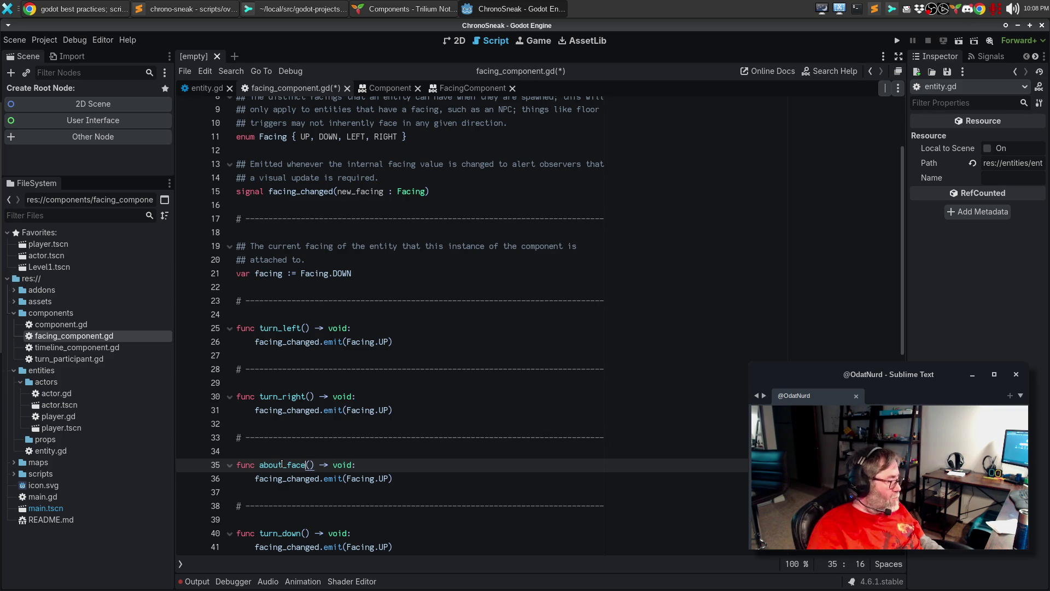
pyautogui.press('Down')
pyautogui.press('Down')
pyautogui.press('Down')
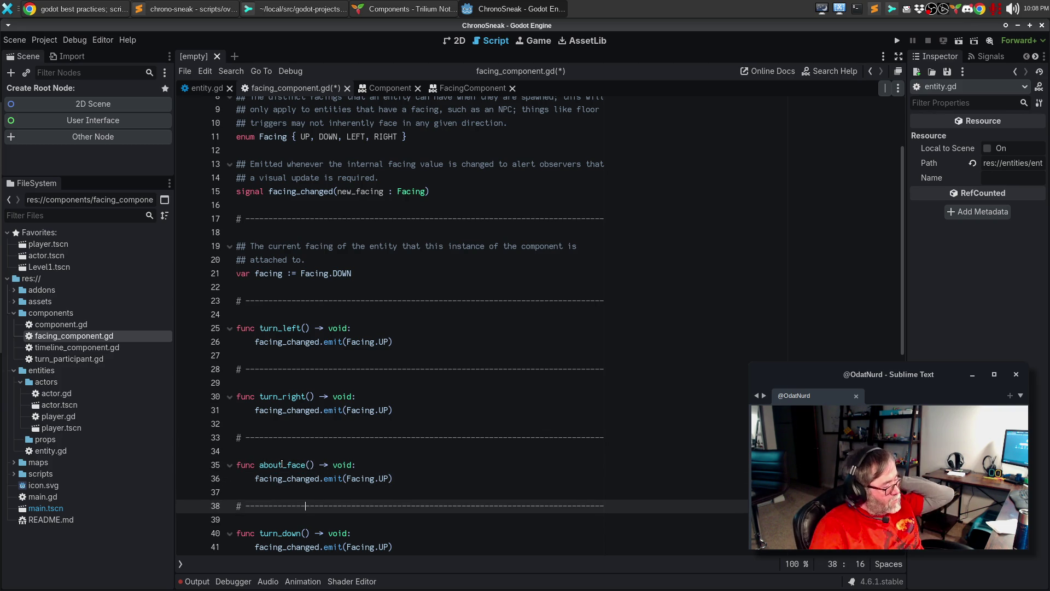
pyautogui.press('Left')
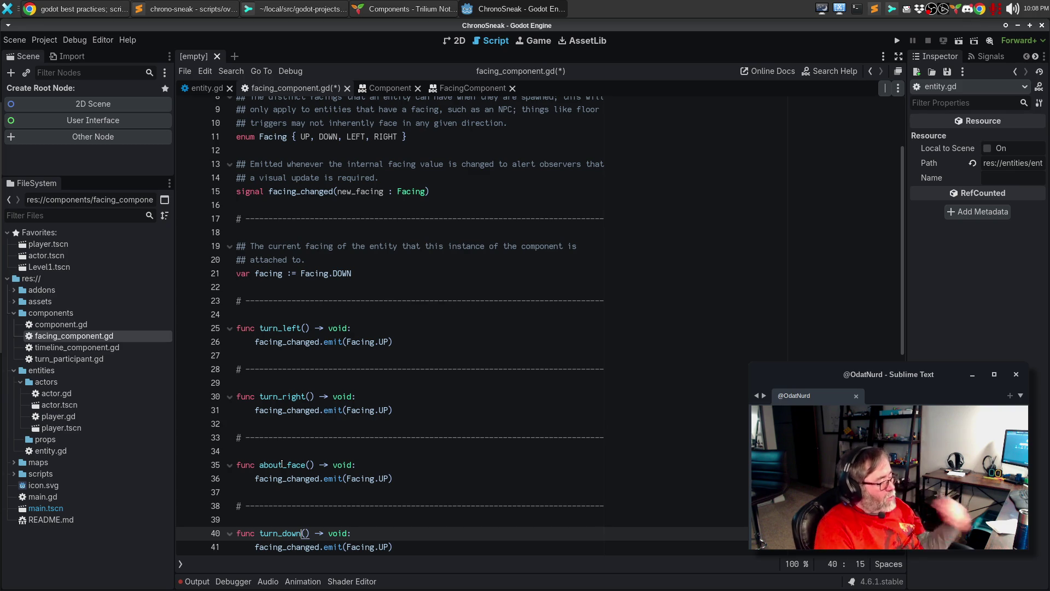
pyautogui.hotkey('ctrl', 'BackSpace')
pyautogui.write('set_')
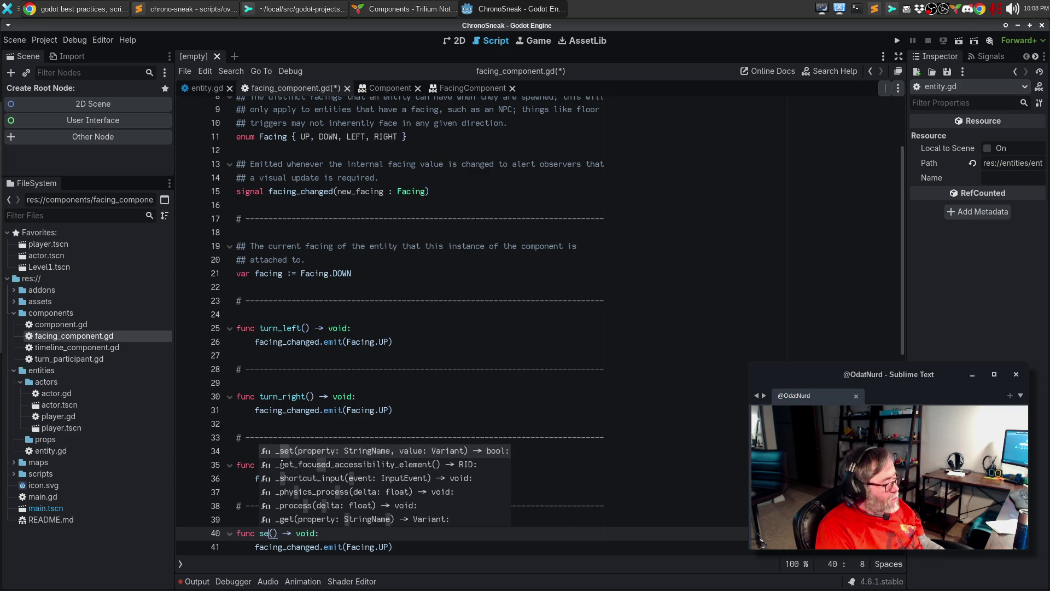
pyautogui.write('facing')
pyautogui.press('Down')
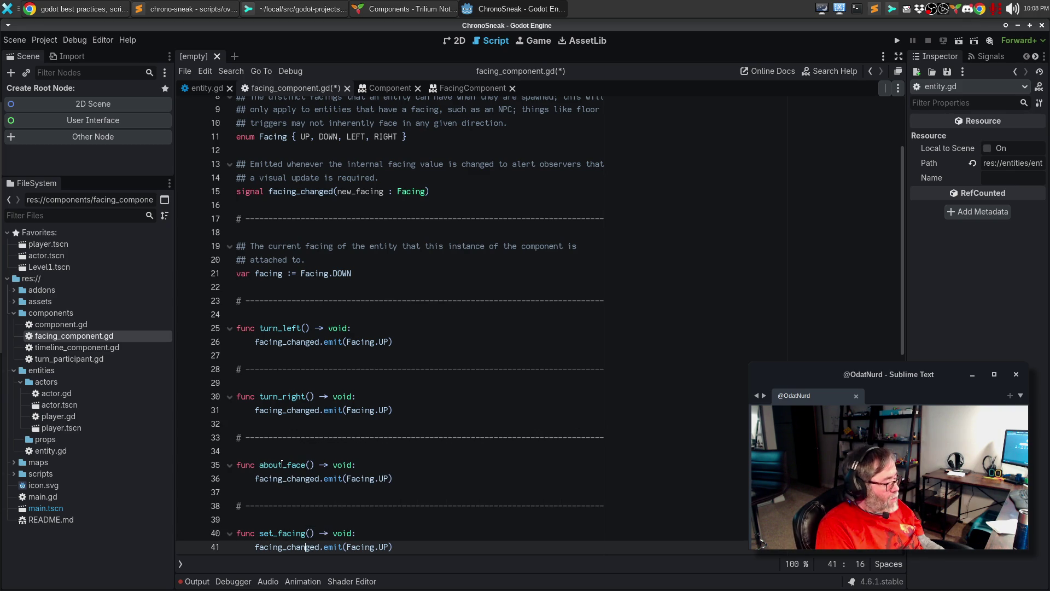
pyautogui.press('Up')
pyautogui.press('Right')
pyautogui.write('new_facing: Facing')
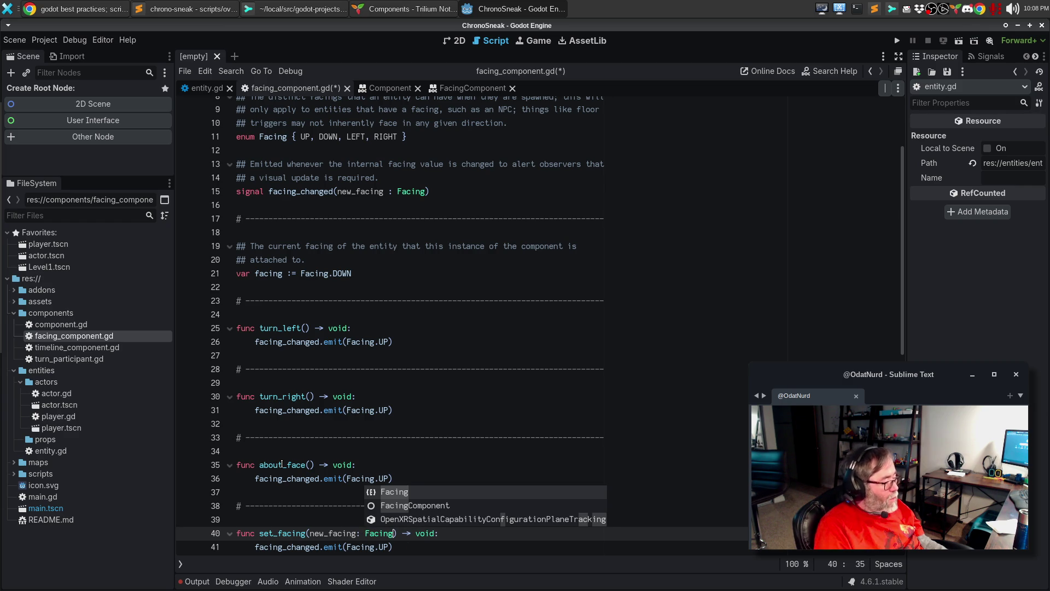
pyautogui.press('Escape')
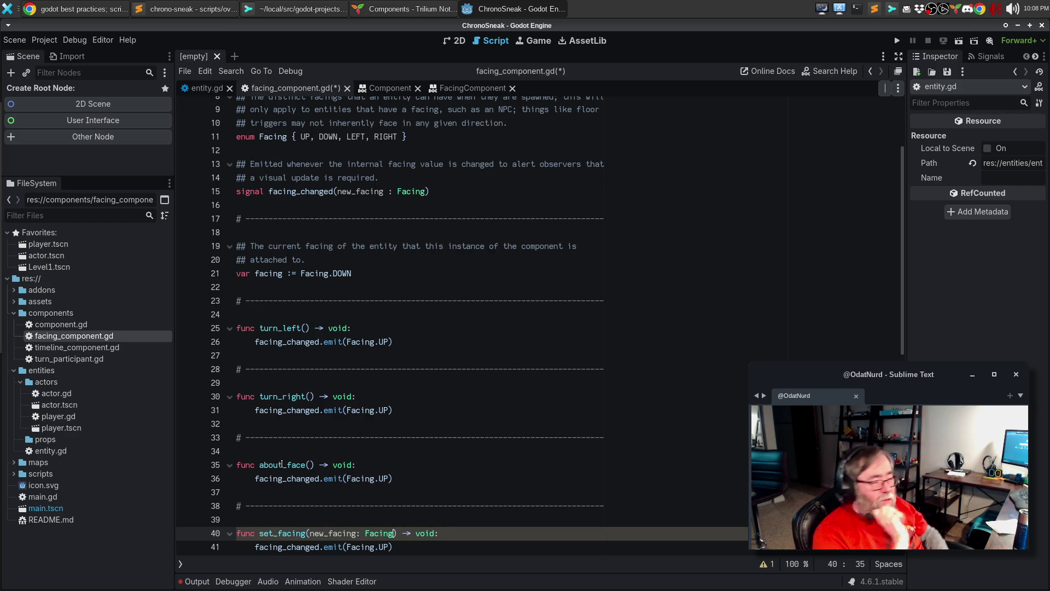
# Paste a separator comment below set_facing and bring up the Output log.
pyautogui.scroll(-2, 427, 424)
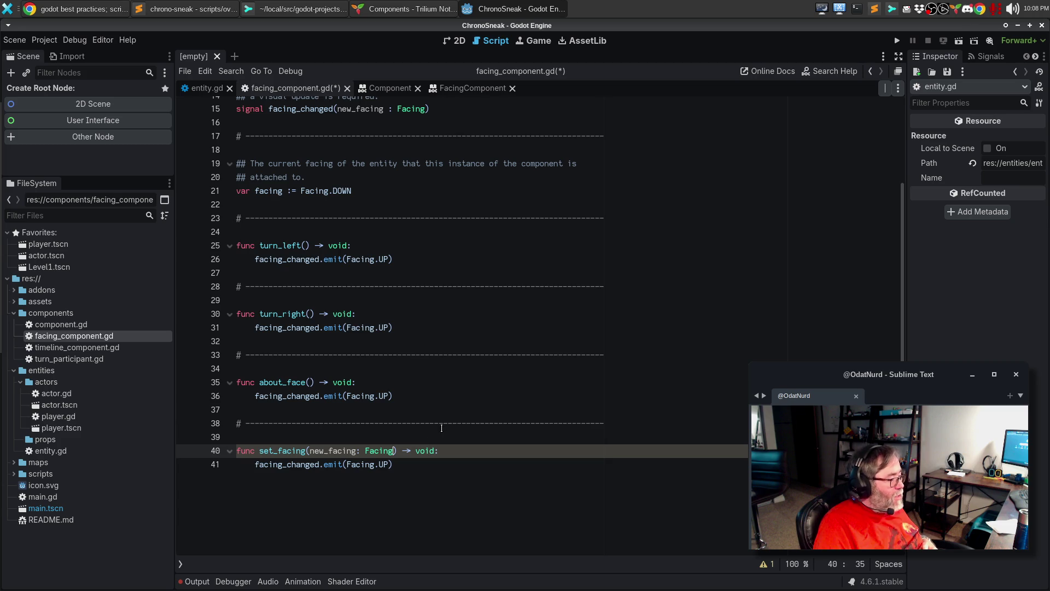
pyautogui.click(444, 429)
pyautogui.press('Down')
pyautogui.press('Down')
pyautogui.press('Down')
pyautogui.press('Return')
pyautogui.press('Return')
pyautogui.press('Return')
pyautogui.hotkey('ctrl', 'v')
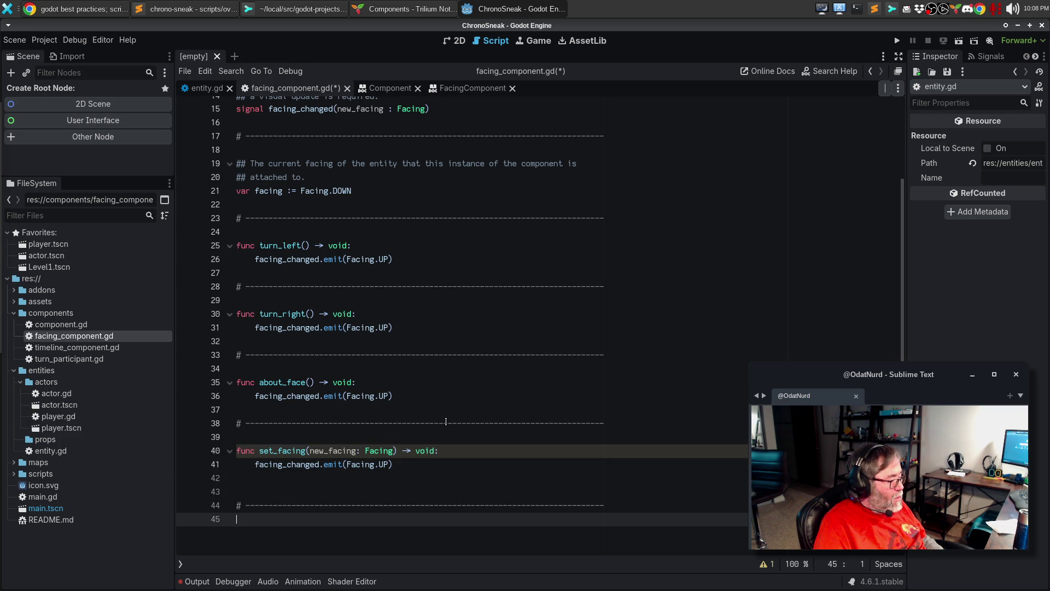
pyautogui.press('Up')
pyautogui.press('Up')
pyautogui.press('Up')
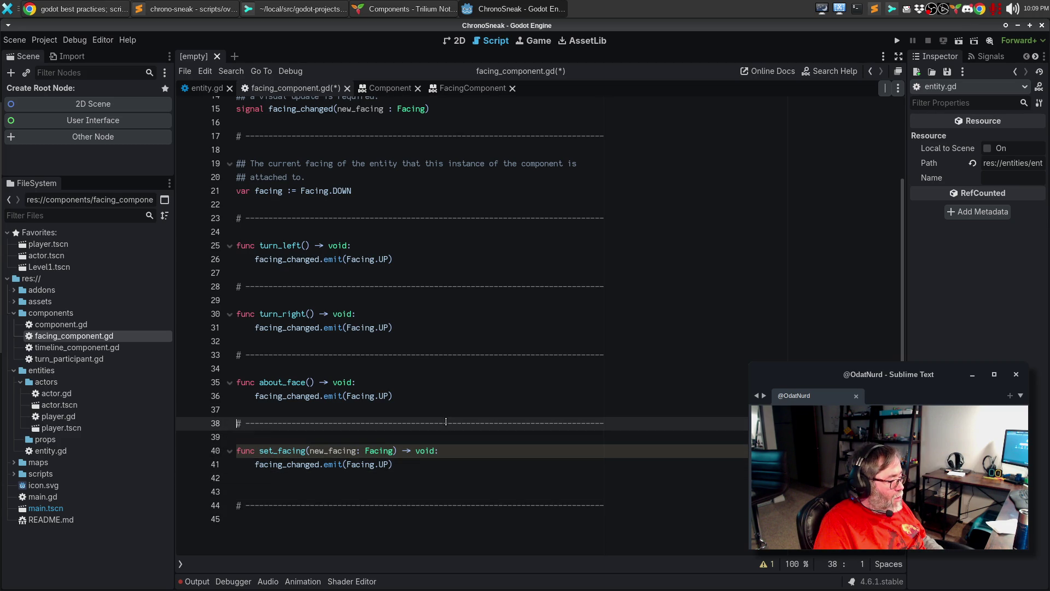
pyautogui.doubleClick(425, 451)
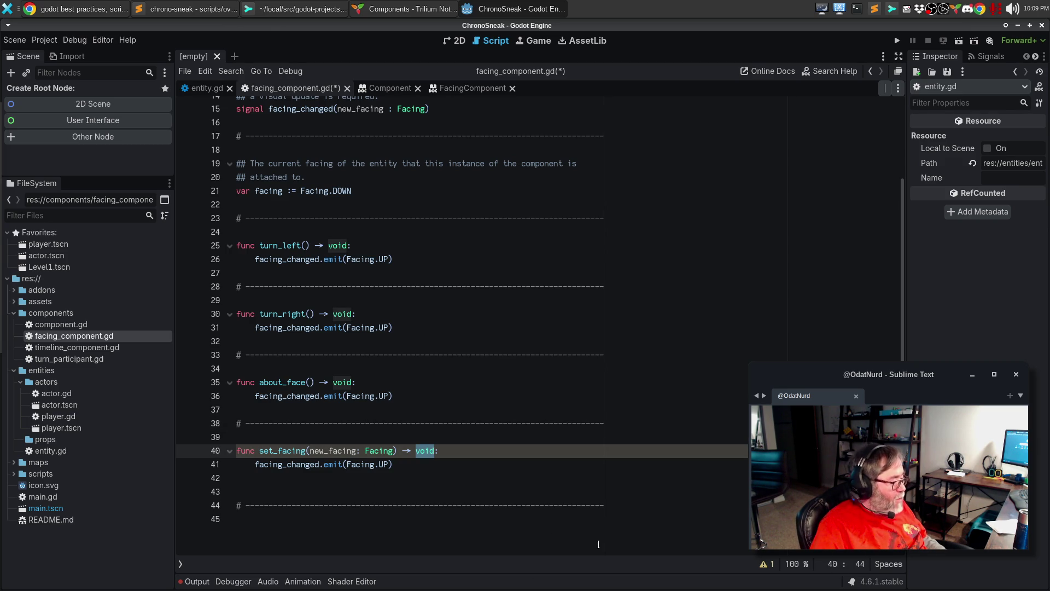
pyautogui.click(191, 582)
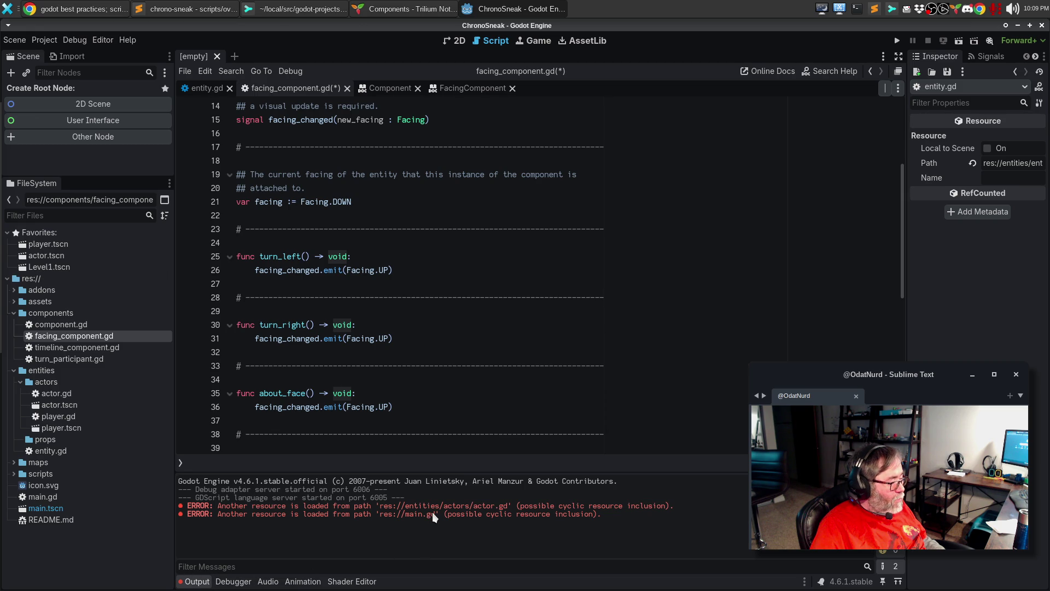
# Save facing_component.gd and reload the project via Project > Reload Current Project.
pyautogui.click(356, 352)
pyautogui.hotkey('ctrl', 's')
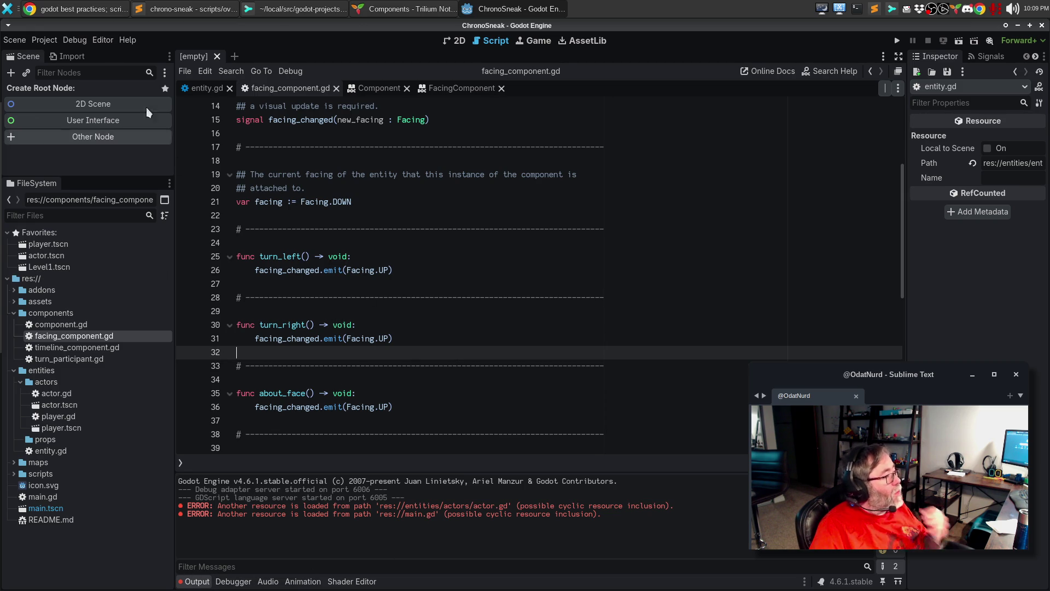
pyautogui.click(15, 40)
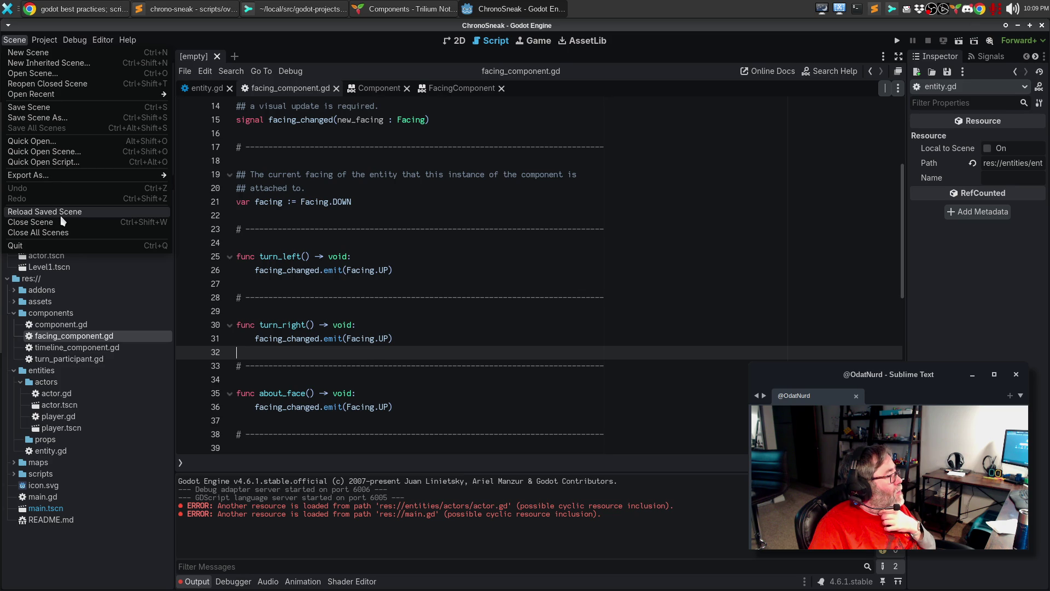
pyautogui.moveTo(44, 40)
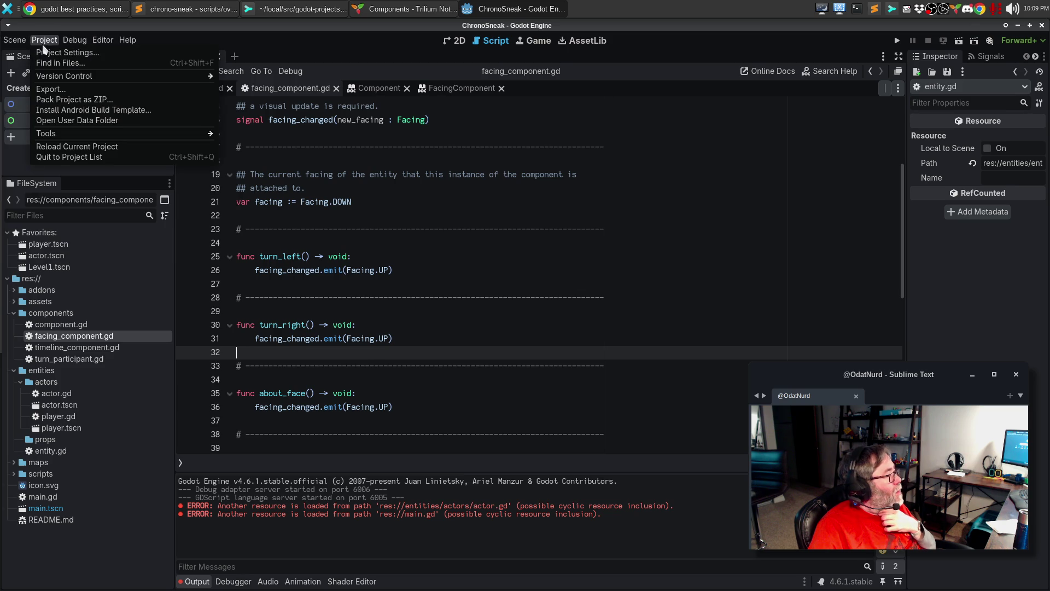
pyautogui.click(71, 147)
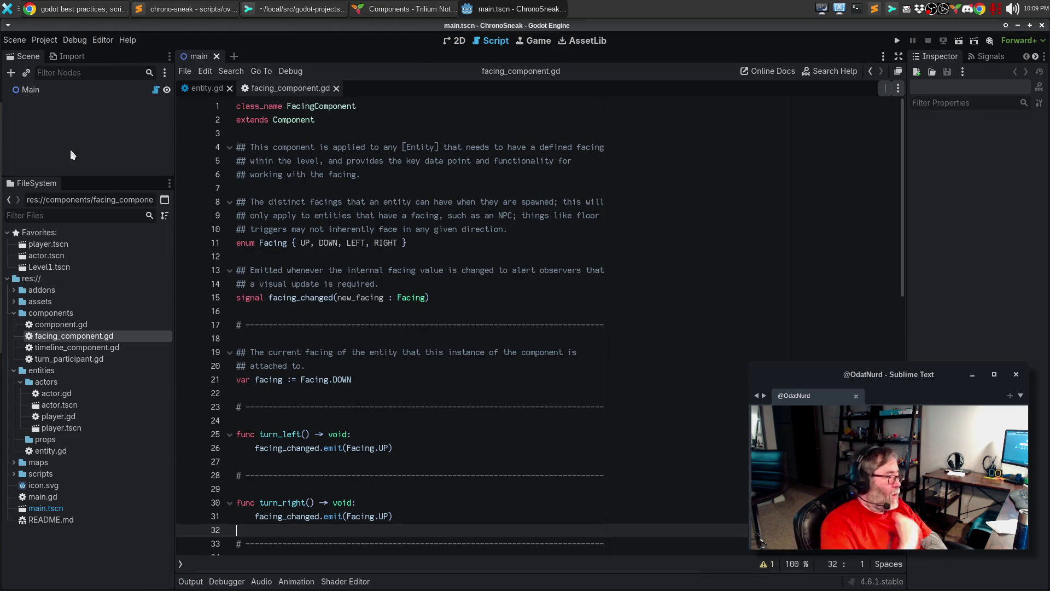
# Replace Facing.UP with facing in all four emit calls, then bring up entity_spawn.gd in Sublime Text.
pyautogui.click(307, 435)
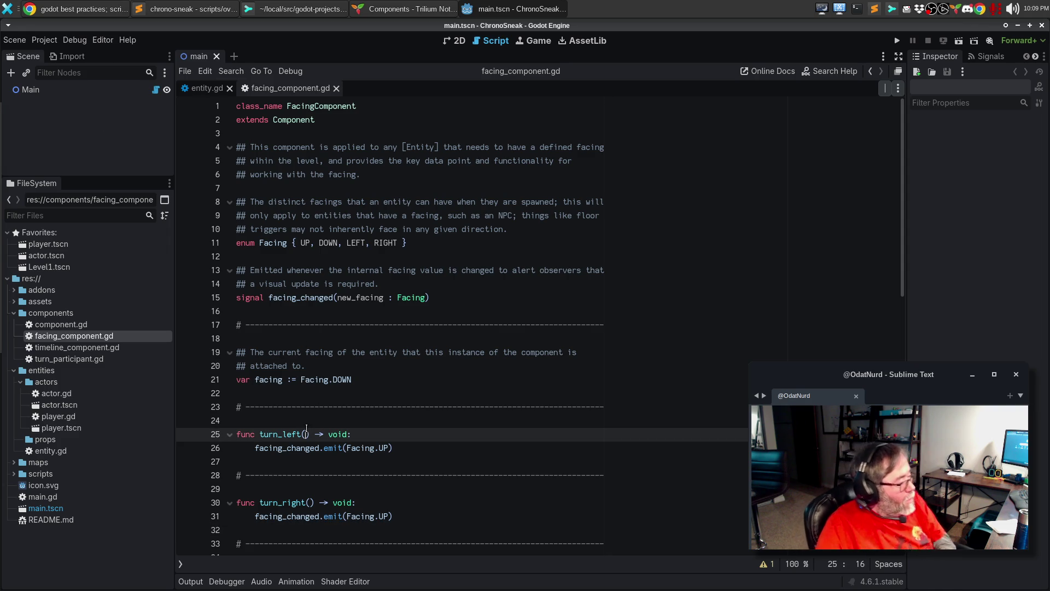
pyautogui.click(307, 417)
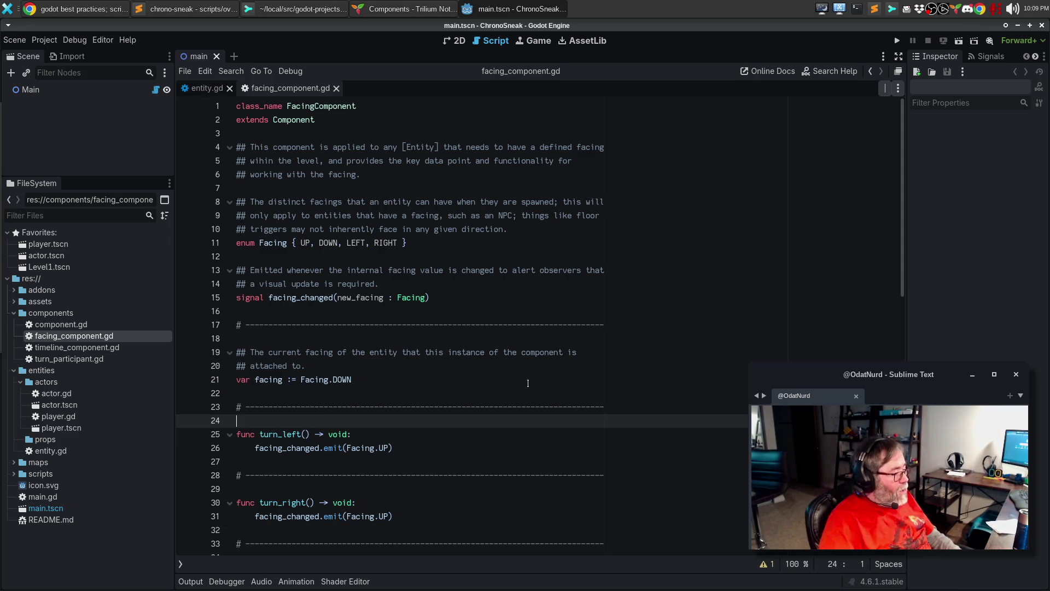
pyautogui.moveTo(347, 447); pyautogui.dragTo(389, 447)
pyautogui.hotkey('ctrl', 'd')
pyautogui.hotkey('ctrl', 'd')
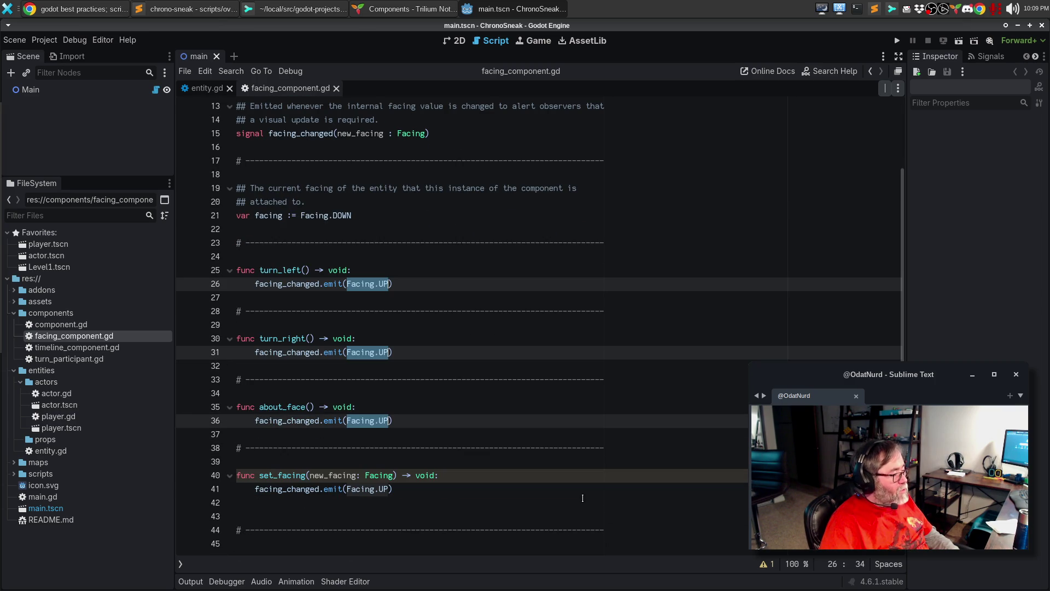
pyautogui.hotkey('ctrl', 'd')
pyautogui.write('facing')
pyautogui.press('Escape')
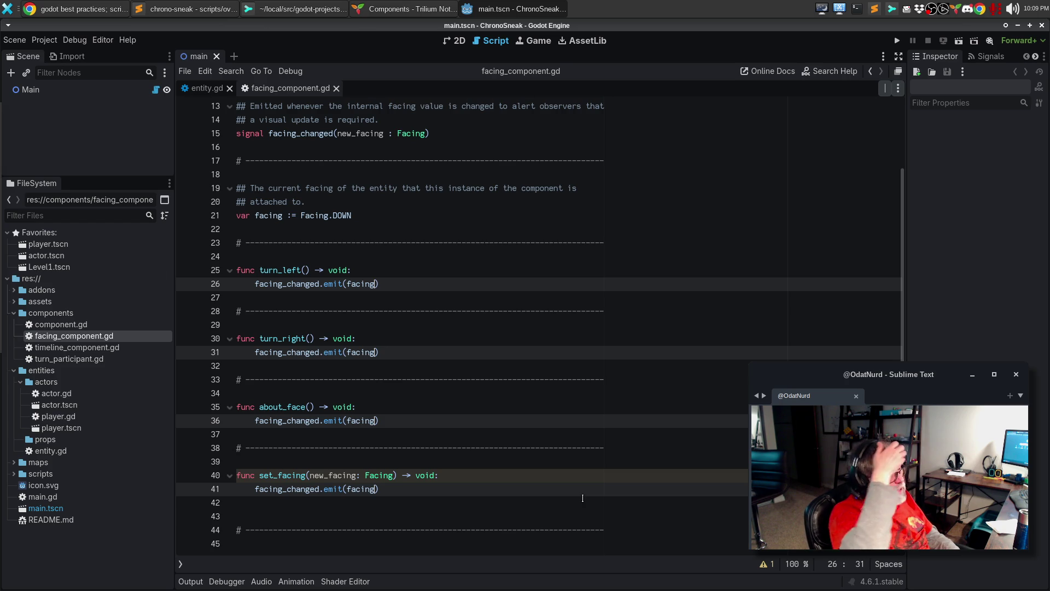
pyautogui.click(191, 6)
pyautogui.scroll(-7, 437, 224)
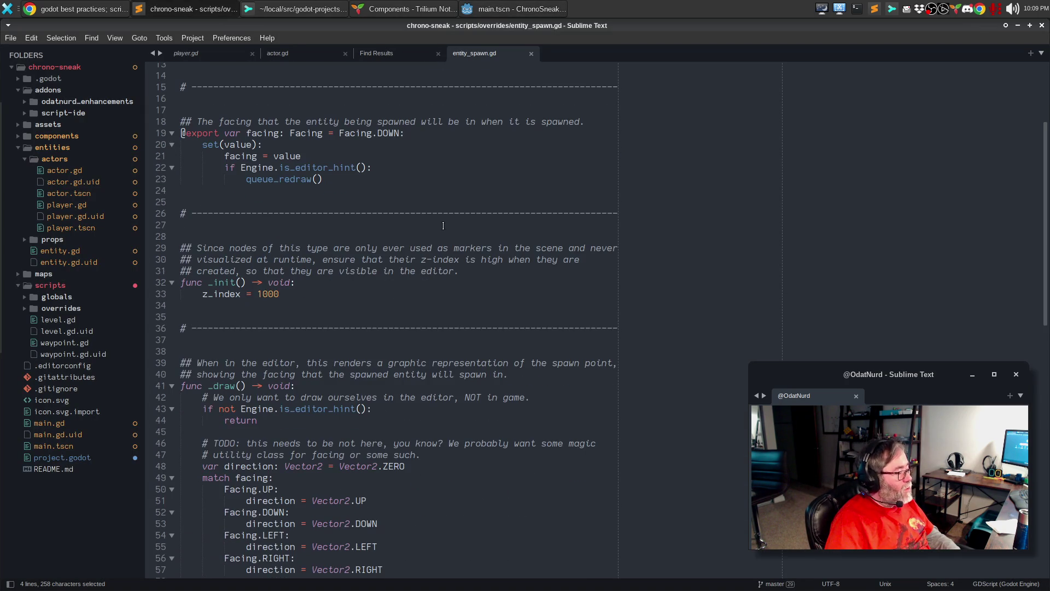
# Copy the match facing block (lines 49–57) from entity_spawn.gd and return to Godot.
pyautogui.click(405, 414)
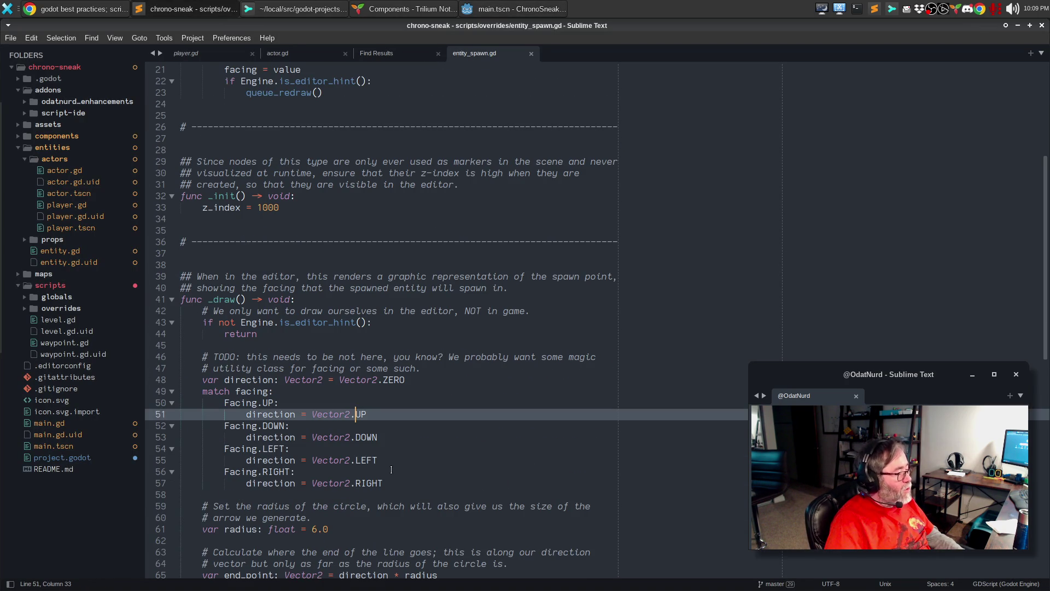
pyautogui.moveTo(402, 481)
pyautogui.mouseDown()
pyautogui.moveTo(274, 449)
pyautogui.moveTo(141, 387)
pyautogui.mouseUp()
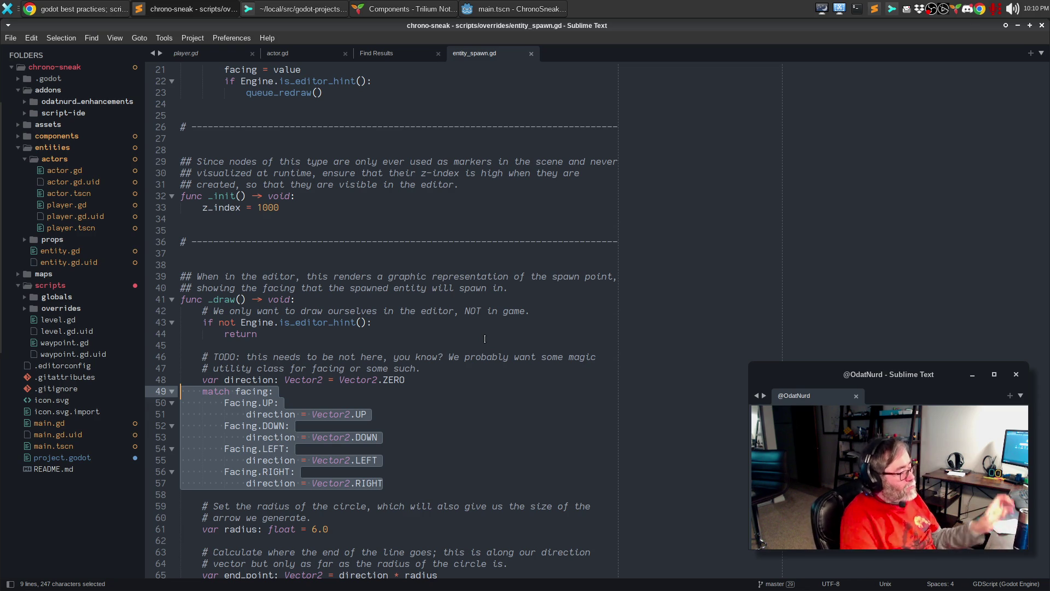
pyautogui.hotkey('ctrl', 'c')
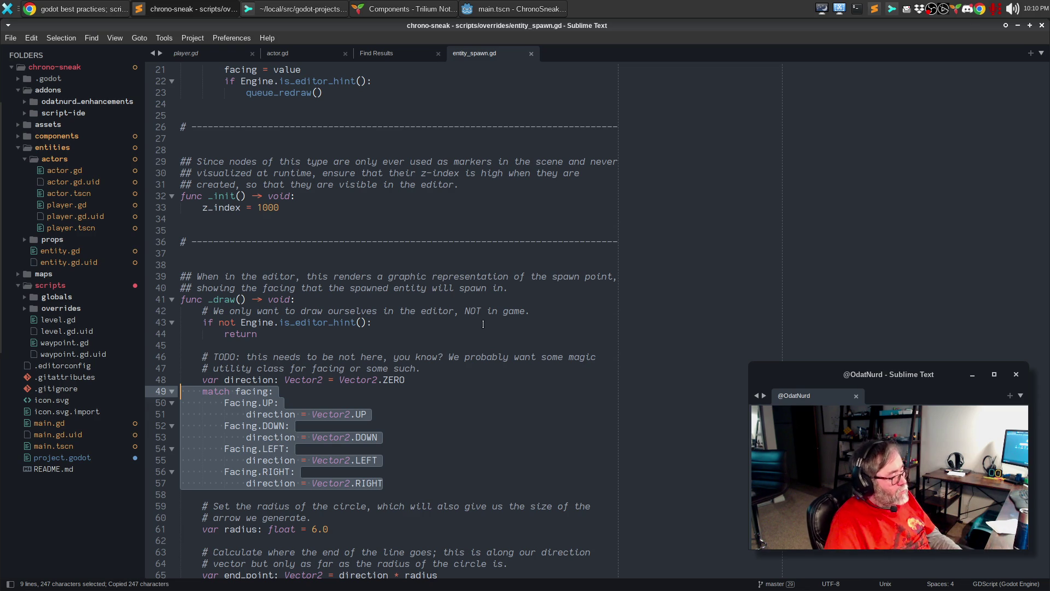
pyautogui.hotkey('alt', 'Tab')
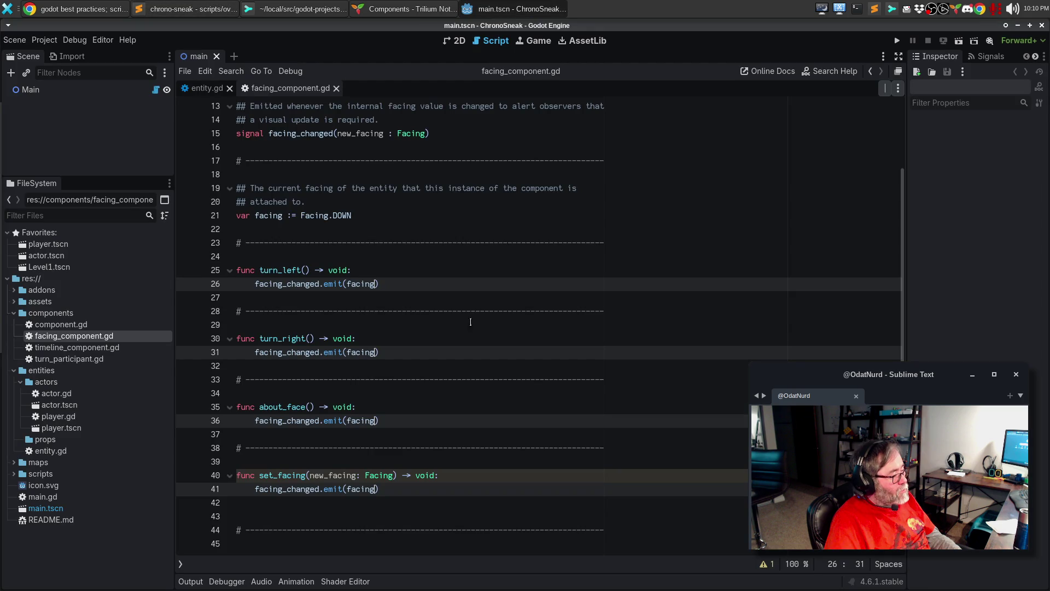
# Paste the copied match facing block into the body of turn_left.
pyautogui.click(356, 517)
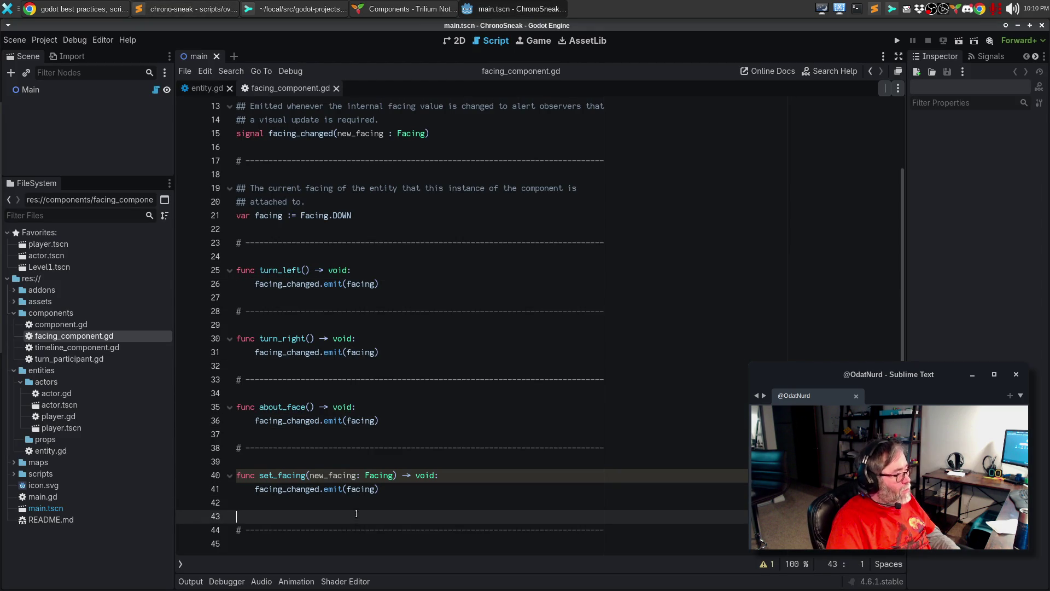
pyautogui.scroll(4, 277, 202)
pyautogui.click(261, 257)
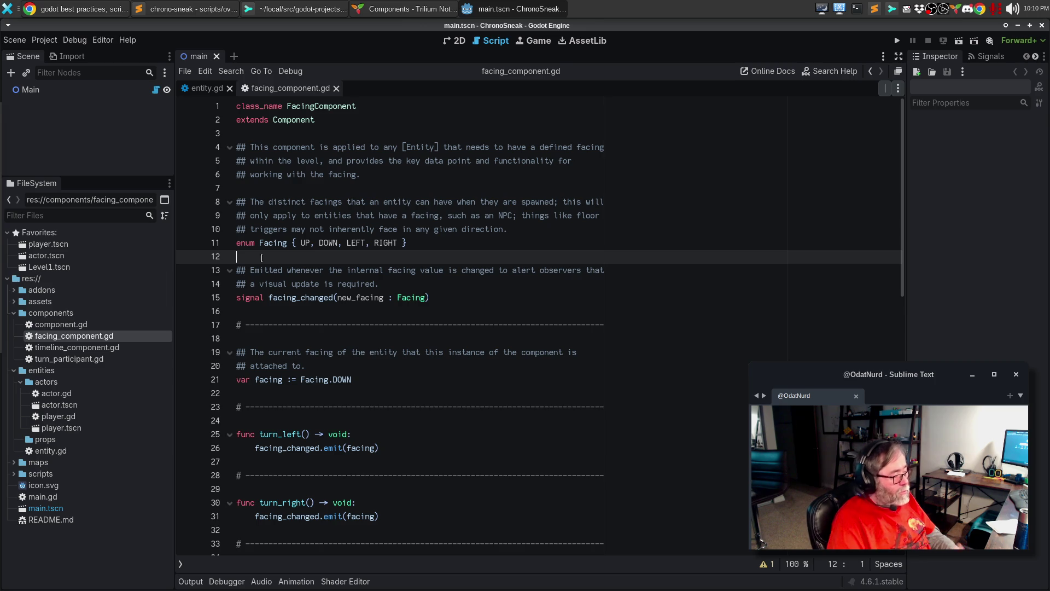
pyautogui.scroll(-6, 262, 257)
pyautogui.scroll(3, 436, 344)
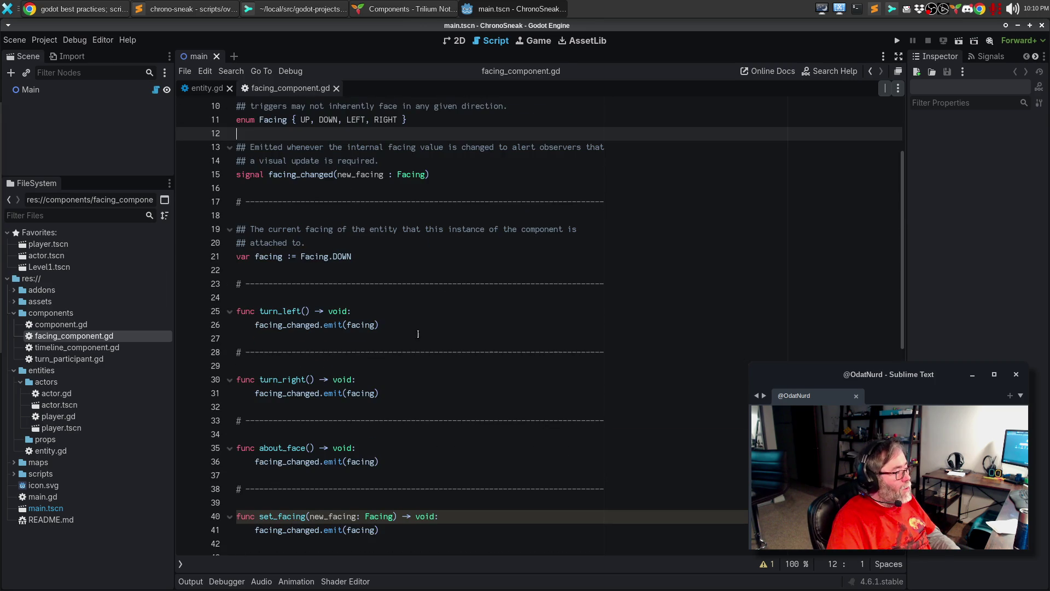
pyautogui.click(410, 330)
pyautogui.click(426, 310)
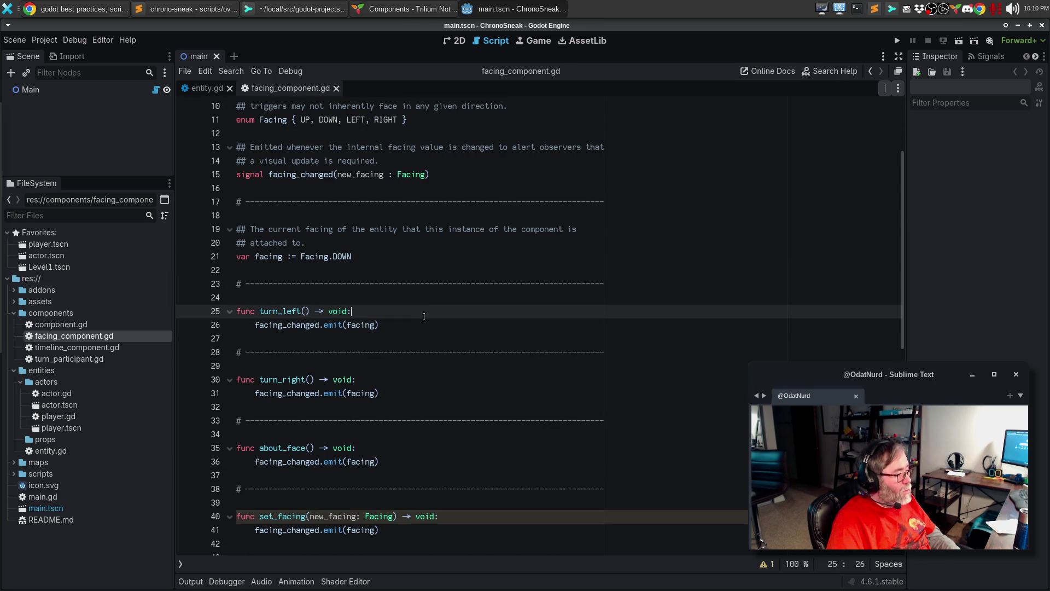
pyautogui.press('Return')
pyautogui.press('BackSpace')
pyautogui.hotkey('ctrl', 'v')
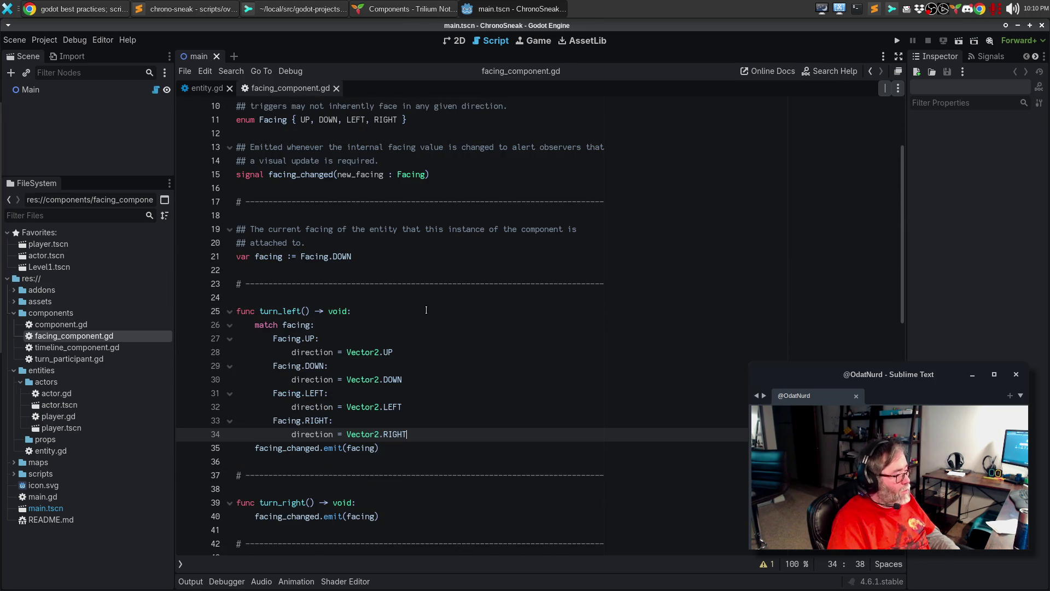
# Change the four cases from direction = Vector2 to facing = Facing, then bring the browser forward.
pyautogui.press('Up')
pyautogui.press('Up')
pyautogui.press('Up')
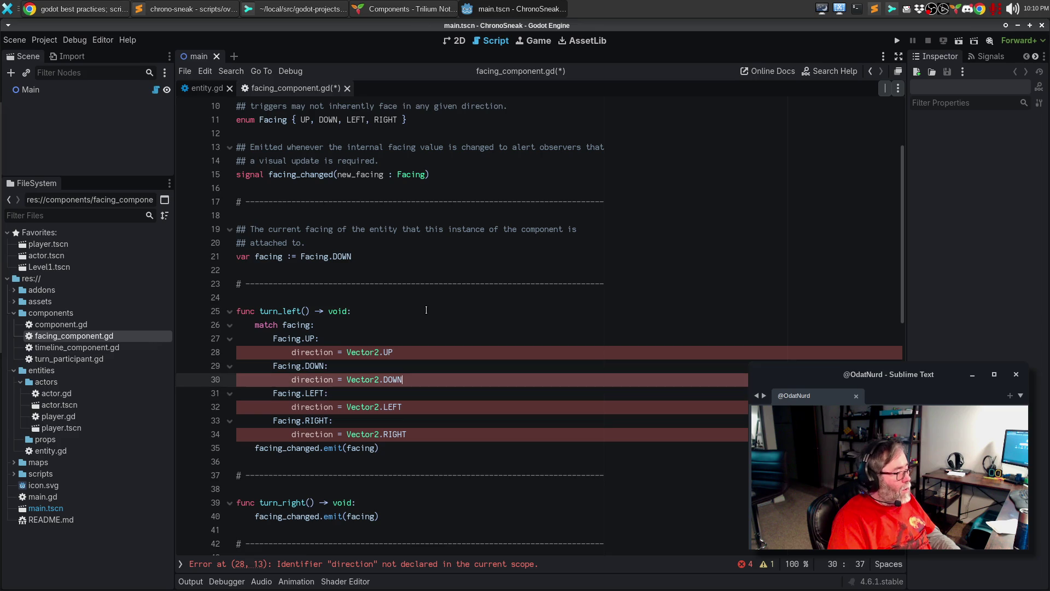
pyautogui.press('Down')
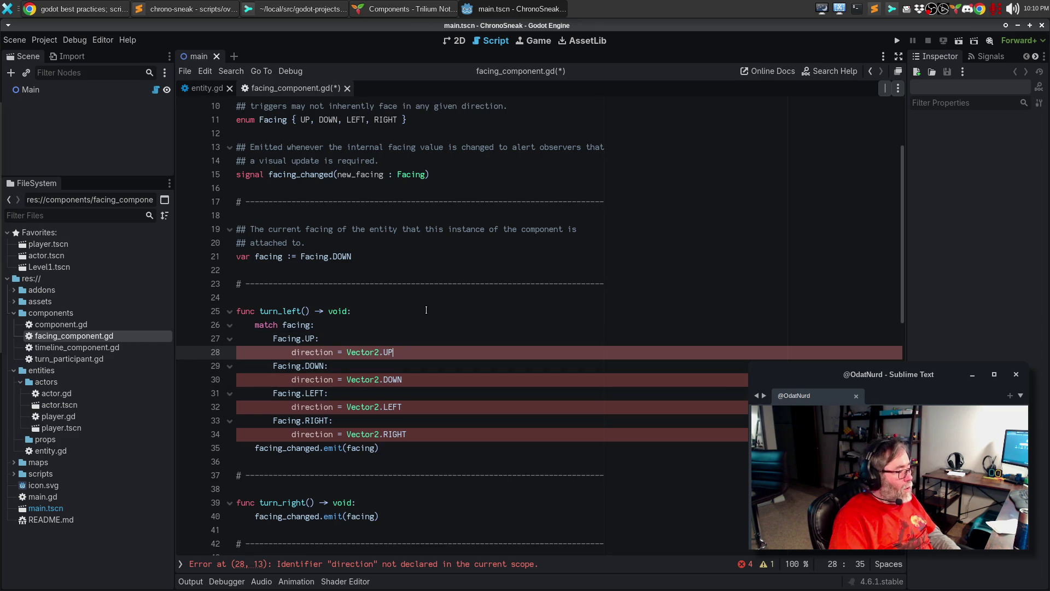
pyautogui.hotkey('ctrl', 'd')
pyautogui.hotkey('ctrl', 'd')
pyautogui.hotkey('ctrl', 'd')
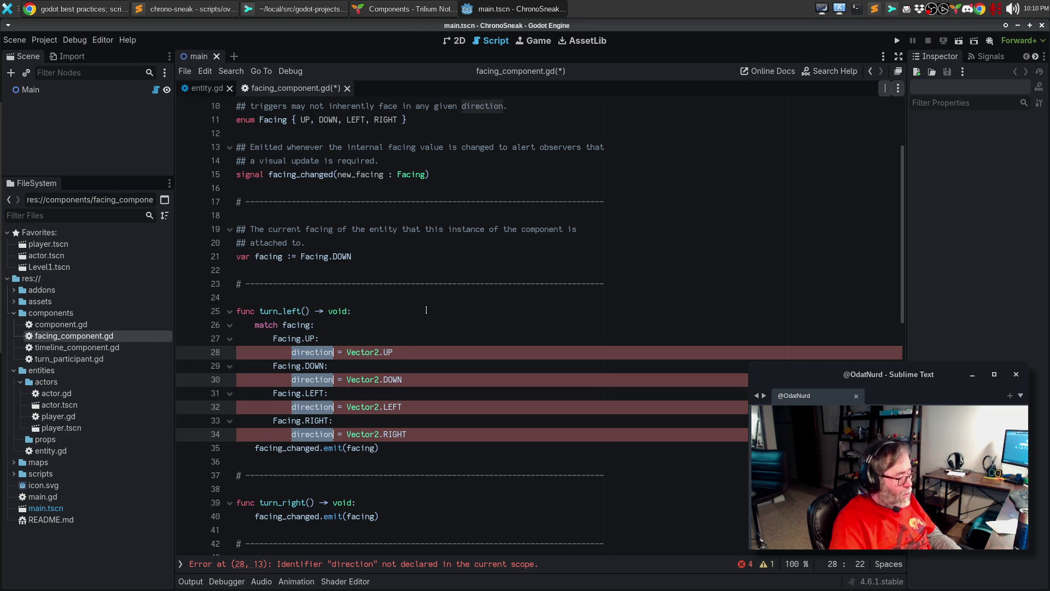
pyautogui.write('facing')
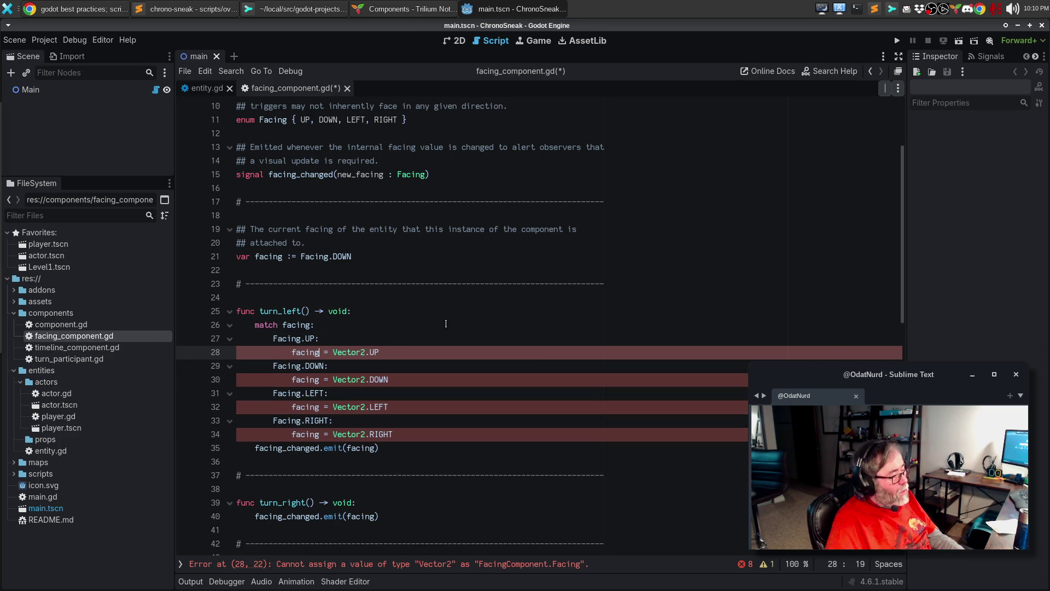
pyautogui.hotkey('ctrl', 'Right')
pyautogui.hotkey('ctrl', 'shift', 'Right')
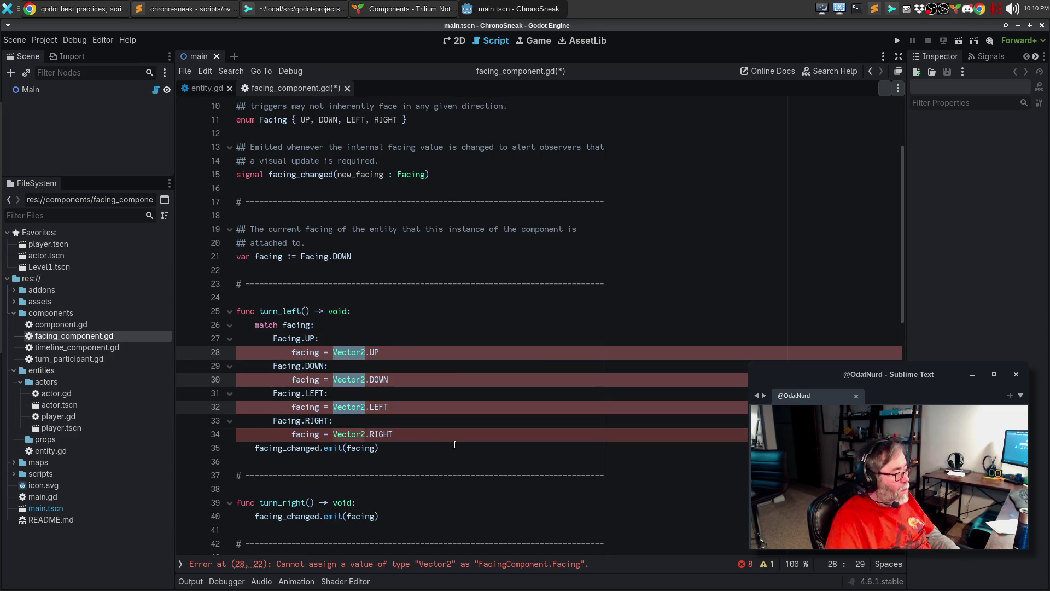
pyautogui.write('Facing')
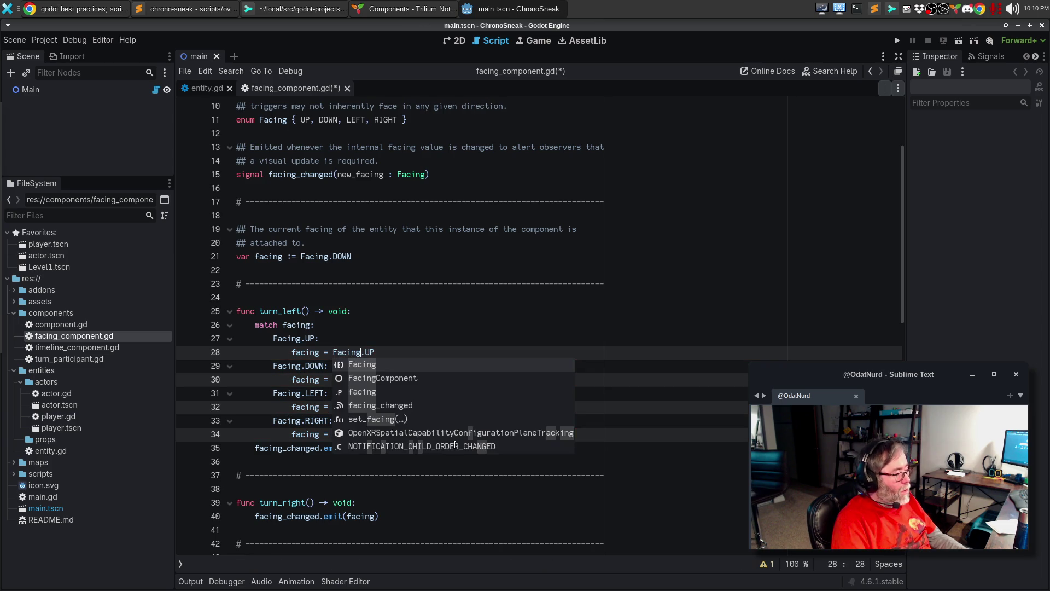
pyautogui.press('Escape')
pyautogui.press('Escape')
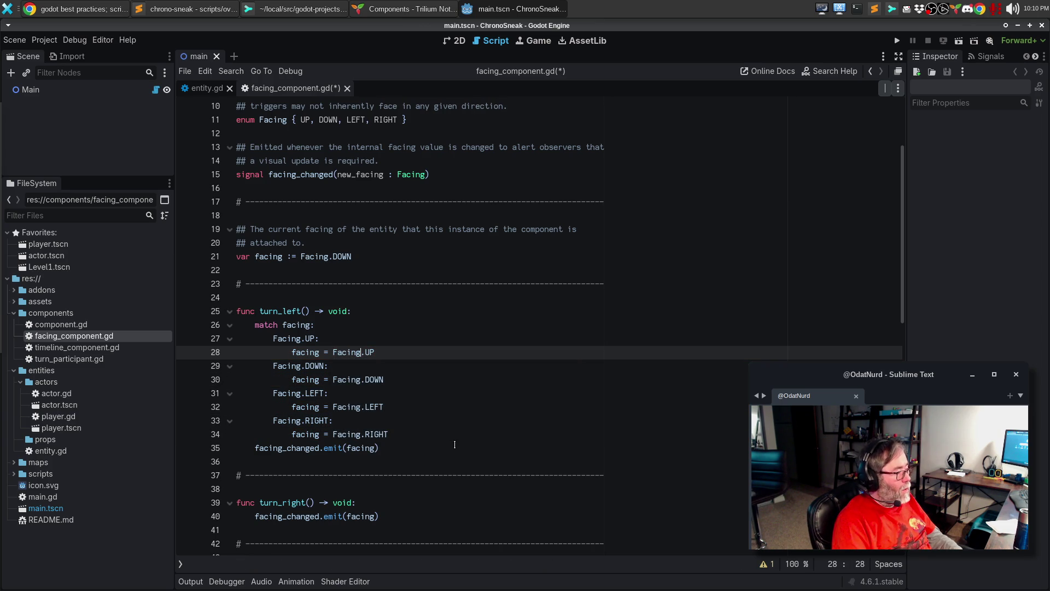
pyautogui.click(109, 8)
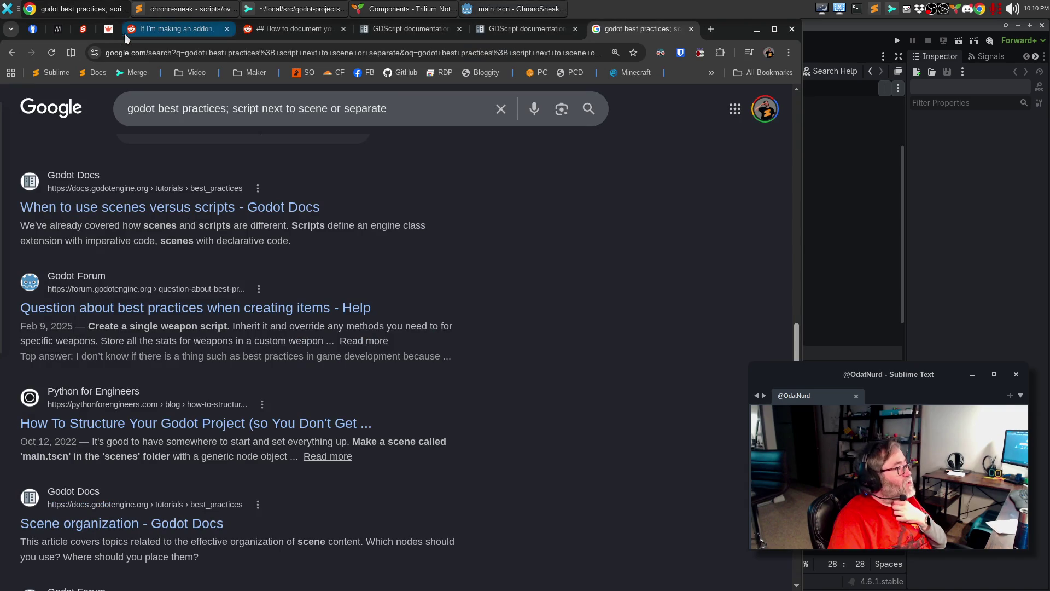
# Open the GDScript reference page in the Godot docs and start a find-in-page search for match.
pyautogui.click(509, 27)
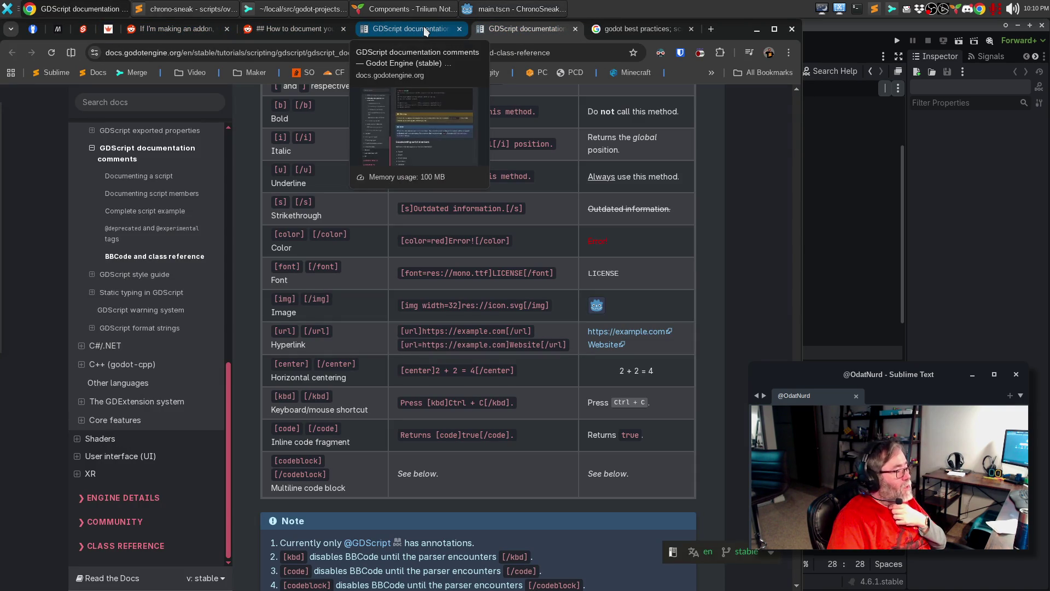
pyautogui.scroll(5, 156, 375)
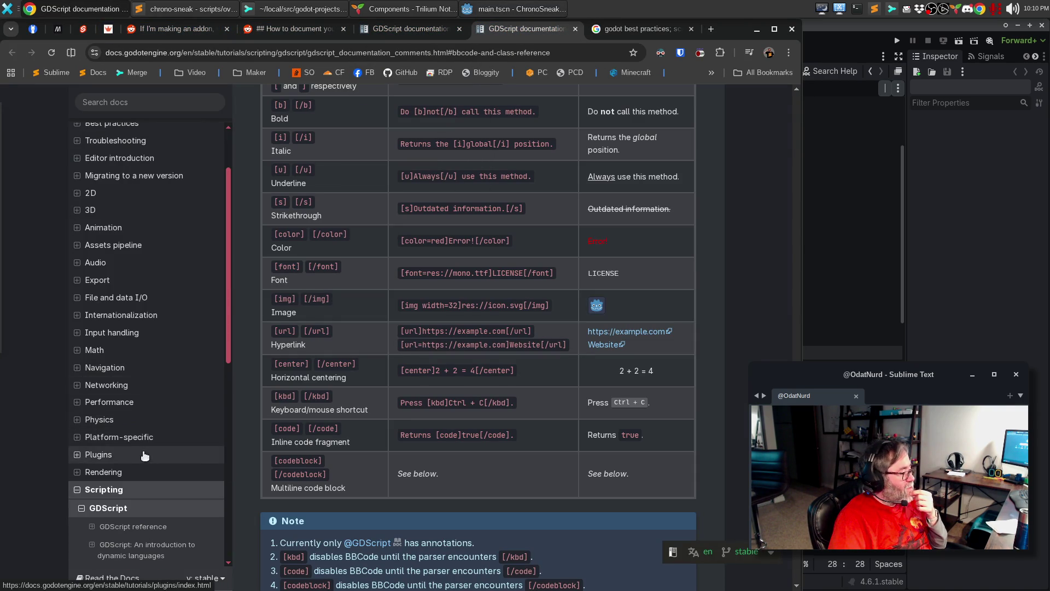
pyautogui.click(113, 507)
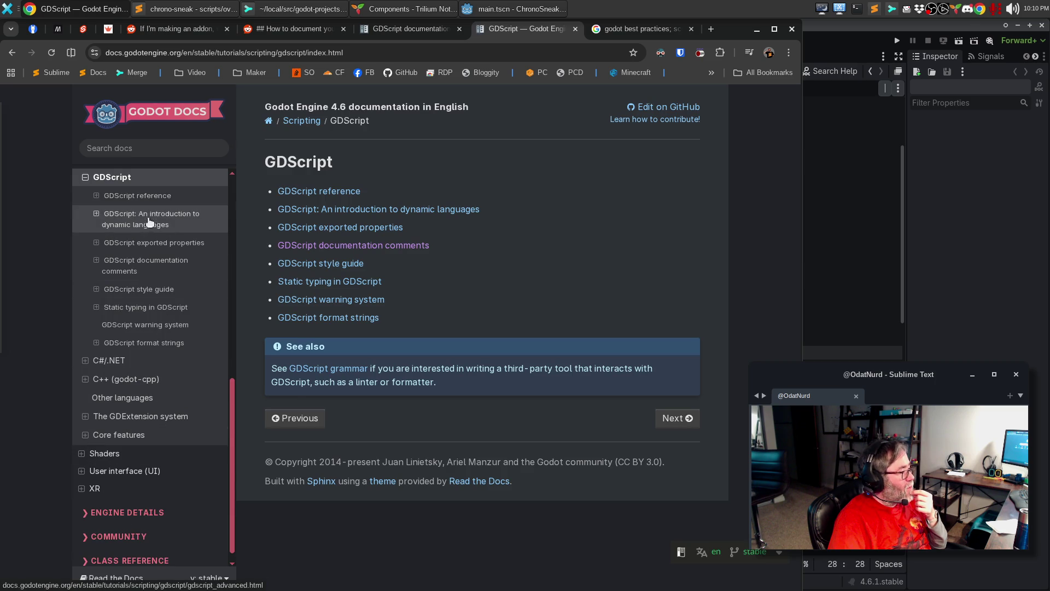
pyautogui.click(147, 196)
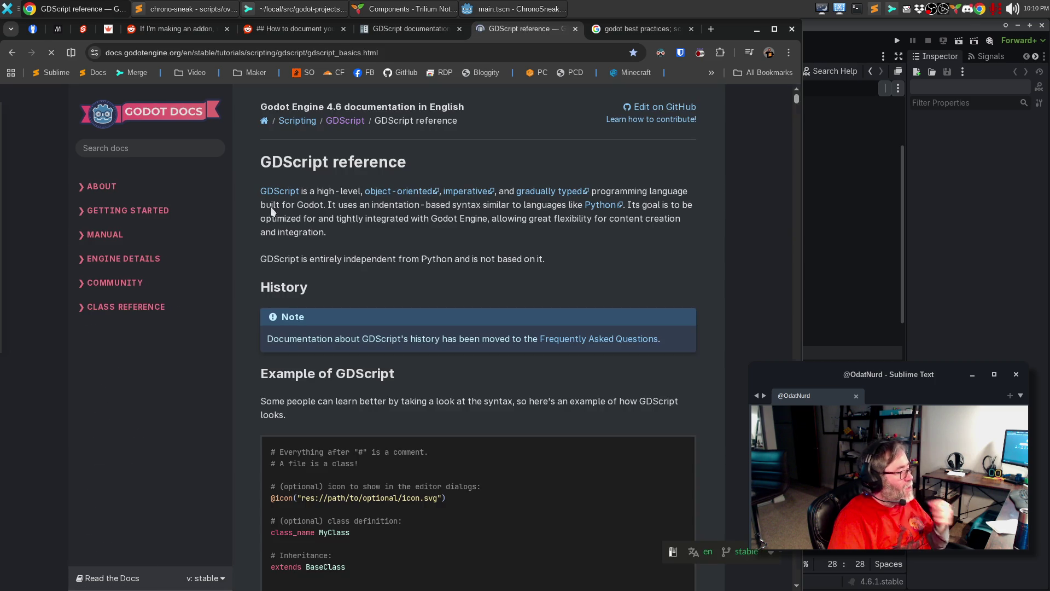
pyautogui.hotkey('alt', 'Tab')
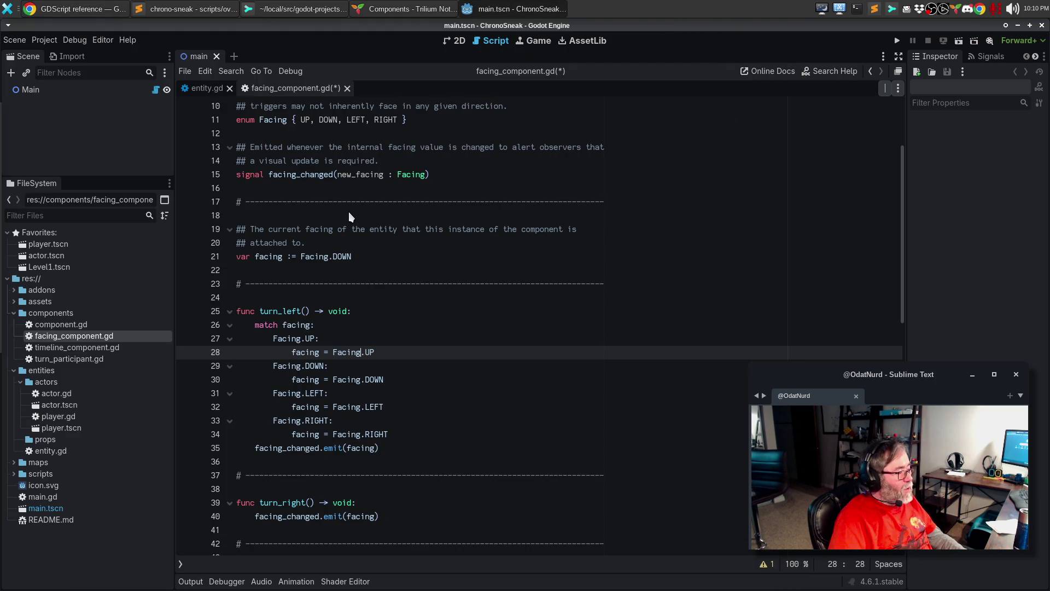
pyautogui.hotkey('alt', 'Tab')
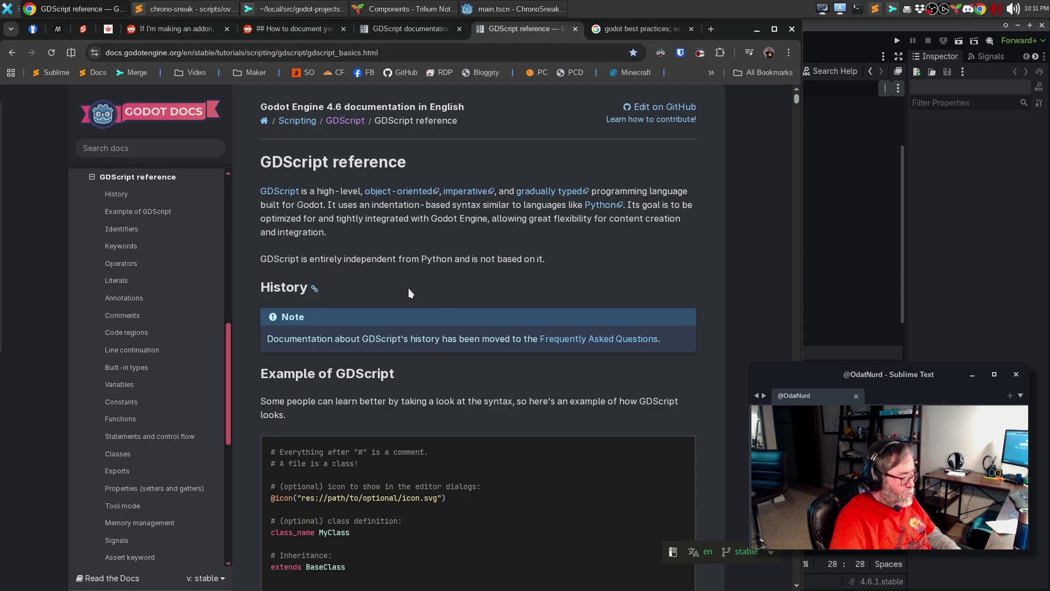
pyautogui.hotkey('ctrl', 'f')
# Search the Godot docs for 'match' and jump to the match statement section.
pyautogui.write('match')
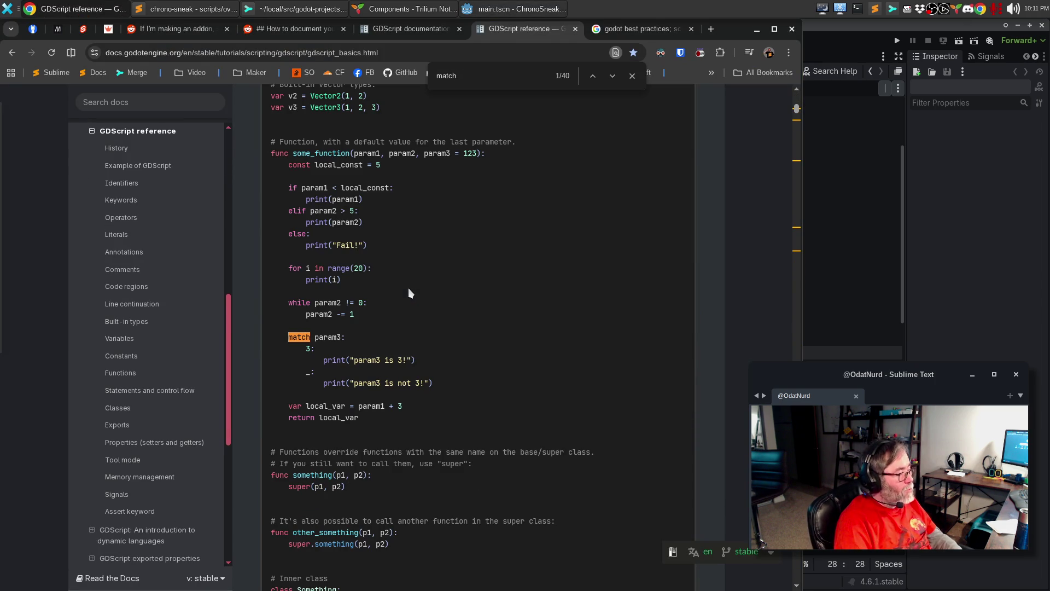
pyautogui.press('Return')
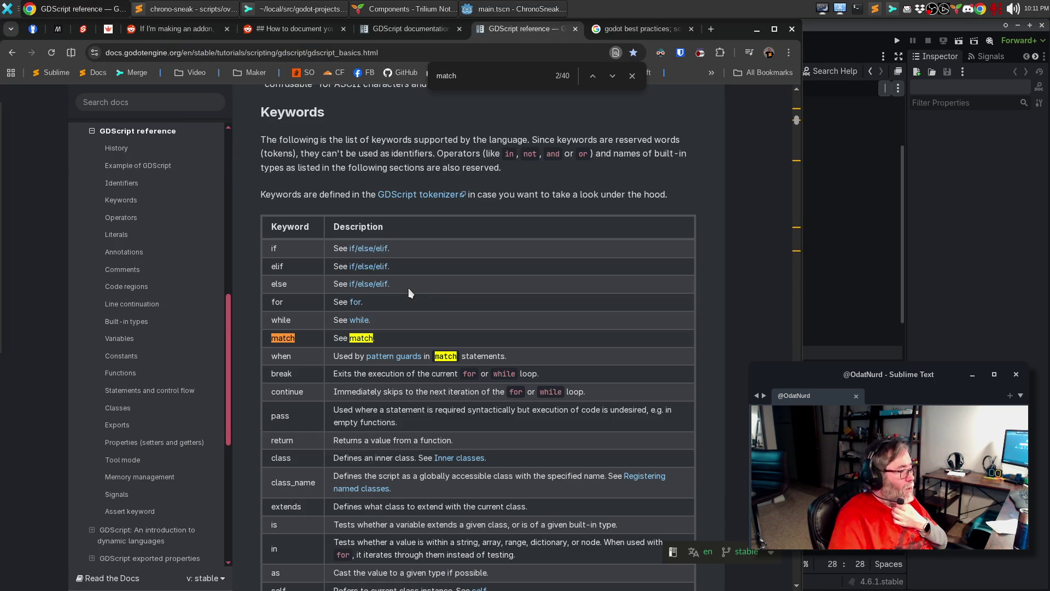
pyautogui.click(365, 339)
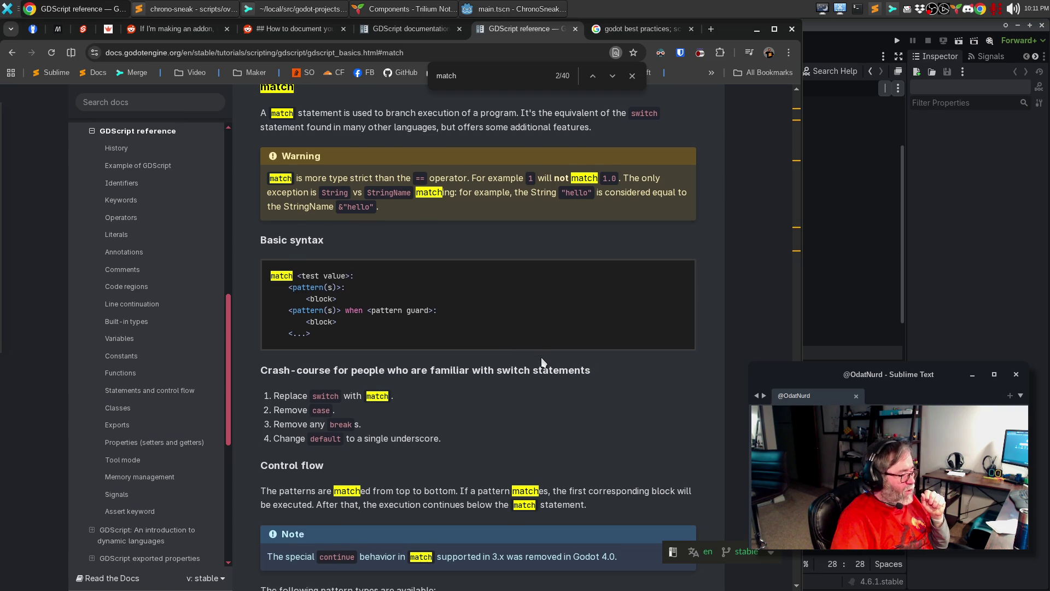
# Read through the match pattern types, then return to the script at turn_left's line 28.
pyautogui.scroll(-3, 542, 359)
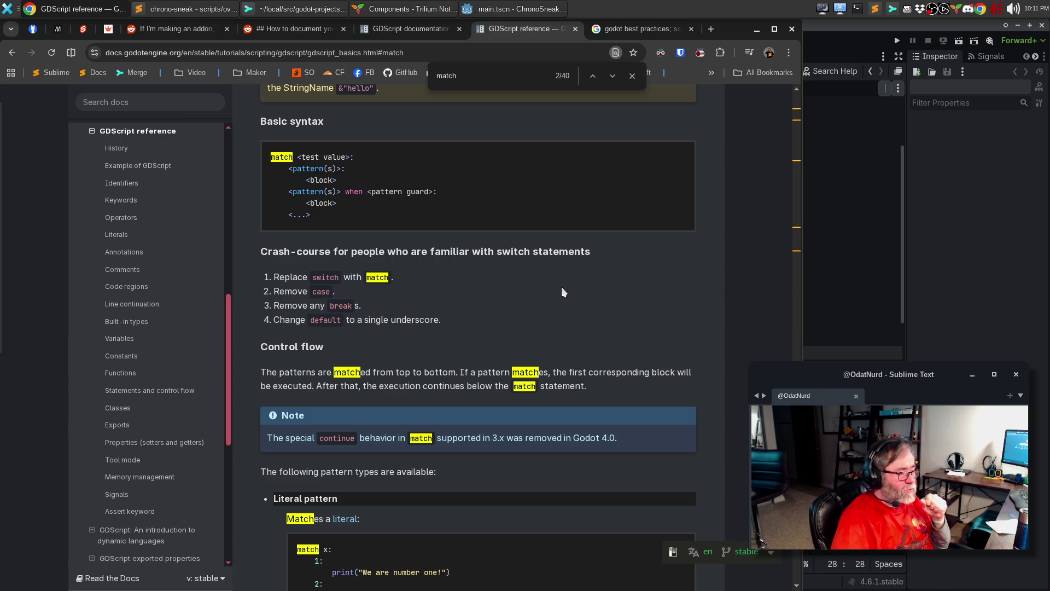
pyautogui.scroll(-5, 562, 285)
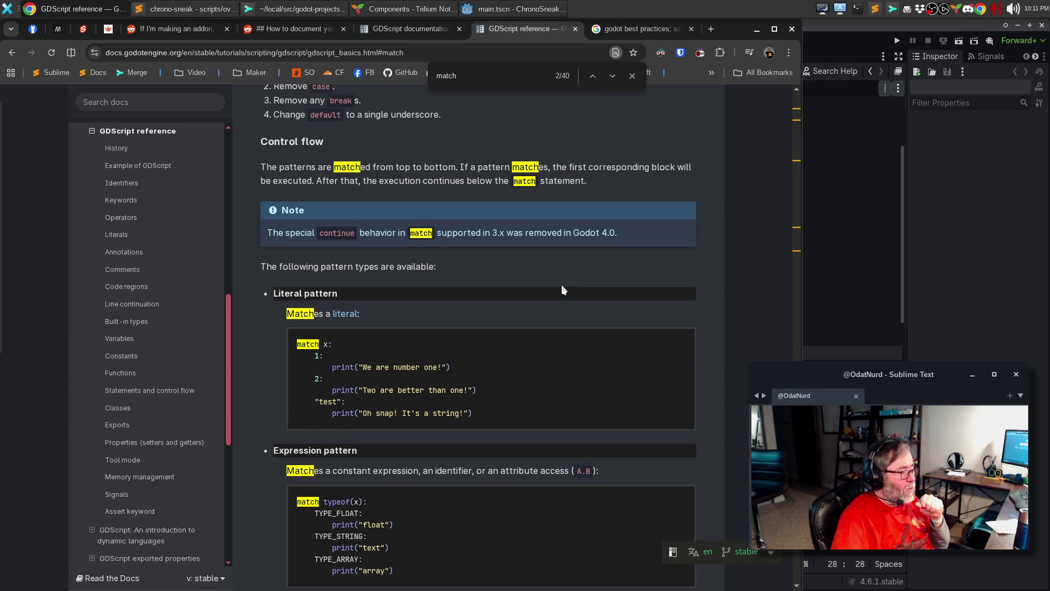
pyautogui.scroll(-4, 561, 284)
pyautogui.scroll(-4, 561, 284)
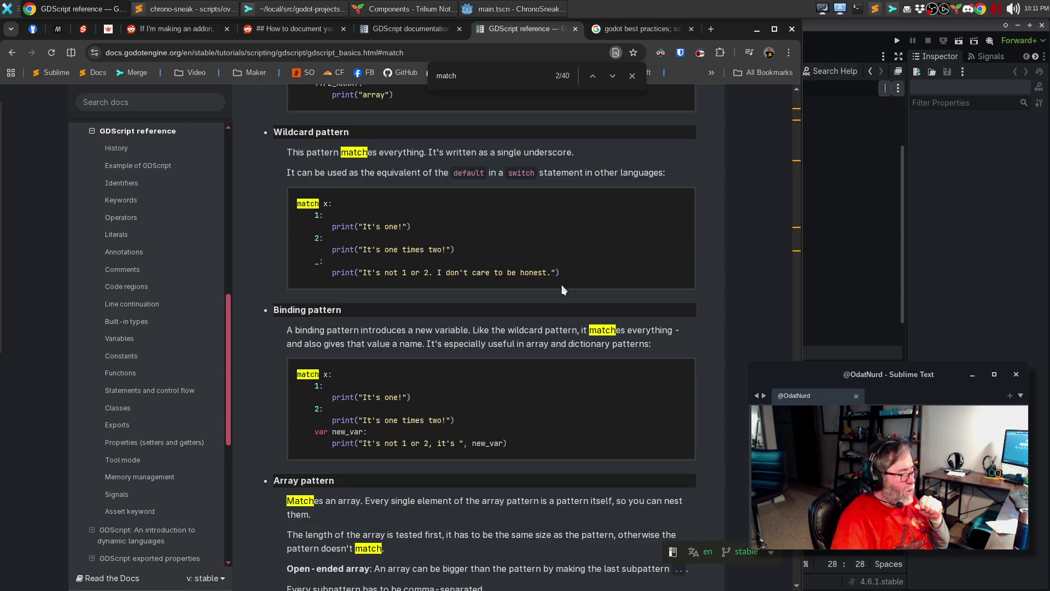
pyautogui.scroll(-3, 561, 284)
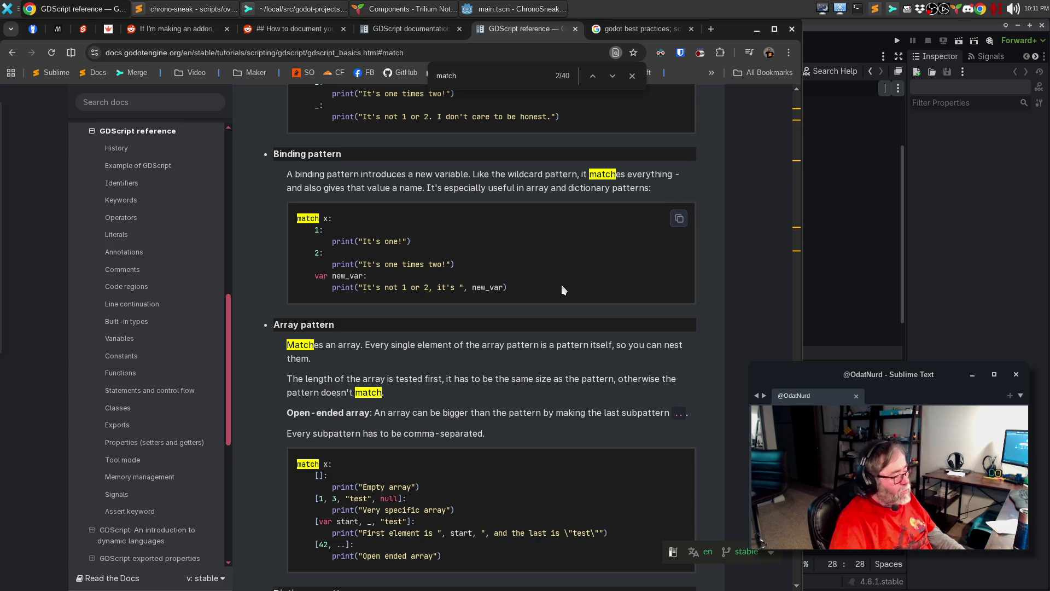
pyautogui.hotkey('alt', 'Tab')
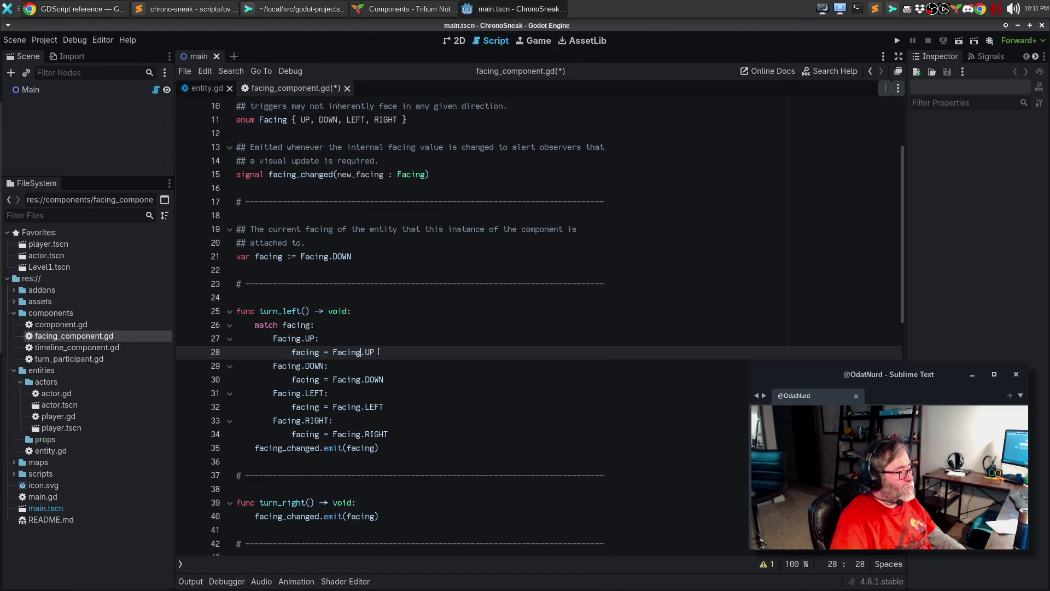
pyautogui.click(408, 348)
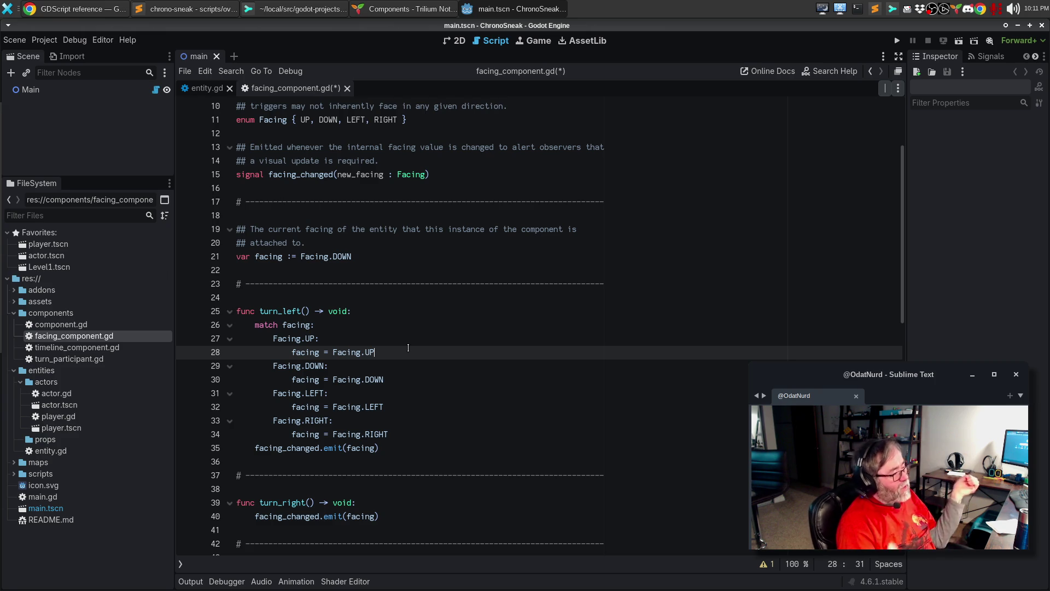
# Change turn_left's cases to UP→LEFT, DOWN→RIGHT, LEFT→DOWN, RIGHT→UP and save the script.
pyautogui.press('BackSpace')
pyautogui.press('BackSpace')
pyautogui.write('LEFT')
pyautogui.press('Down')
pyautogui.press('Down')
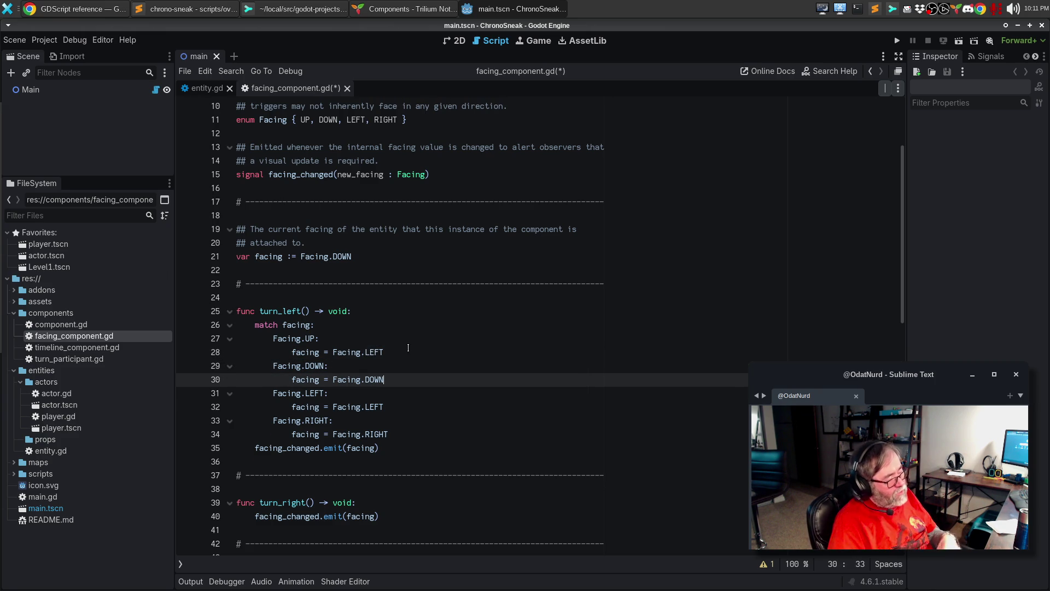
pyautogui.press('BackSpace')
pyautogui.press('BackSpace')
pyautogui.press('BackSpace')
pyautogui.write('RIGHT')
pyautogui.press('Down')
pyautogui.press('Down')
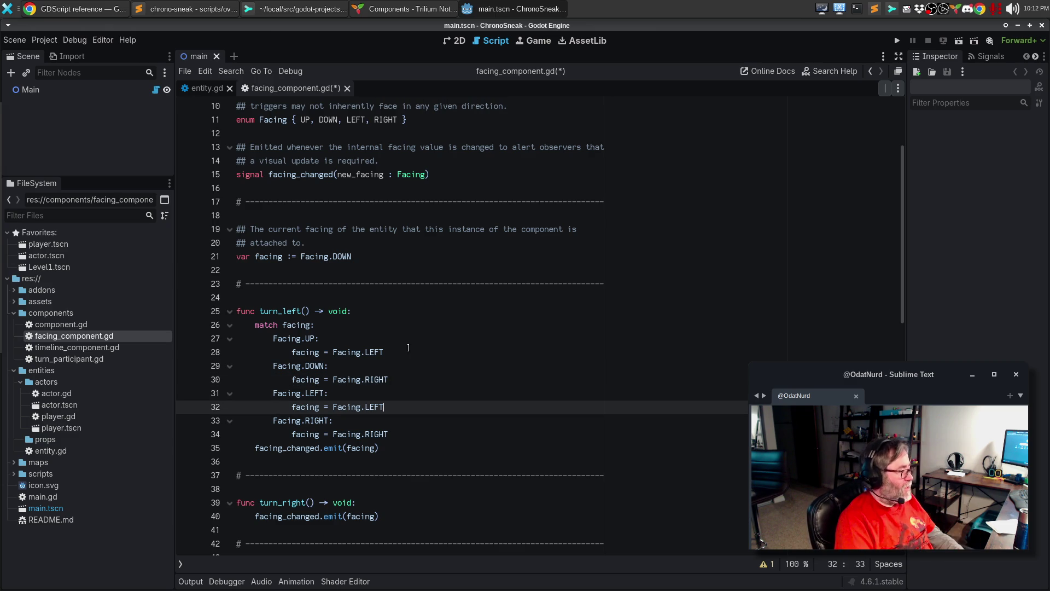
pyautogui.press('BackSpace')
pyautogui.press('BackSpace')
pyautogui.press('BackSpace')
pyautogui.write('DOWN')
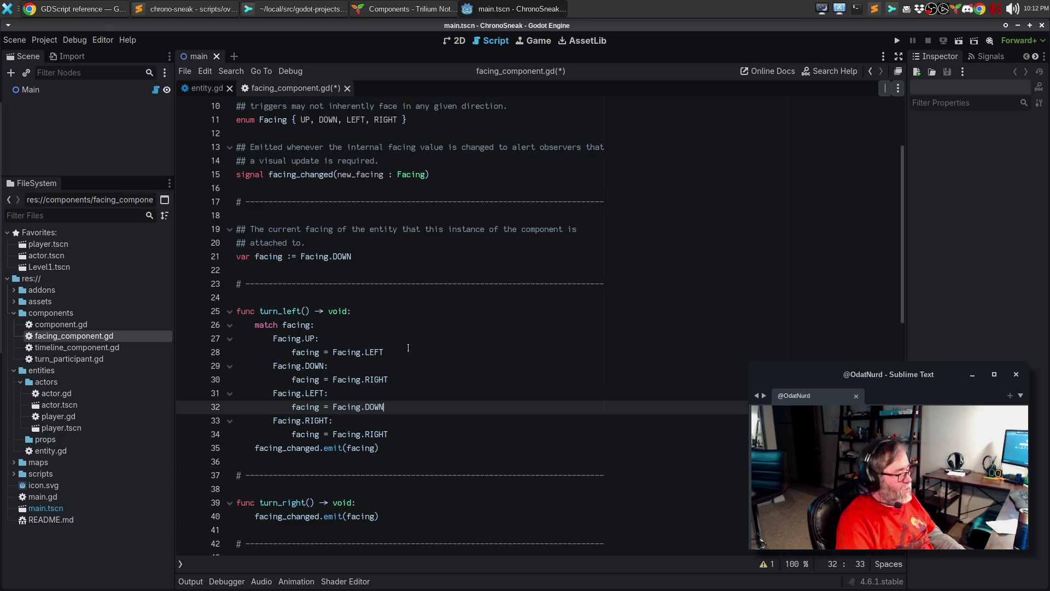
pyautogui.press('Down')
pyautogui.press('Down')
pyautogui.press('End')
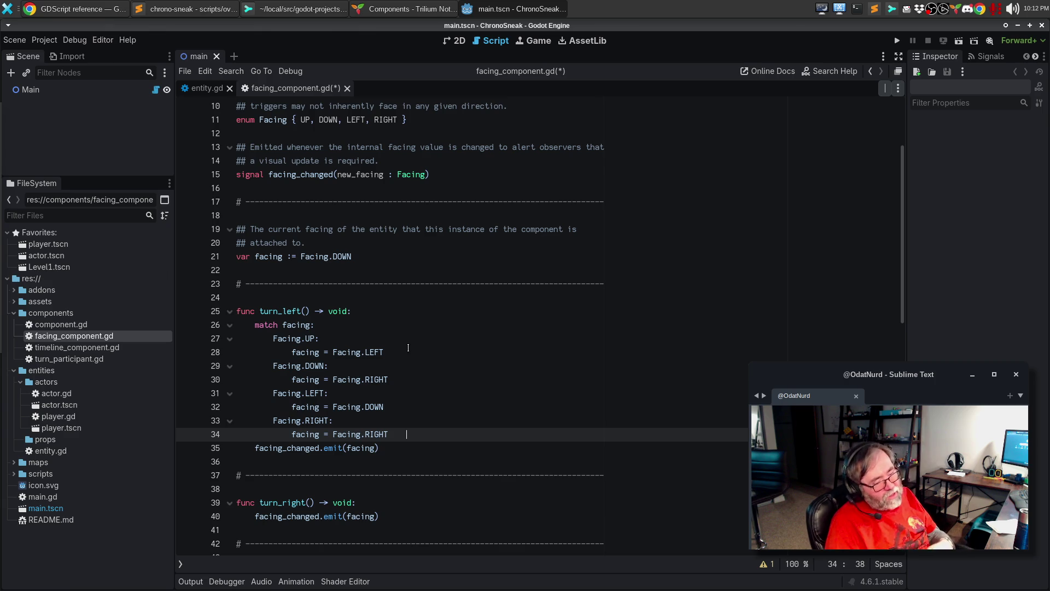
pyautogui.press('BackSpace')
pyautogui.press('BackSpace')
pyautogui.press('BackSpace')
pyautogui.write('UP')
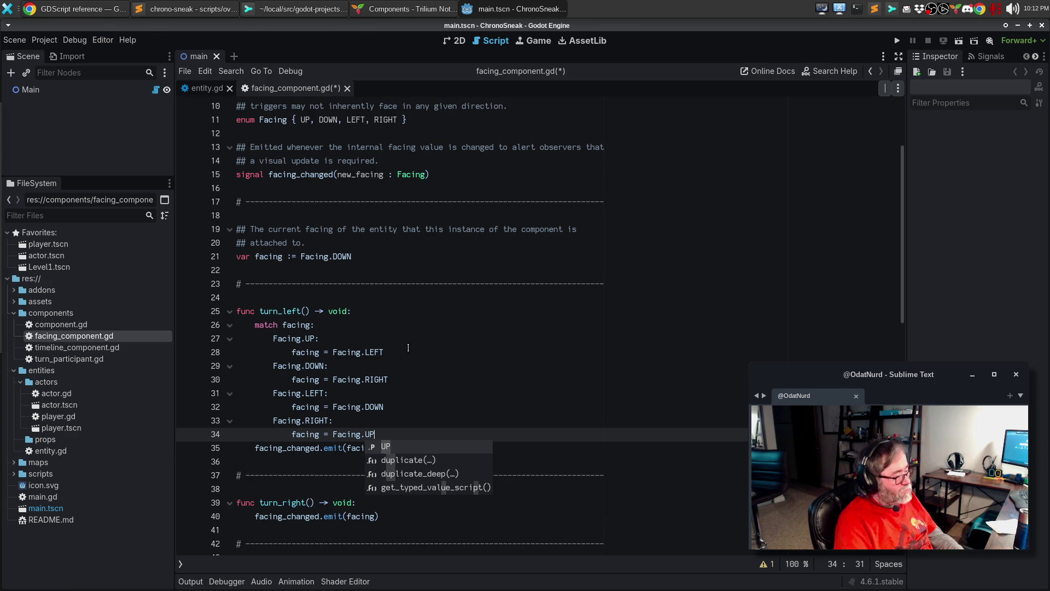
pyautogui.press('Escape')
pyautogui.press('Return')
pyautogui.hotkey('ctrl', 's')
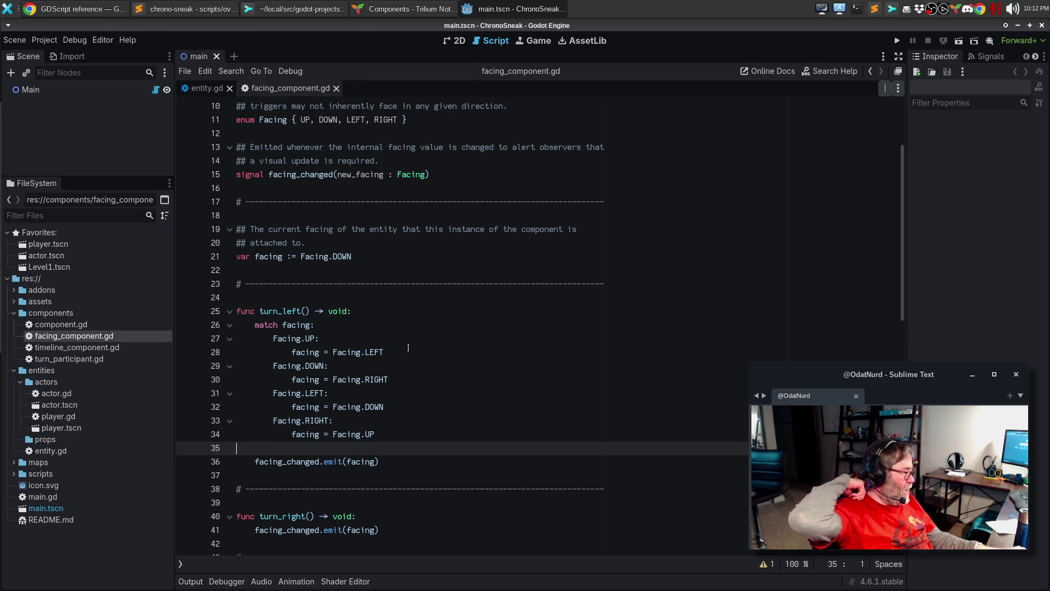
# Copy turn_left's match block and start a new indented line inside turn_right.
pyautogui.scroll(1, 383, 329)
pyautogui.scroll(-2, 311, 296)
pyautogui.moveTo(238, 283)
pyautogui.mouseDown()
pyautogui.moveTo(257, 377)
pyautogui.moveTo(323, 408)
pyautogui.moveTo(324, 389)
pyautogui.mouseUp()
pyautogui.hotkey('ctrl', 'c')
pyautogui.scroll(-3, 324, 390)
pyautogui.click(375, 352)
pyautogui.press('Return')
# Paste the match block into turn_right and set UP→RIGHT and DOWN→LEFT.
pyautogui.hotkey('ctrl', 'v')
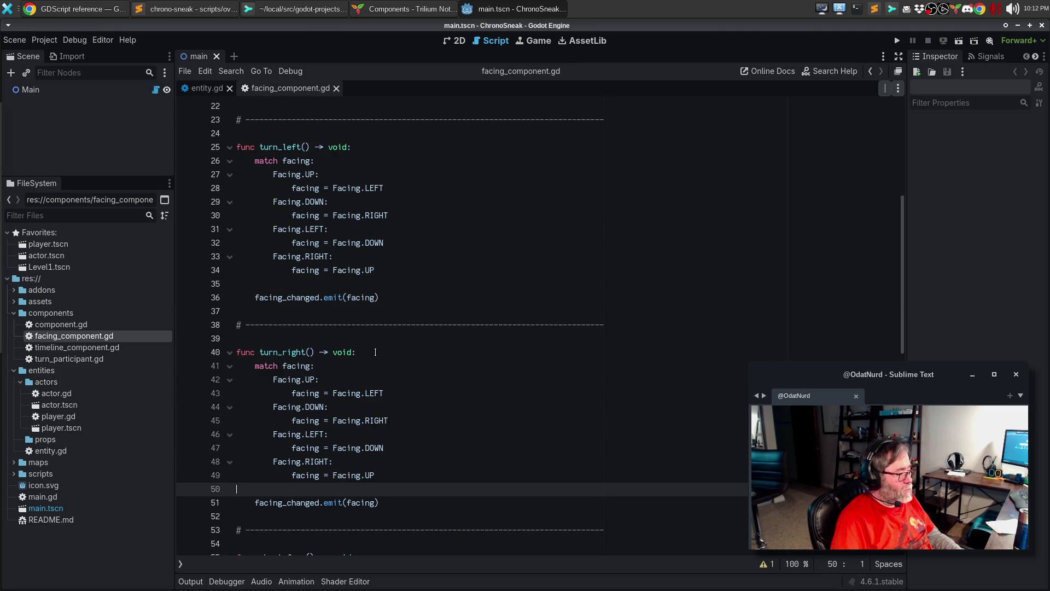
pyautogui.press('Up')
pyautogui.press('Up')
pyautogui.press('Up')
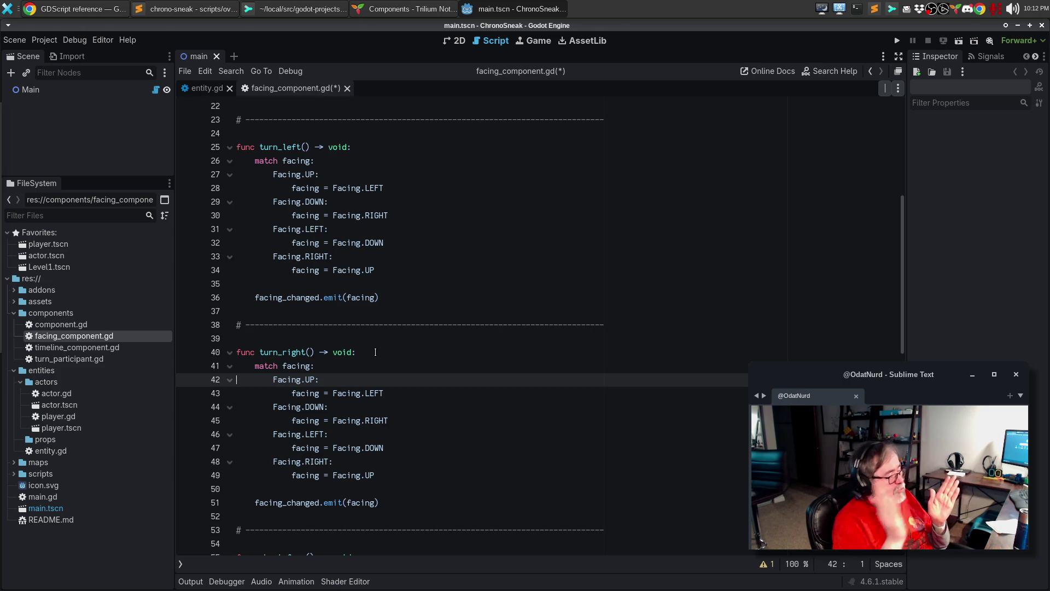
pyautogui.press('Down')
pyautogui.press('End')
pyautogui.hotkey('ctrl', 'BackSpace')
pyautogui.write('RIGHT')
pyautogui.press('Down')
pyautogui.press('Down')
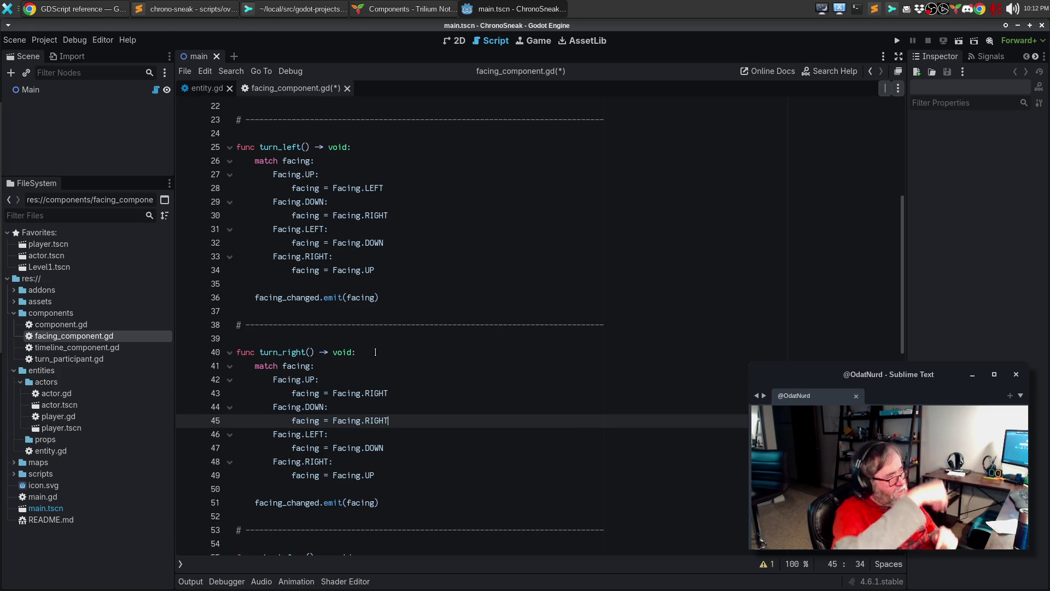
pyautogui.hotkey('ctrl', 'BackSpace')
pyautogui.write('LEFT')
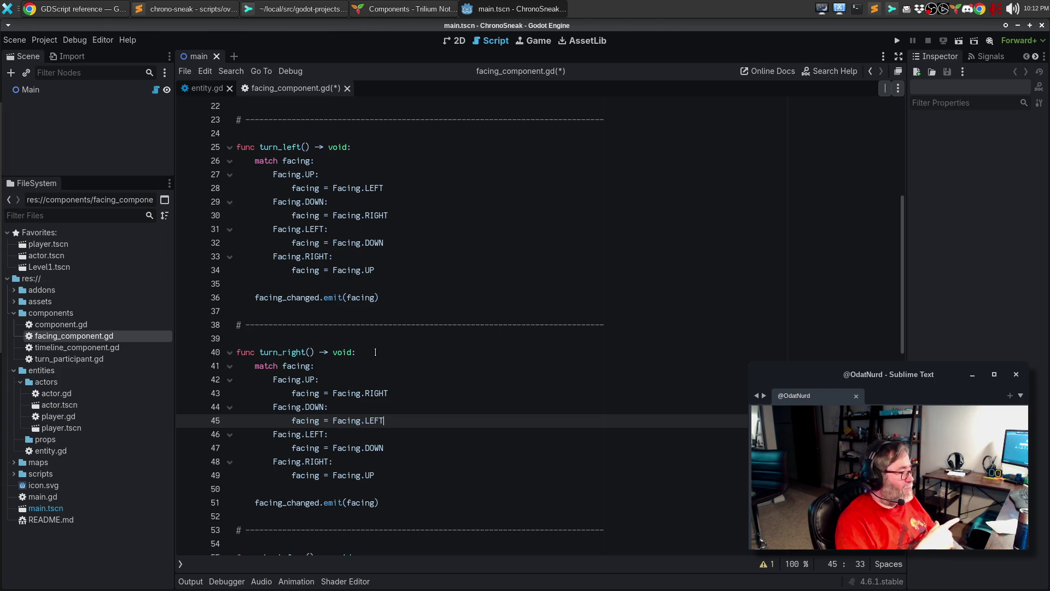
# Set turn_right's LEFT case to UP and RIGHT case to DOWN, then select the match block.
pyautogui.press('Down')
pyautogui.press('Down')
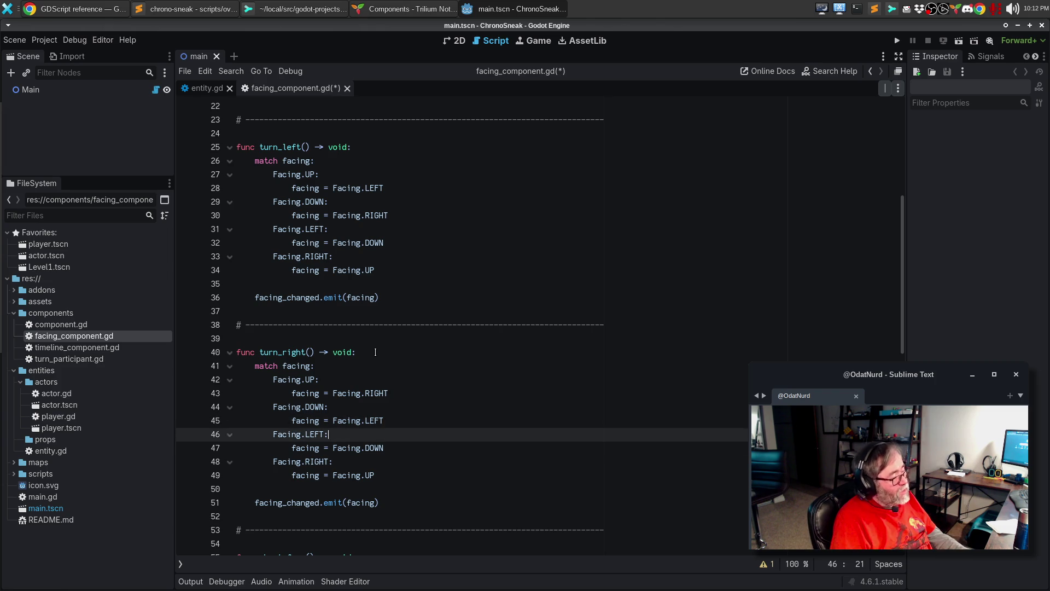
pyautogui.hotkey('ctrl', 'BackSpace')
pyautogui.write('UP')
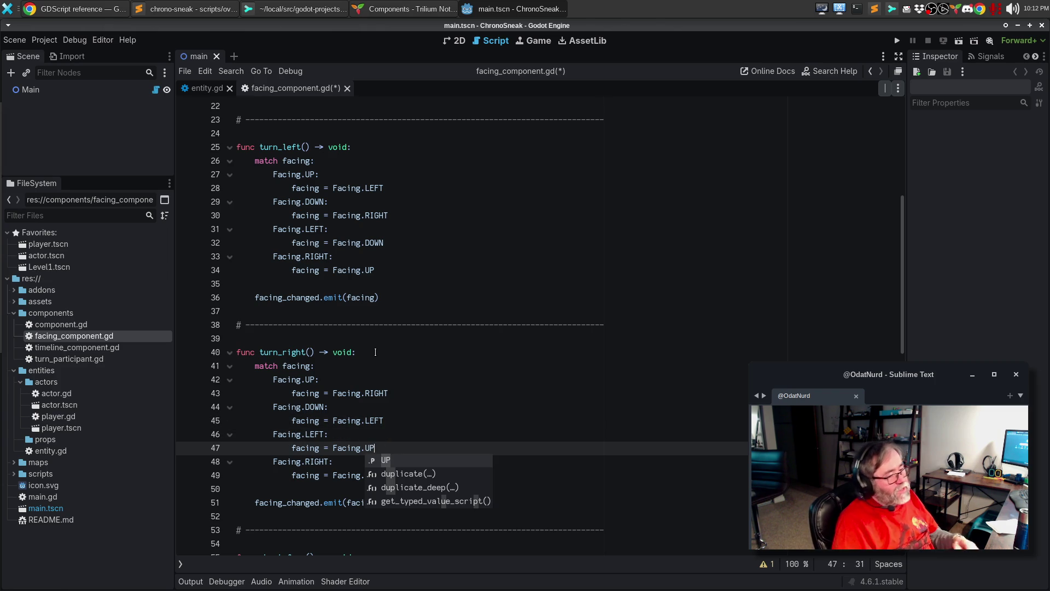
pyautogui.press('Escape')
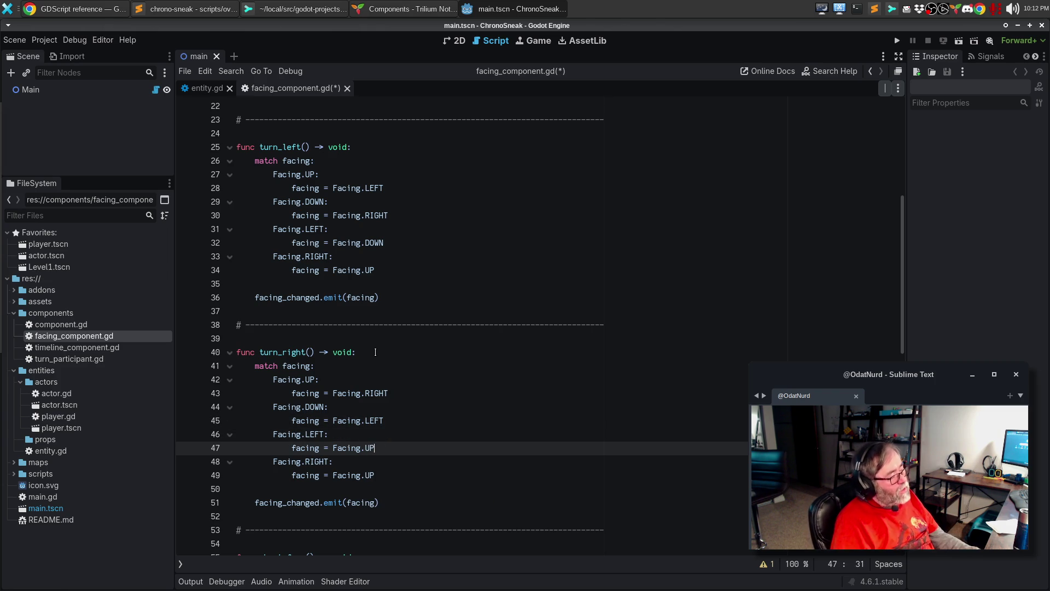
pyautogui.press('Down')
pyautogui.press('Down')
pyautogui.hotkey('ctrl', 'BackSpace')
pyautogui.write('DOWB')
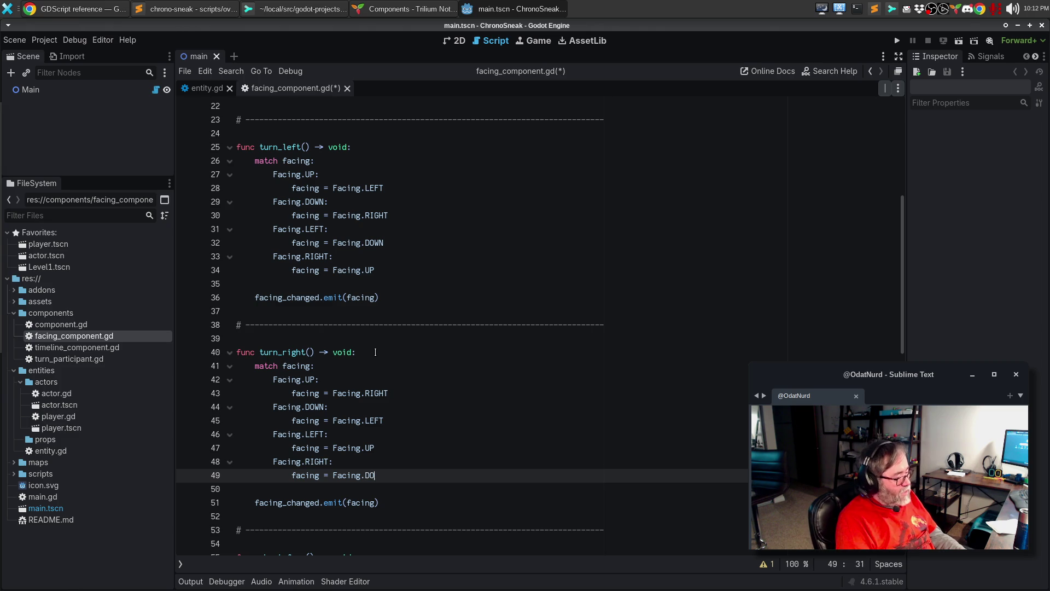
pyautogui.press('BackSpace')
pyautogui.write('N')
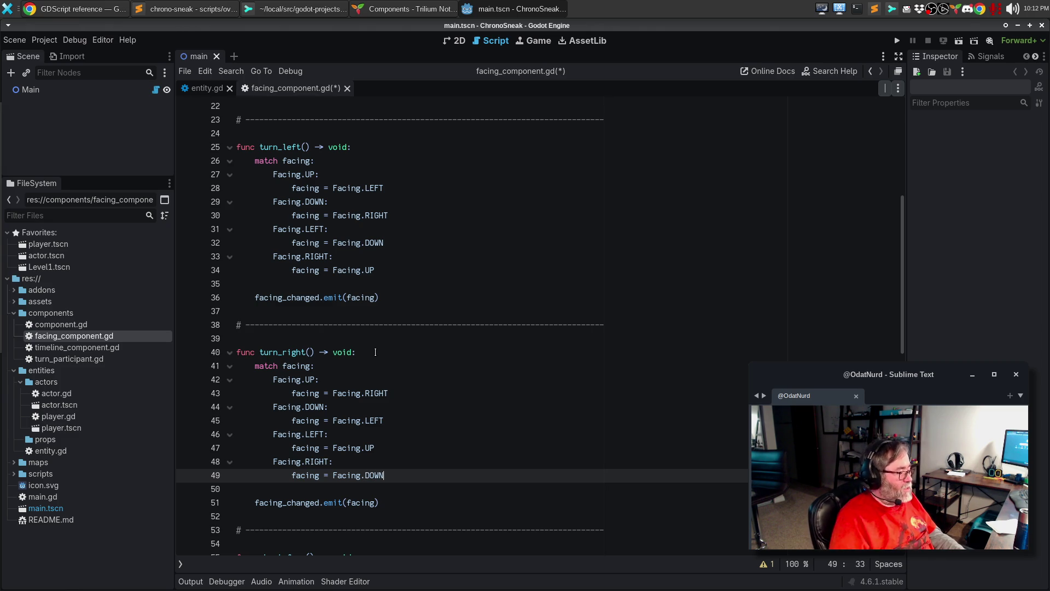
pyautogui.moveTo(397, 475)
pyautogui.mouseDown()
pyautogui.moveTo(240, 379)
pyautogui.moveTo(236, 366)
pyautogui.mouseUp()
pyautogui.hotkey('ctrl', 'c')
# Paste the match block under about_face and set UP→DOWN and DOWN→UP.
pyautogui.scroll(-3, 367, 379)
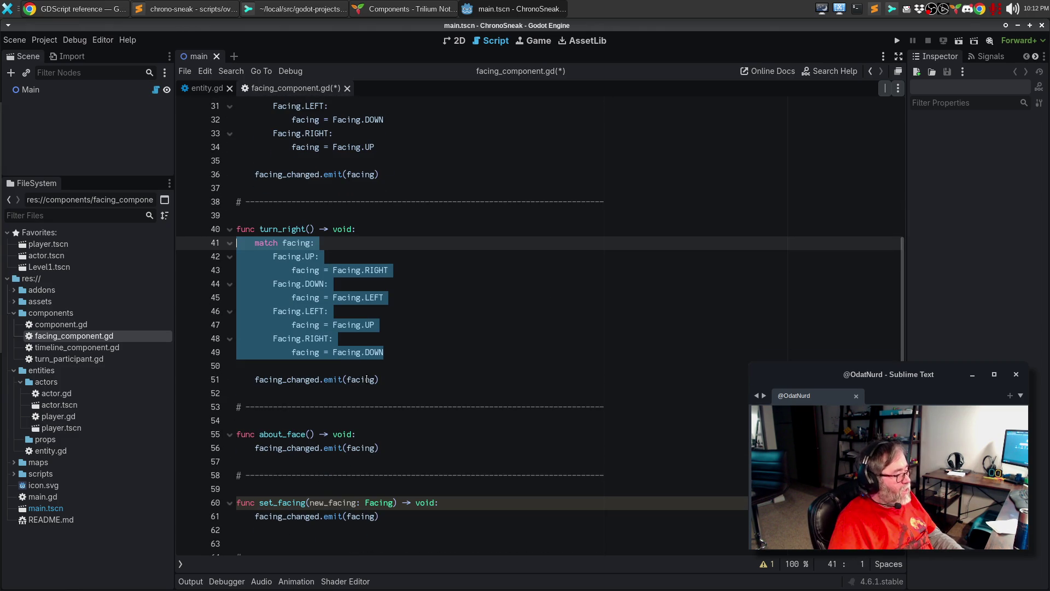
pyautogui.click(395, 433)
pyautogui.press('Return')
pyautogui.hotkey('ctrl', 'v')
pyautogui.press('Up')
pyautogui.press('Up')
pyautogui.press('Up')
pyautogui.press('Up')
pyautogui.press('Up')
pyautogui.press('Delete')
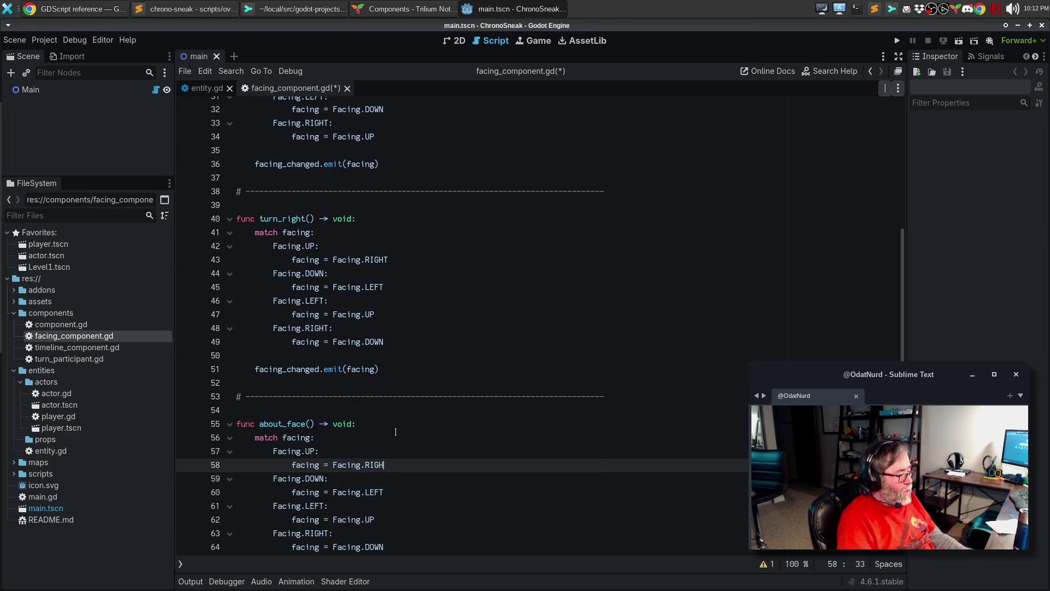
pyautogui.hotkey('ctrl', 'z')
pyautogui.hotkey('ctrl', 'BackSpace')
pyautogui.write('DOWN')
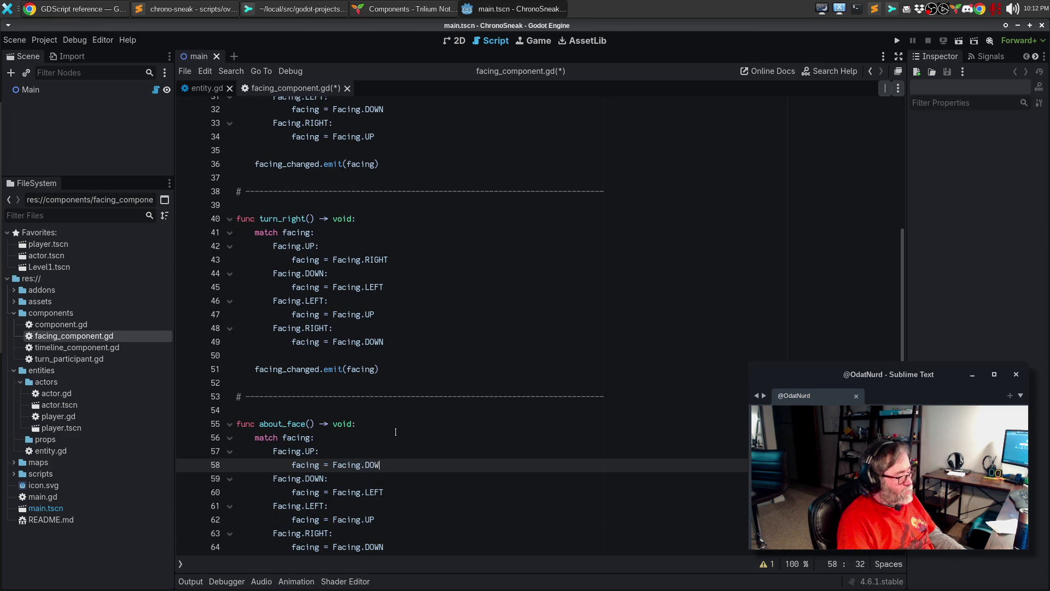
pyautogui.press('Down')
pyautogui.press('Down')
pyautogui.press('Down')
pyautogui.press('Up')
pyautogui.hotkey('ctrl', 'BackSpace')
pyautogui.write('UP')
# Set about_face's LEFT case to RIGHT and RIGHT case to LEFT, save, and add a blank line before the emit call.
pyautogui.press('Escape')
pyautogui.press('Down')
pyautogui.press('Down')
pyautogui.hotkey('ctrl', 'BackSpace')
pyautogui.write('RIGHT')
pyautogui.press('Down')
pyautogui.press('Down')
pyautogui.hotkey('ctrl', 'BackSpace')
pyautogui.write('LEFT')
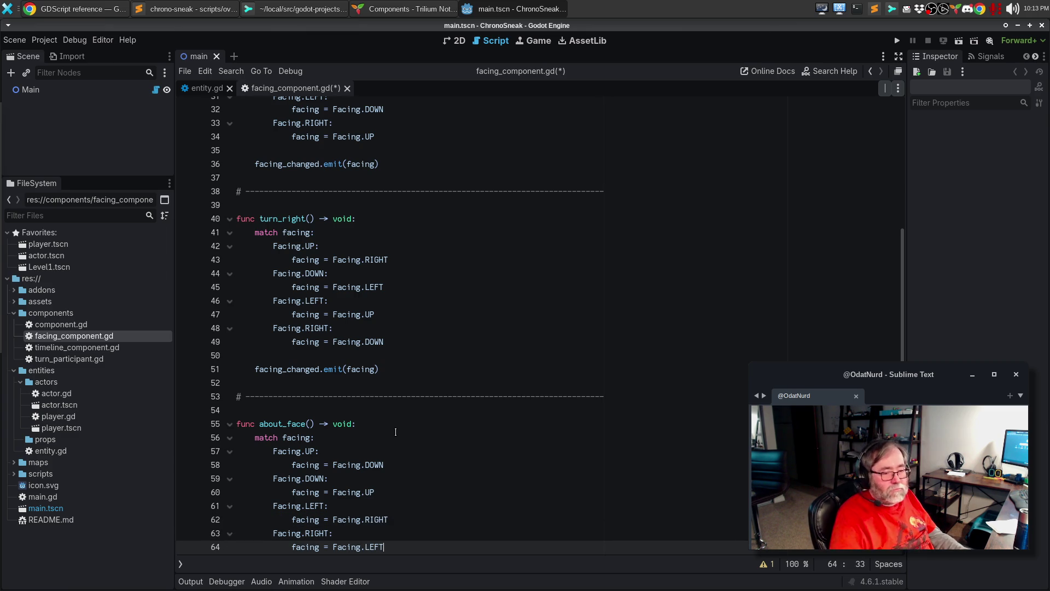
pyautogui.hotkey('ctrl', 's')
pyautogui.scroll(-4, 428, 397)
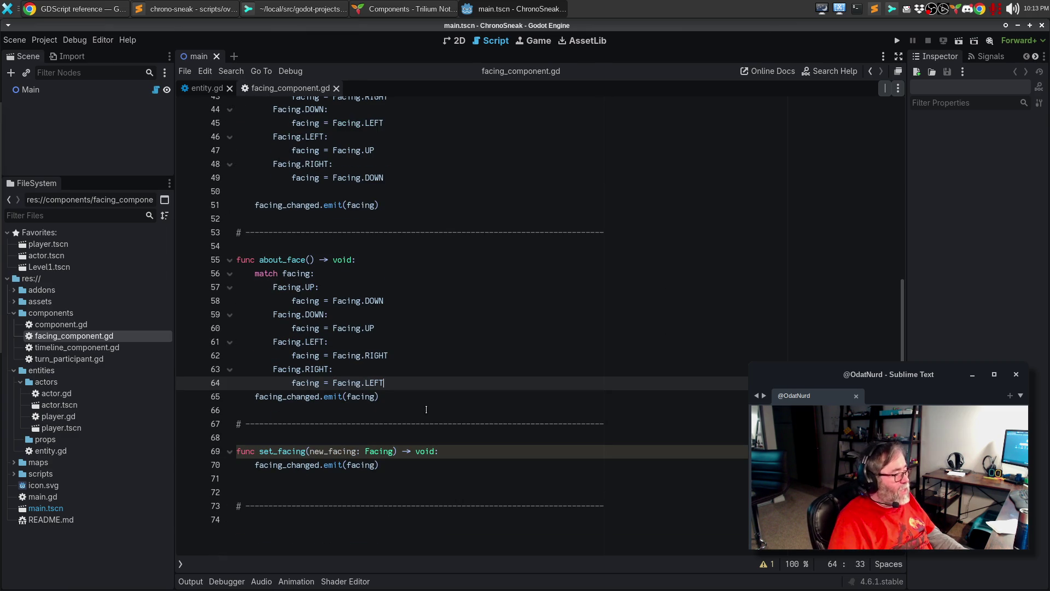
pyautogui.press('Return')
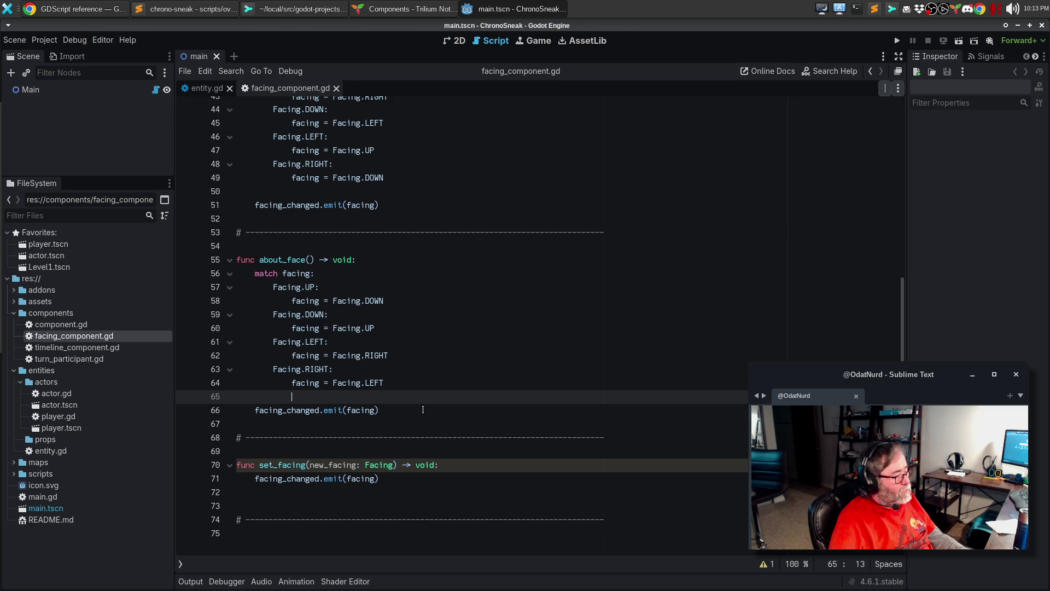
# Add an 'if facing != new_facing:' check at the top of set_facing.
pyautogui.hotkey('ctrl', 's')
pyautogui.press('Down')
pyautogui.press('Down')
pyautogui.press('Down')
pyautogui.press('Down')
pyautogui.press('End')
pyautogui.press('Return')
pyautogui.write('facing = new_fac')
pyautogui.press('BackSpace')
pyautogui.press('BackSpace')
pyautogui.press('BackSpace')
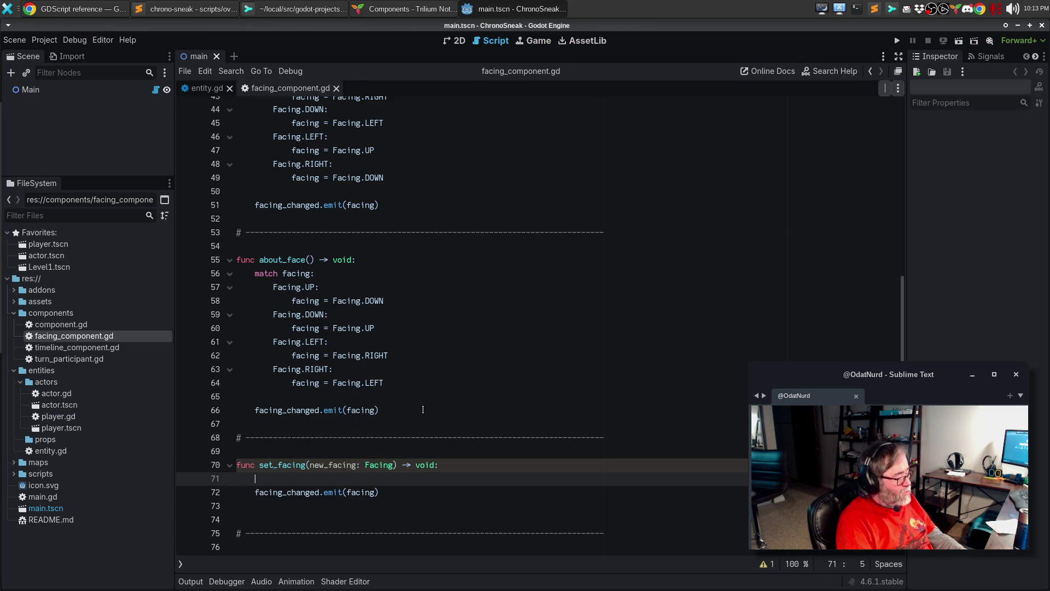
pyautogui.write('if ')
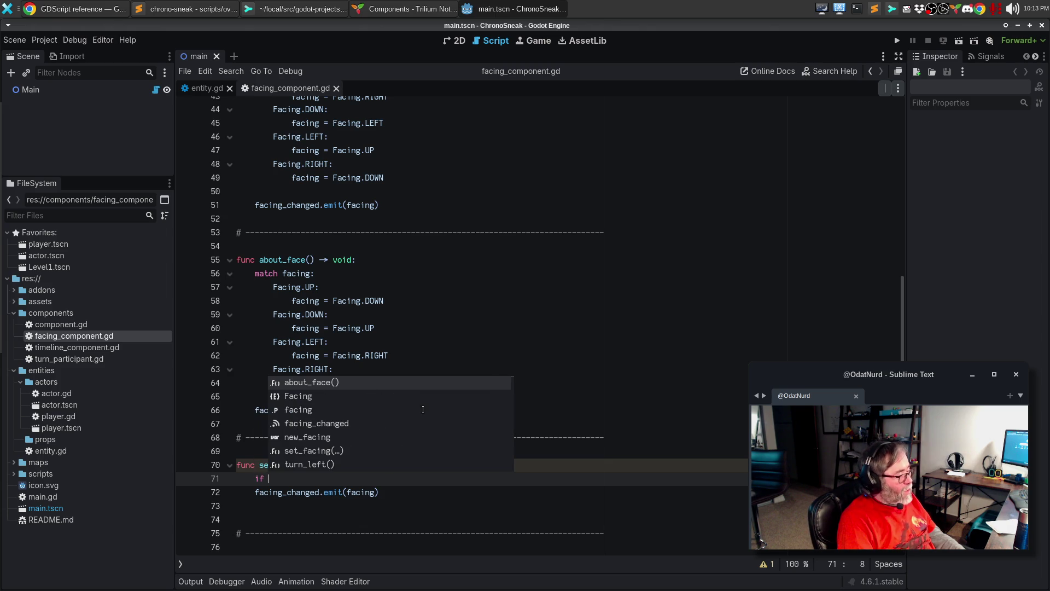
pyautogui.write('facing !')
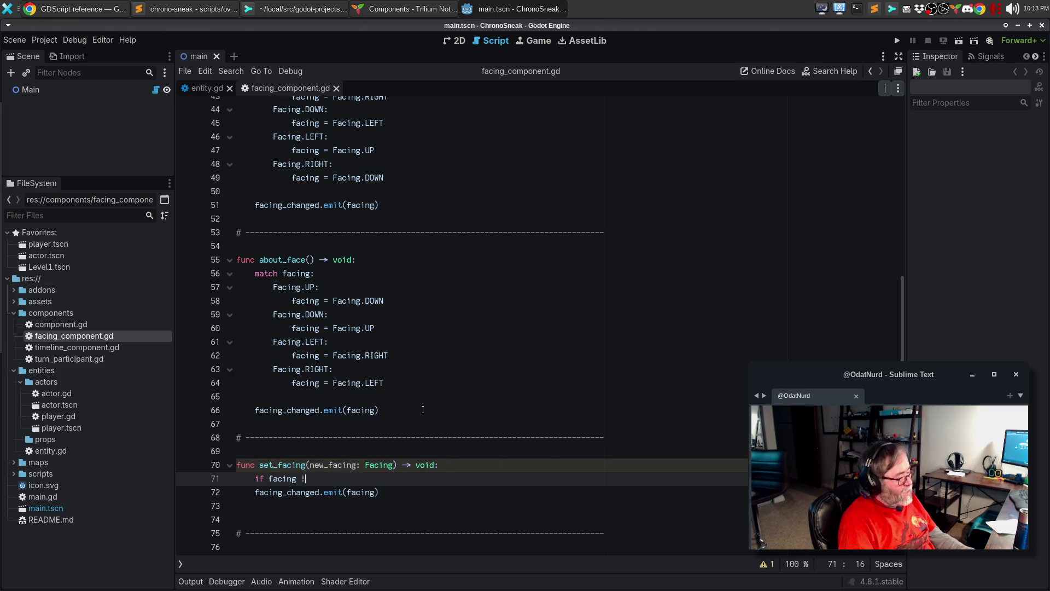
pyautogui.write('= new_fa')
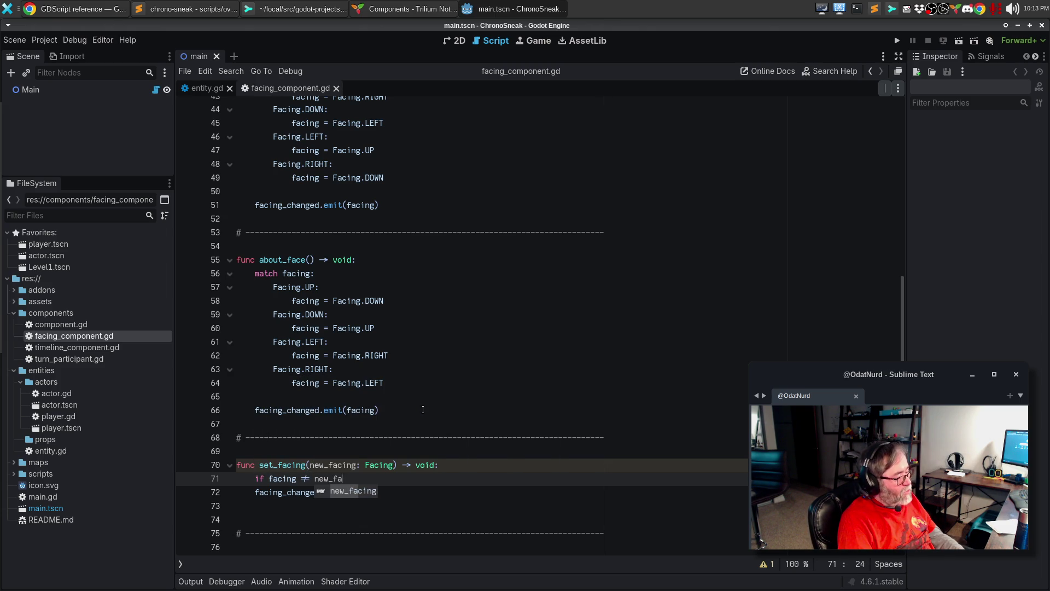
pyautogui.write('cing:')
# Put 'facing = new_facing' and the facing_changed emit inside the if block and save.
pyautogui.press('Return')
pyautogui.write('fa')
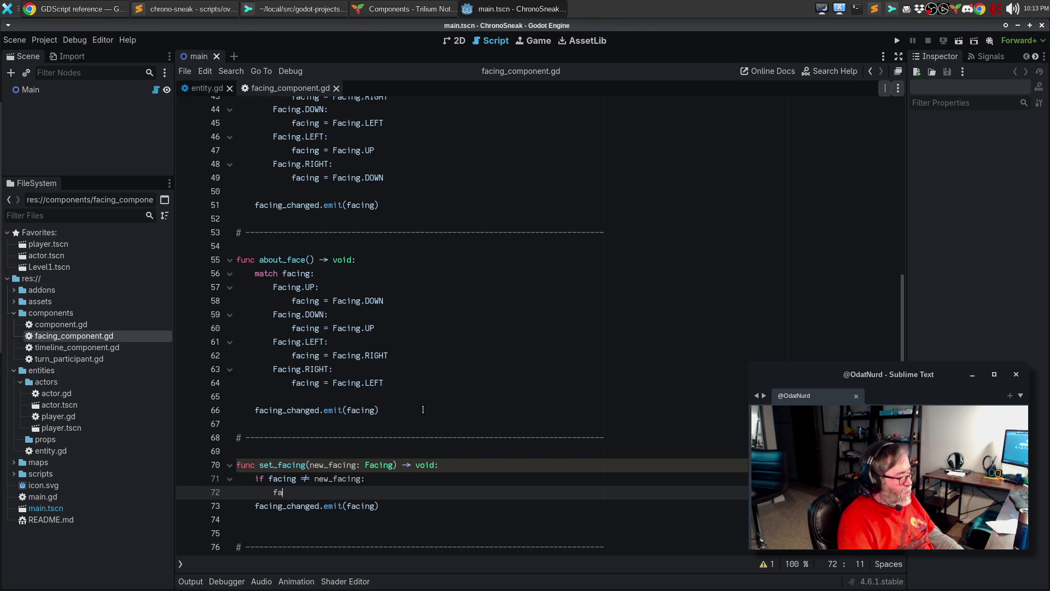
pyautogui.write('cing = new_fa')
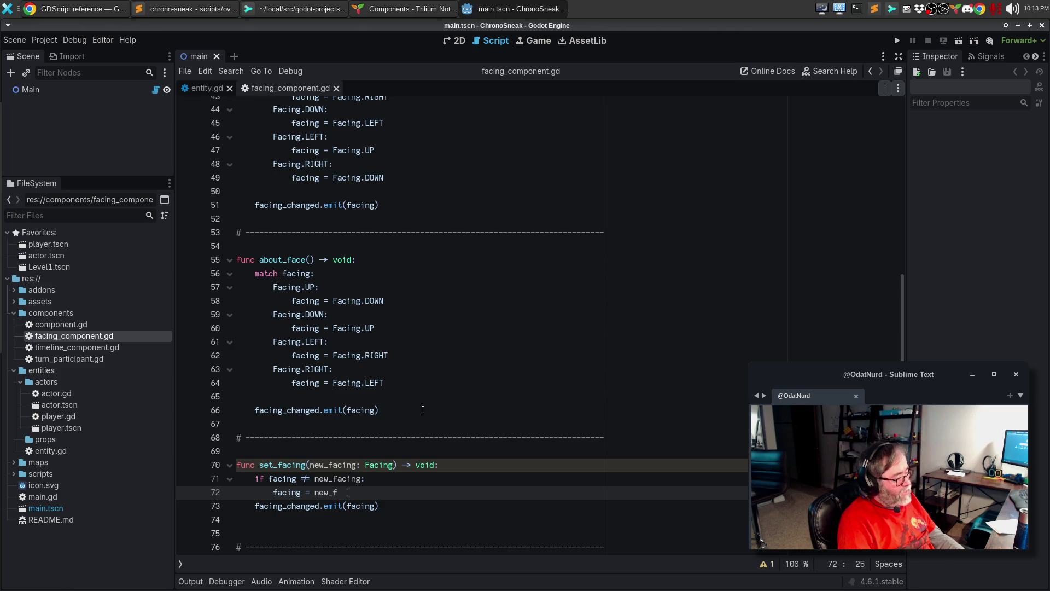
pyautogui.press('Return')
pyautogui.press('Down')
pyautogui.press('Home')
pyautogui.press('Tab')
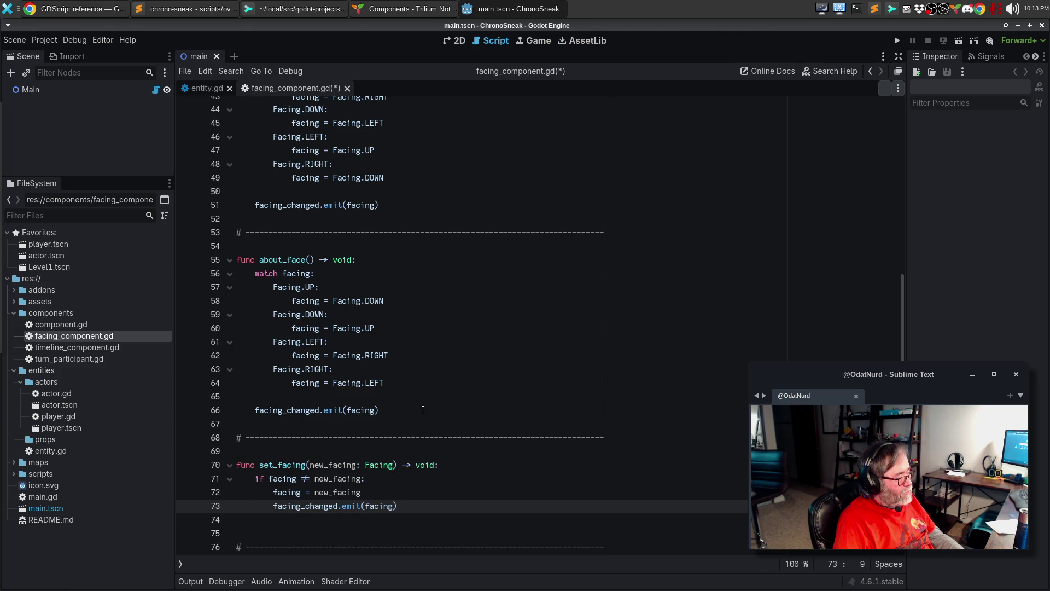
pyautogui.press('Down')
pyautogui.press('Down')
pyautogui.press('BackSpace')
pyautogui.hotkey('ctrl', 's')
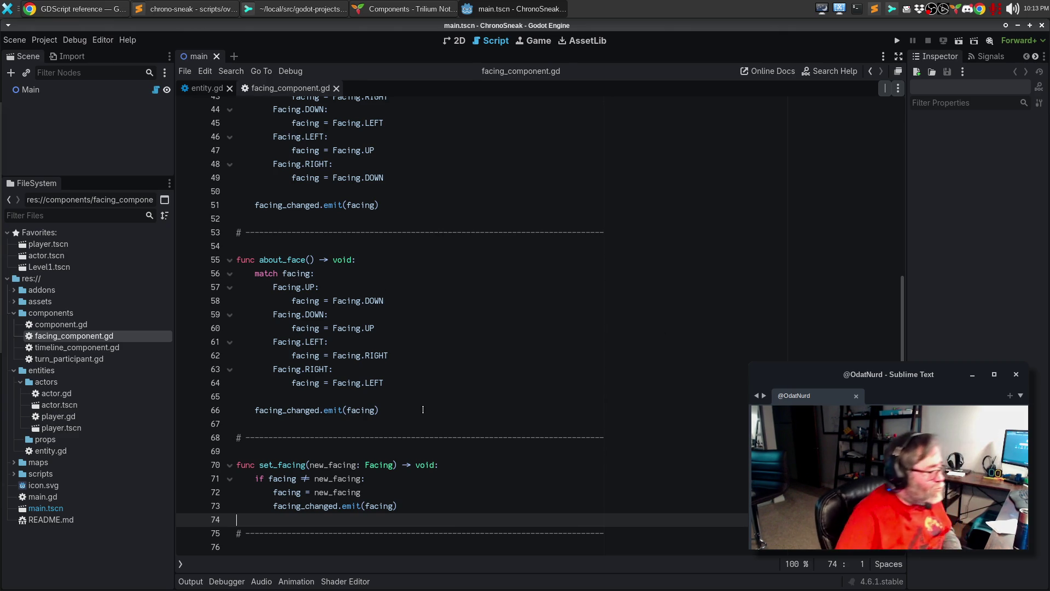
pyautogui.scroll(14, 423, 409)
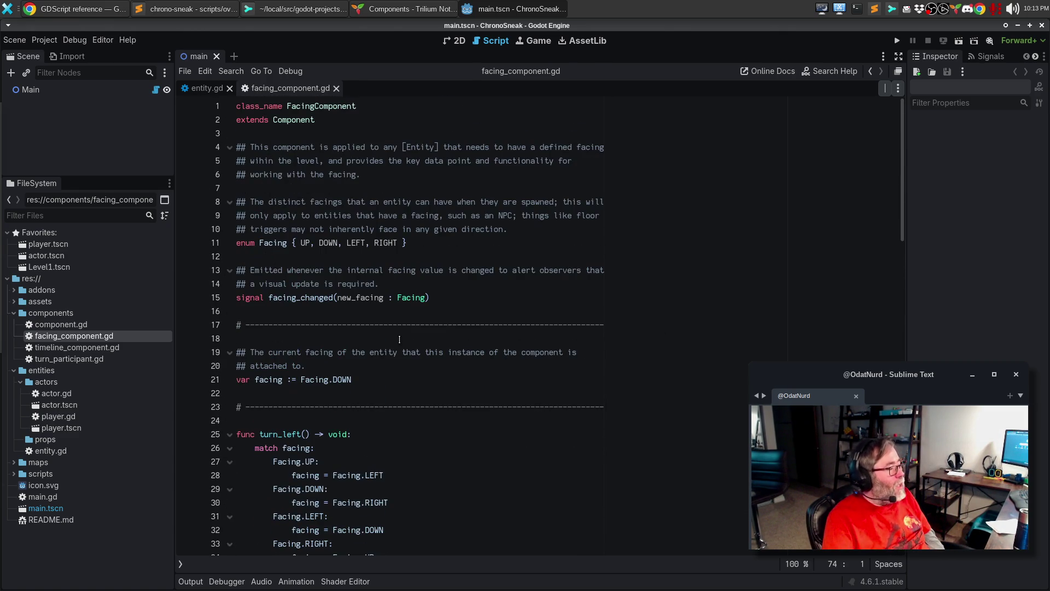
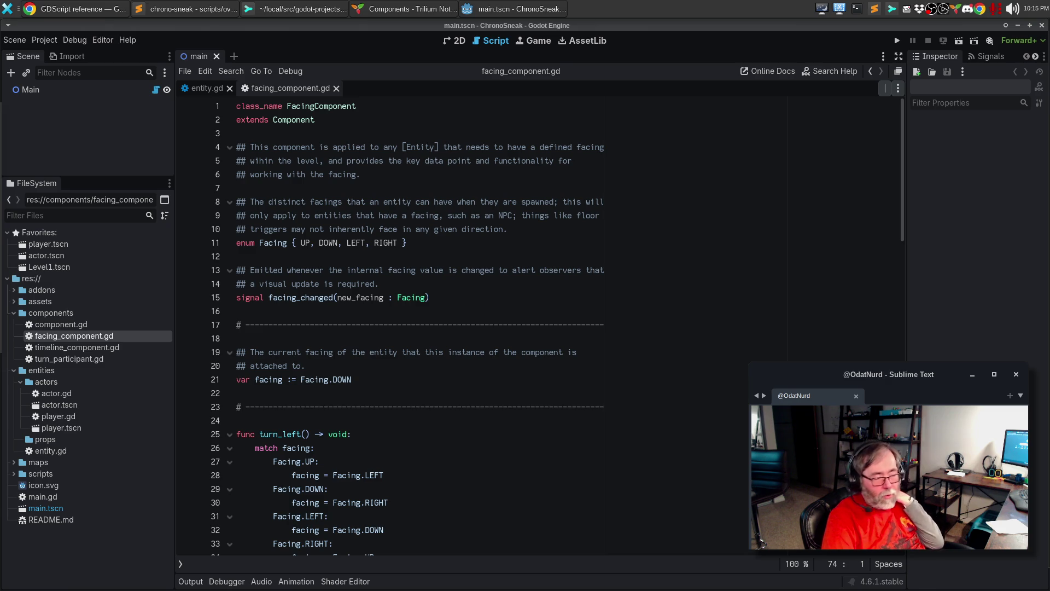
# Below the last separator in facing_component.gd, declare func facing_to_vecor(facing: Facing) -> Vector2:.
pyautogui.click(387, 438)
pyautogui.scroll(-5, 387, 439)
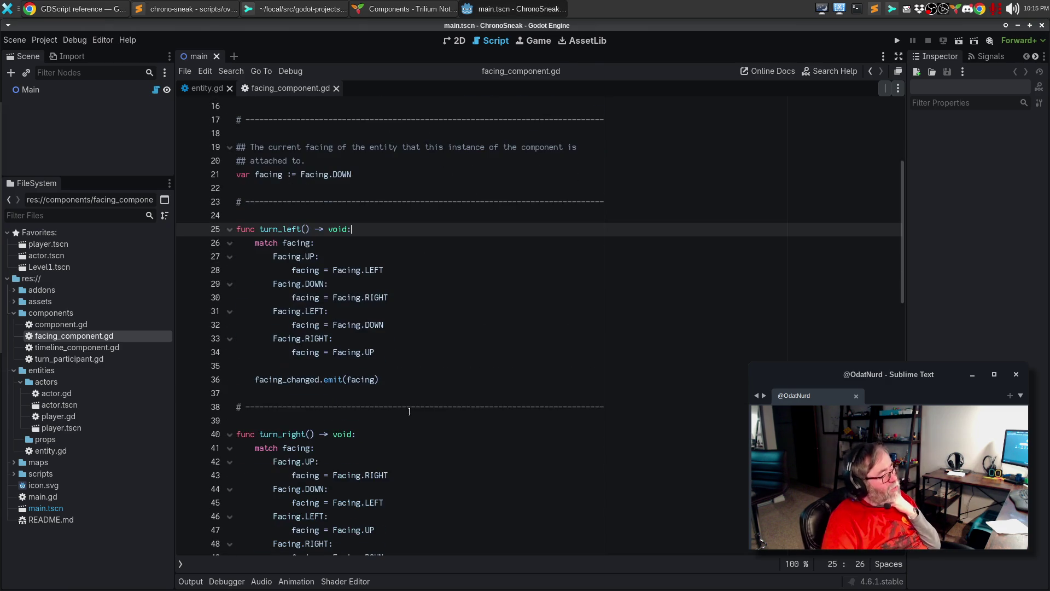
pyautogui.scroll(-3, 467, 353)
pyautogui.scroll(-3, 467, 353)
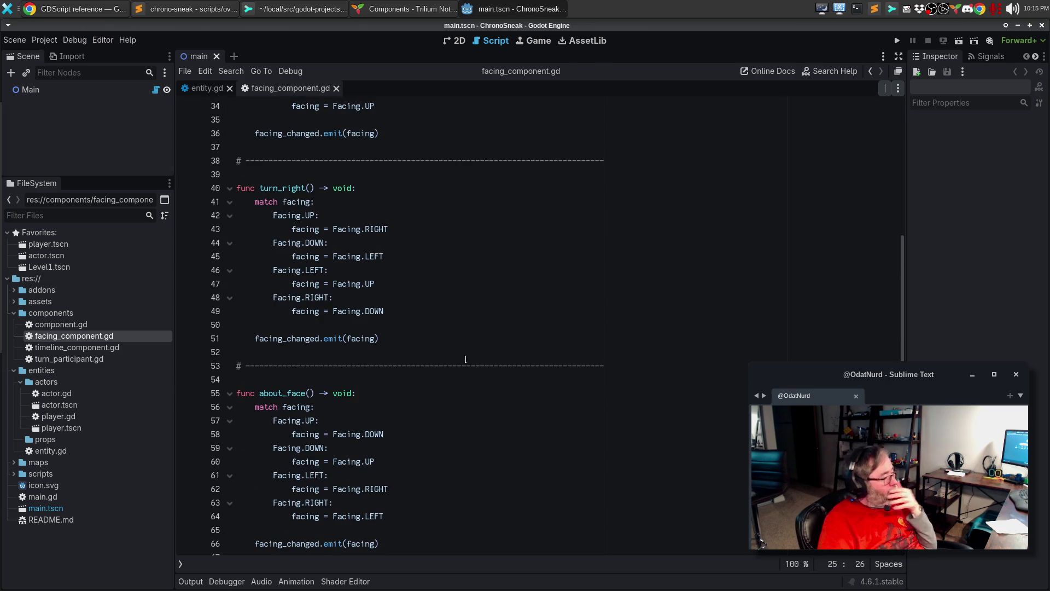
pyautogui.scroll(-4, 465, 353)
pyautogui.scroll(-2, 465, 344)
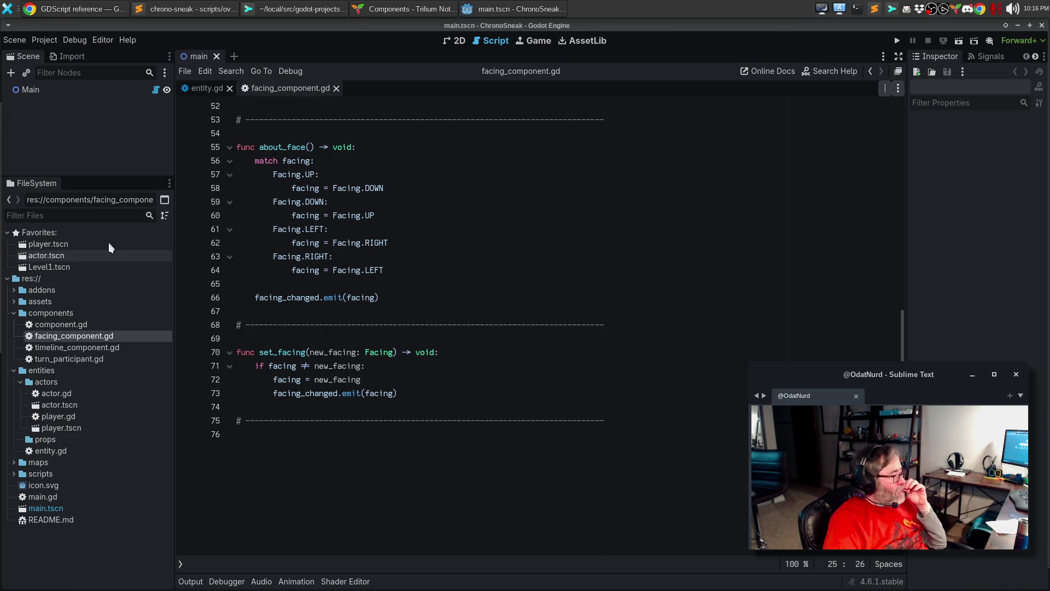
pyautogui.moveTo(348, 249)
pyautogui.scroll(15, 348, 249)
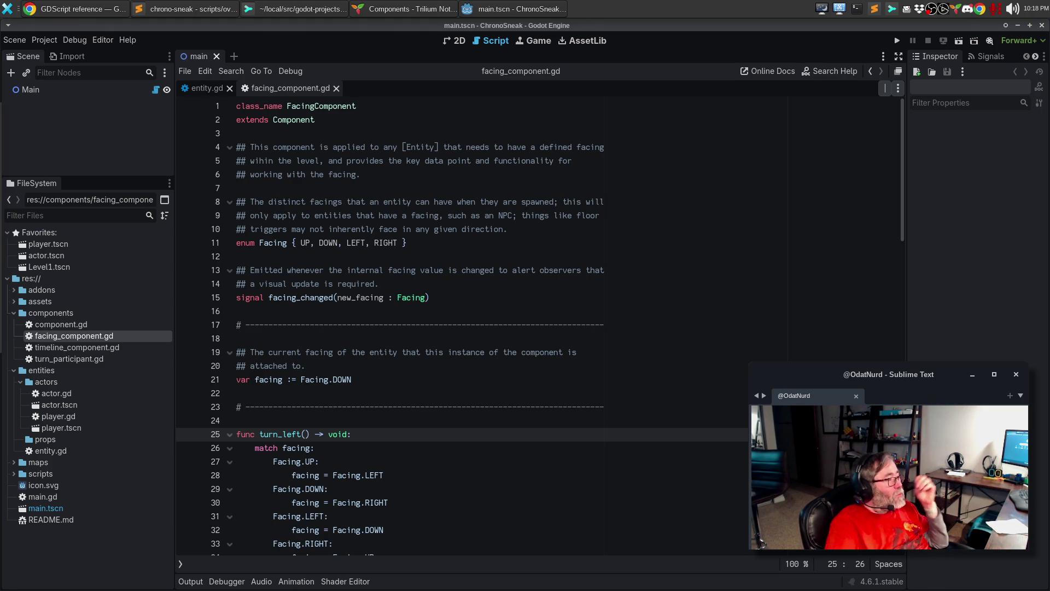
pyautogui.click(351, 325)
pyautogui.scroll(-15, 368, 308)
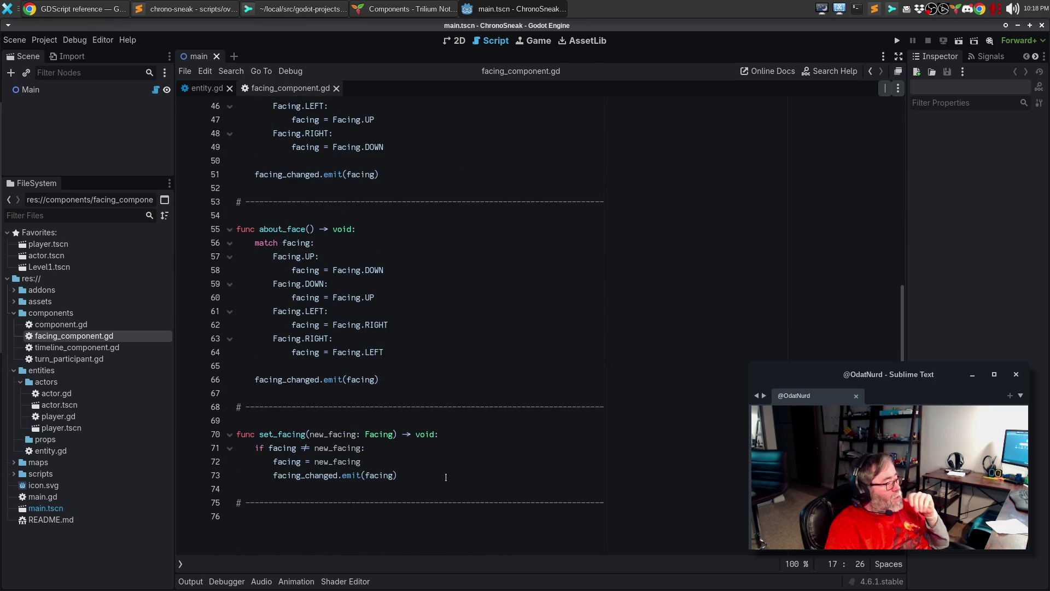
pyautogui.click(417, 504)
pyautogui.press('Return')
pyautogui.press('Return')
pyautogui.press('Return')
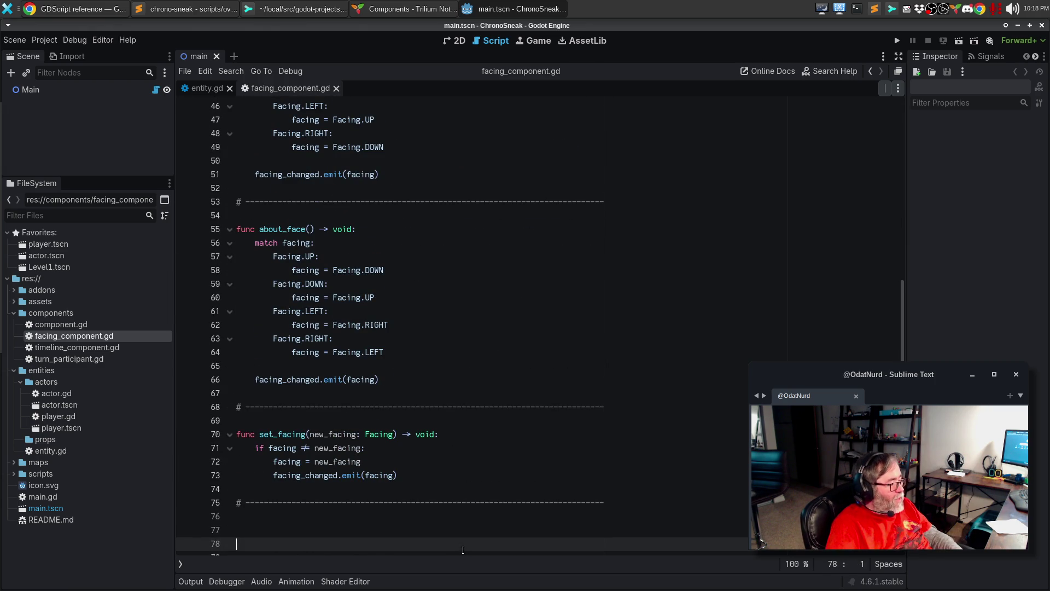
pyautogui.press('BackSpace')
pyautogui.press('BackSpace')
pyautogui.press('Return')
pyautogui.write('func direction')
pyautogui.hotkey('ctrl', 'BackSpace')
pyautogui.write('facvi')
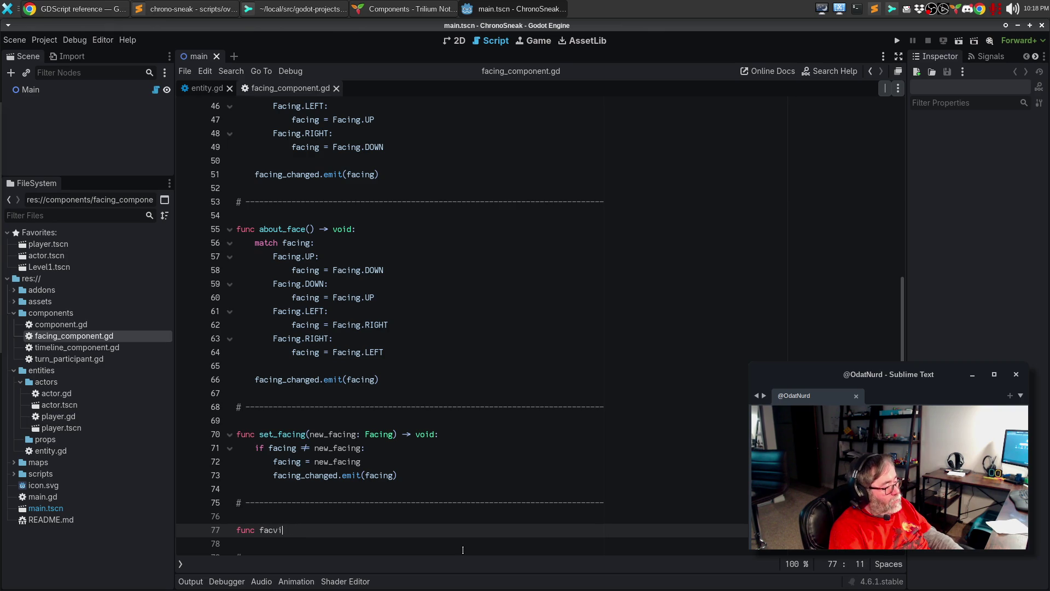
pyautogui.press('BackSpace')
pyautogui.write('ing_to_v')
pyautogui.write('ecor(')
pyautogui.write('facing: Facing)')
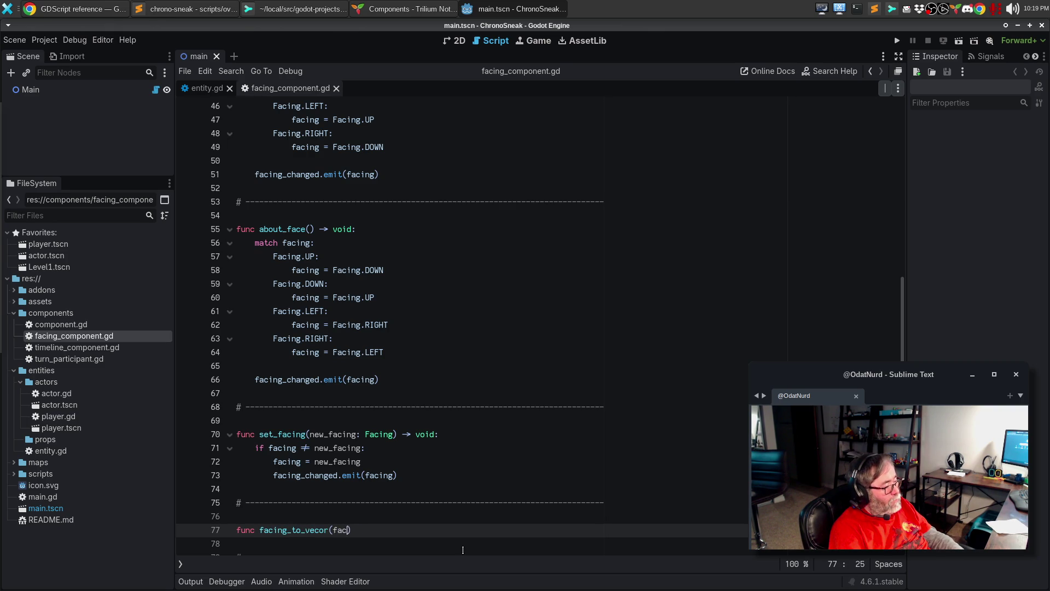
pyautogui.write('> Vector2:')
pyautogui.press('Return')
# Copy the direction variable and facing match block from entity_spawn.gd in Sublime Text.
pyautogui.click(192, 5)
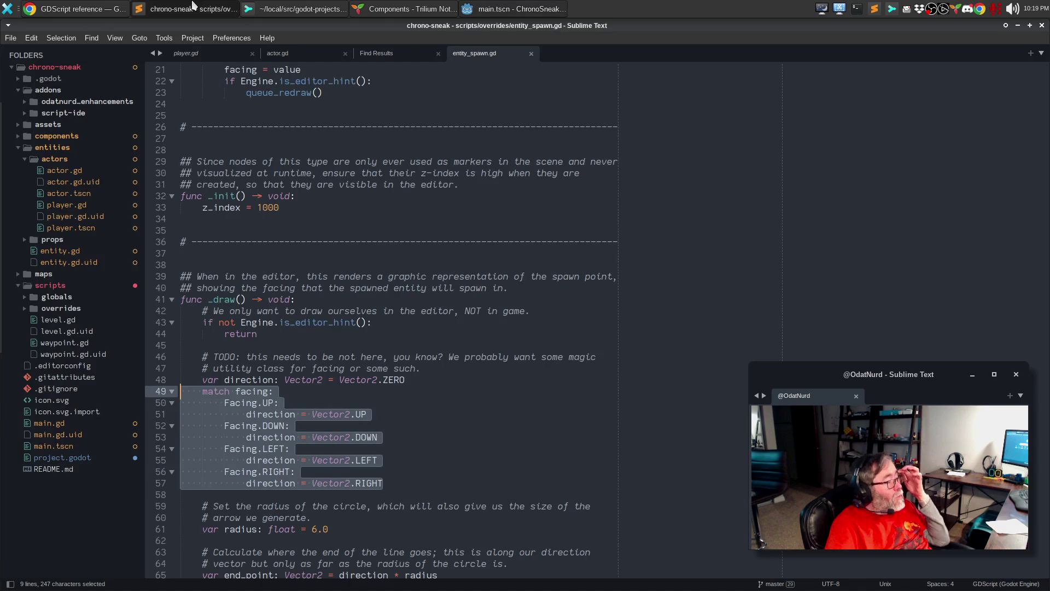
pyautogui.moveTo(295, 472)
pyautogui.mouseDown()
pyautogui.moveTo(175, 427)
pyautogui.moveTo(164, 404)
pyautogui.mouseUp()
pyautogui.moveTo(383, 483)
pyautogui.mouseDown()
pyautogui.moveTo(180, 460)
pyautogui.moveTo(145, 383)
pyautogui.mouseUp()
pyautogui.hotkey('ctrl', 'c')
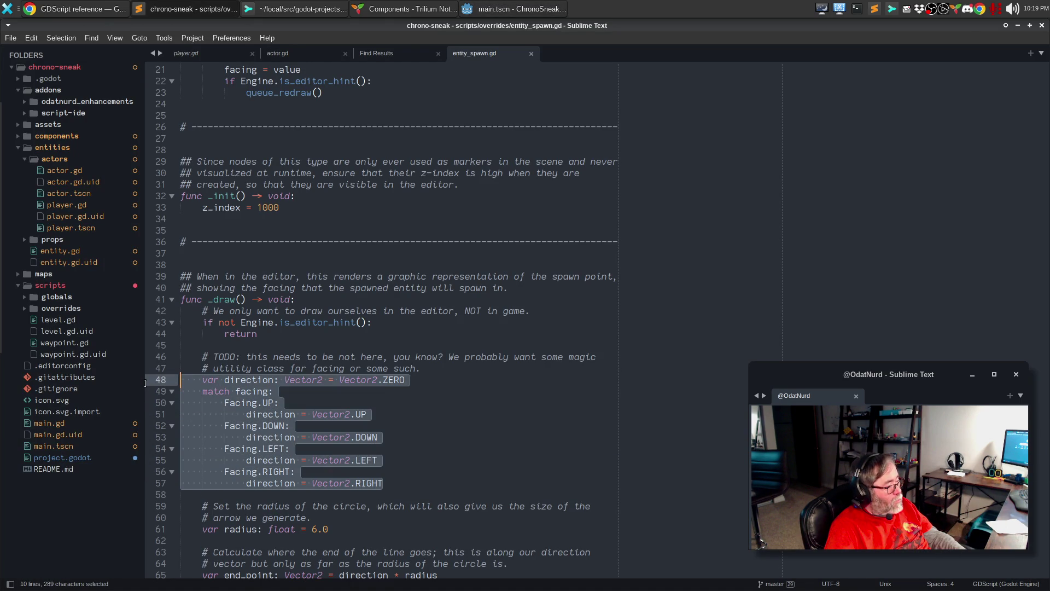
pyautogui.hotkey('alt', 'Tab')
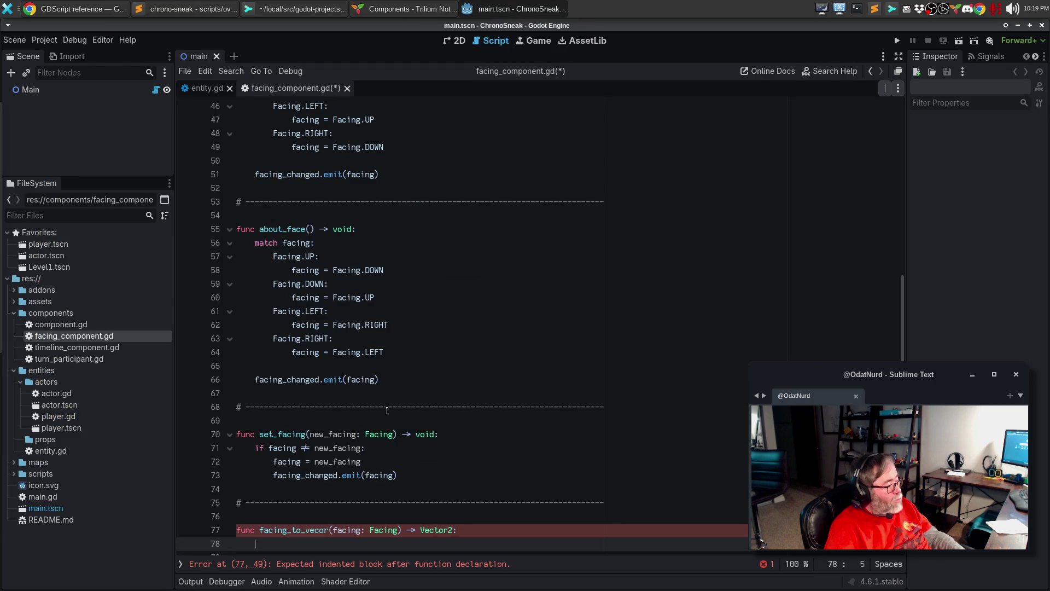
# Paste the facing match block into facing_to_vecor and turn every 'direction =' into return.
pyautogui.scroll(-2, 393, 456)
pyautogui.hotkey('ctrl', 'v')
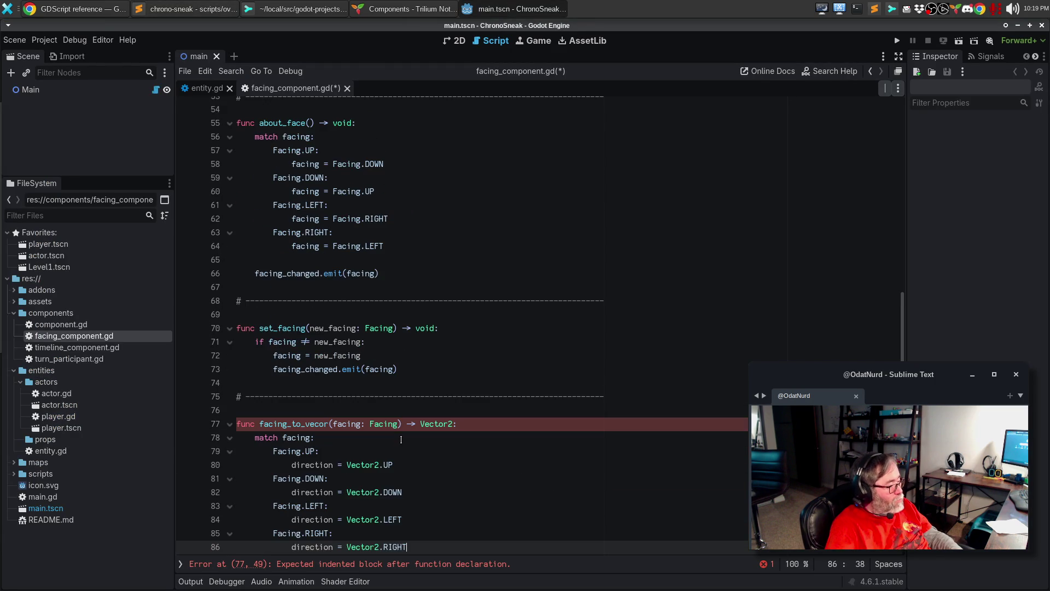
pyautogui.press('Up')
pyautogui.press('Up')
pyautogui.press('Up')
pyautogui.press('Up')
pyautogui.press('Home')
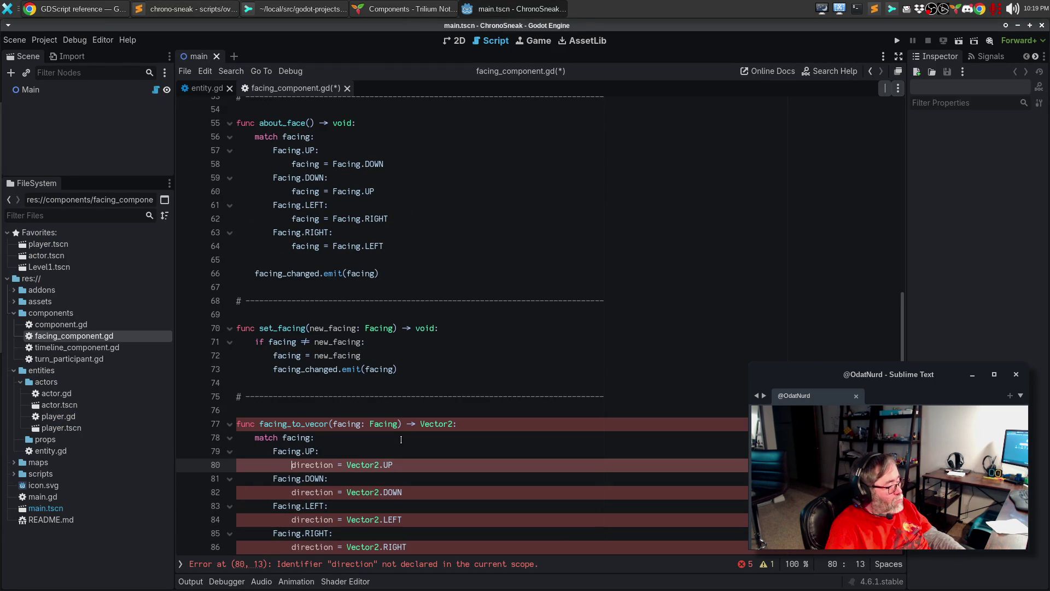
pyautogui.hotkey('ctrl', 'shift', 'Right')
pyautogui.hotkey('shift', 'Right')
pyautogui.hotkey('shift', 'Right')
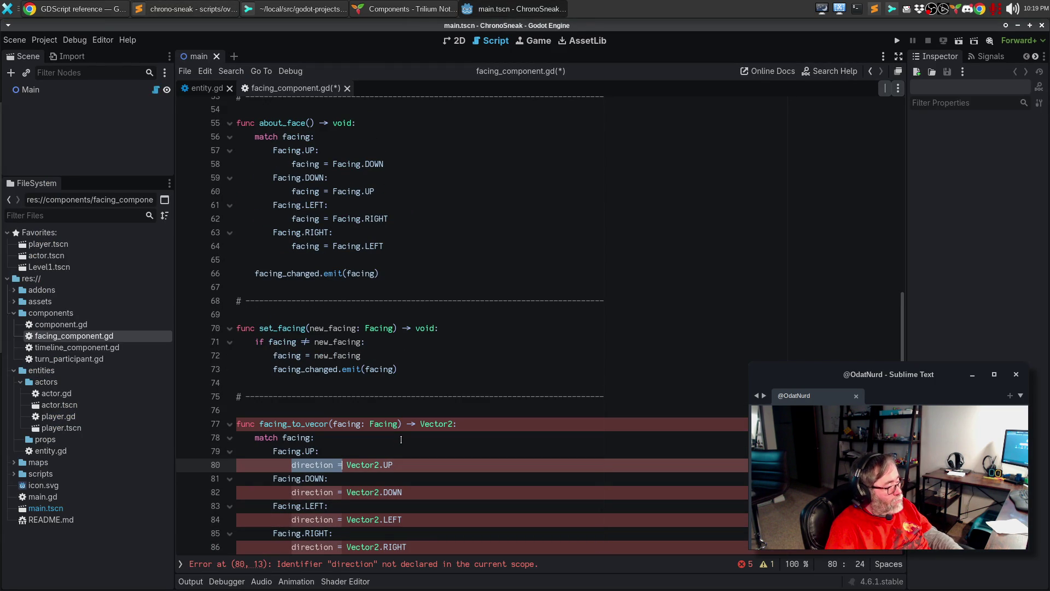
pyautogui.hotkey('ctrl', 'd')
pyautogui.hotkey('ctrl', 'd')
pyautogui.hotkey('ctrl', 'd')
pyautogui.write('return')
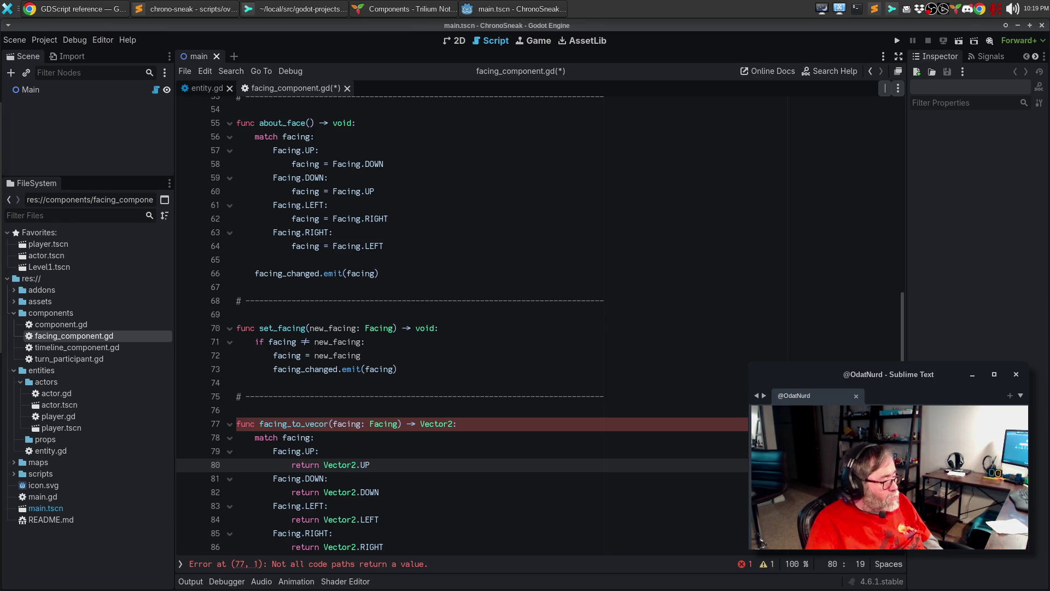
pyautogui.click(511, 461)
# Add a fallback _: case to the match that returns Vector2.ZERO.
pyautogui.scroll(-2, 508, 470)
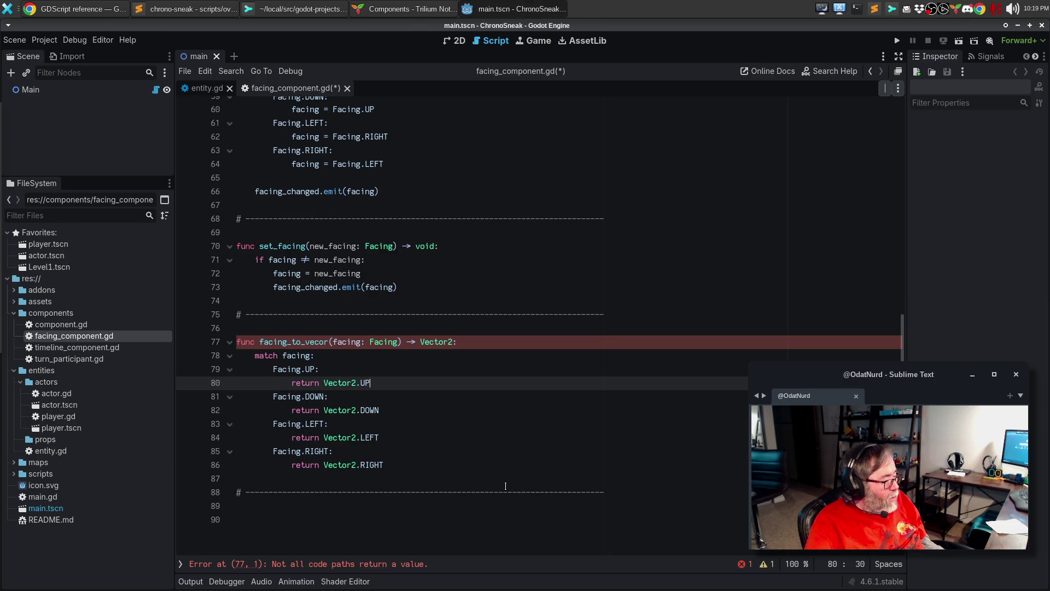
pyautogui.click(440, 464)
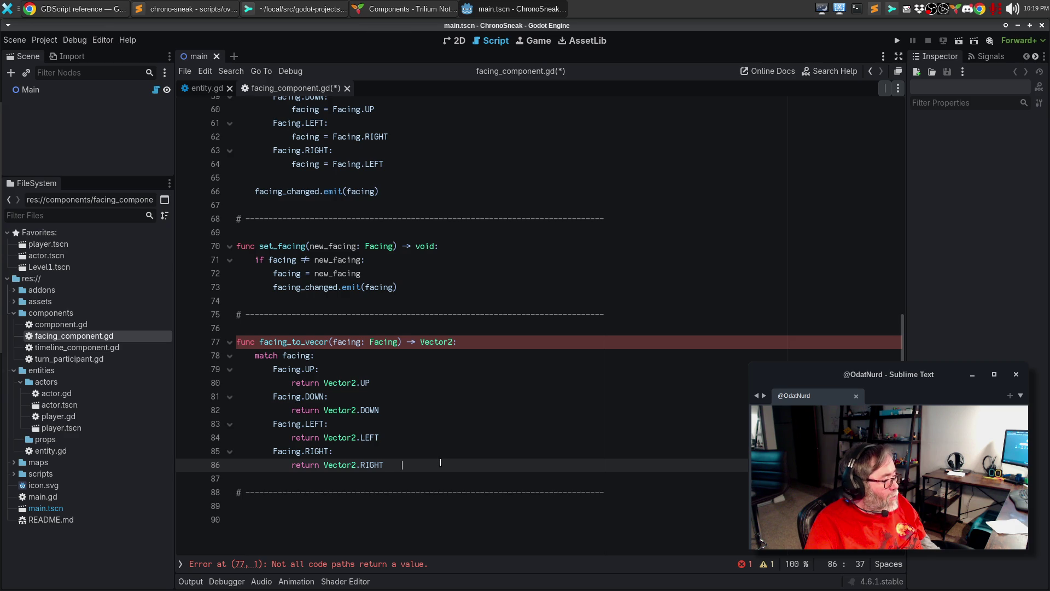
pyautogui.press('Return')
pyautogui.press('Return')
pyautogui.write('retur')
pyautogui.hotkey('ctrl', 'BackSpace')
pyautogui.hotkey('ctrl', 'BackSpace')
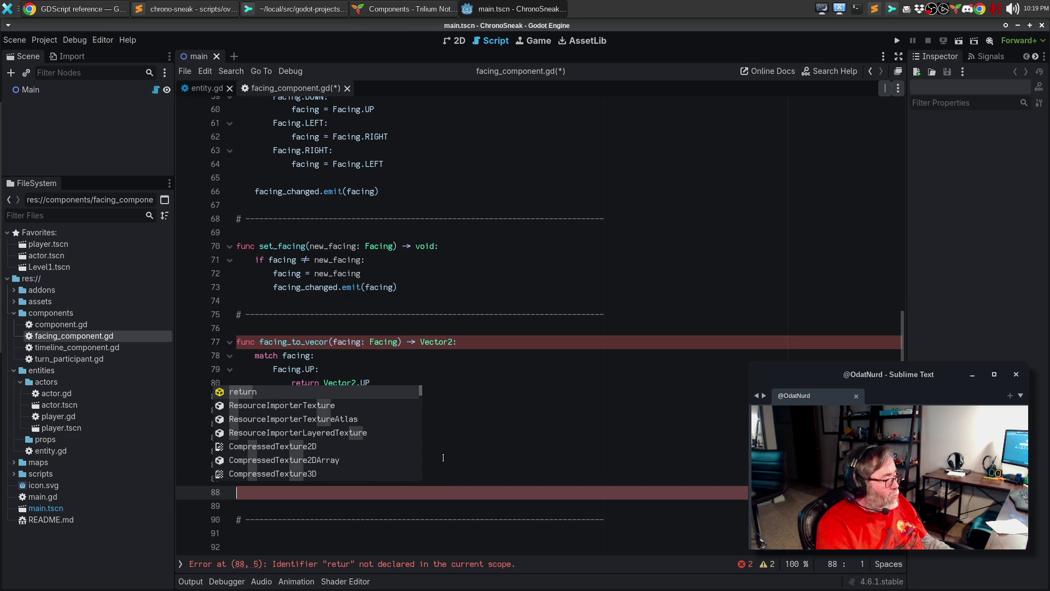
pyautogui.press('BackSpace')
pyautogui.write('_:')
pyautogui.press('Return')
pyautogui.write('return Vector2.')
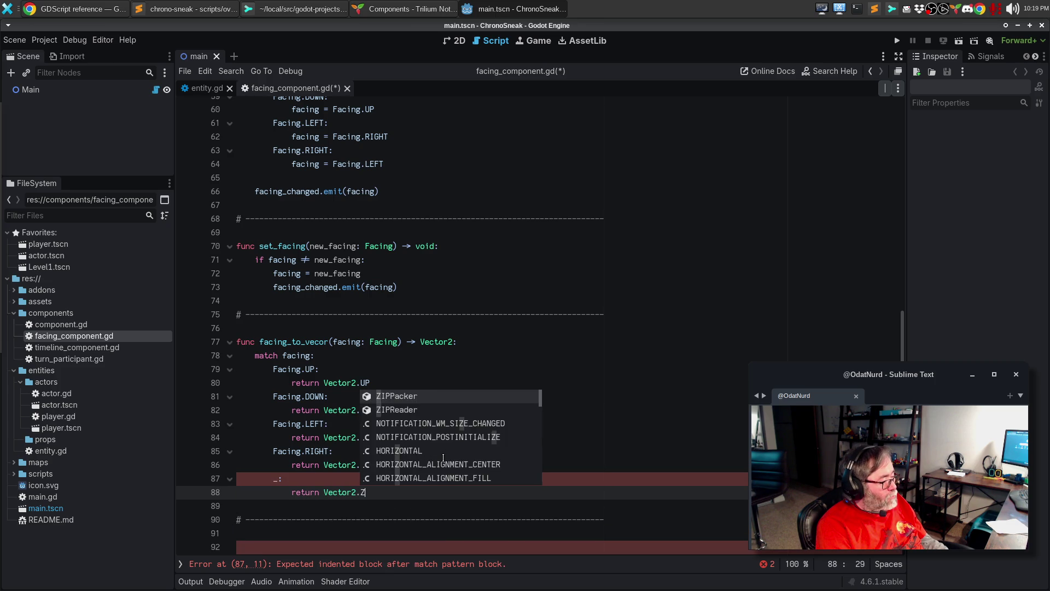
pyautogui.write('ZERO')
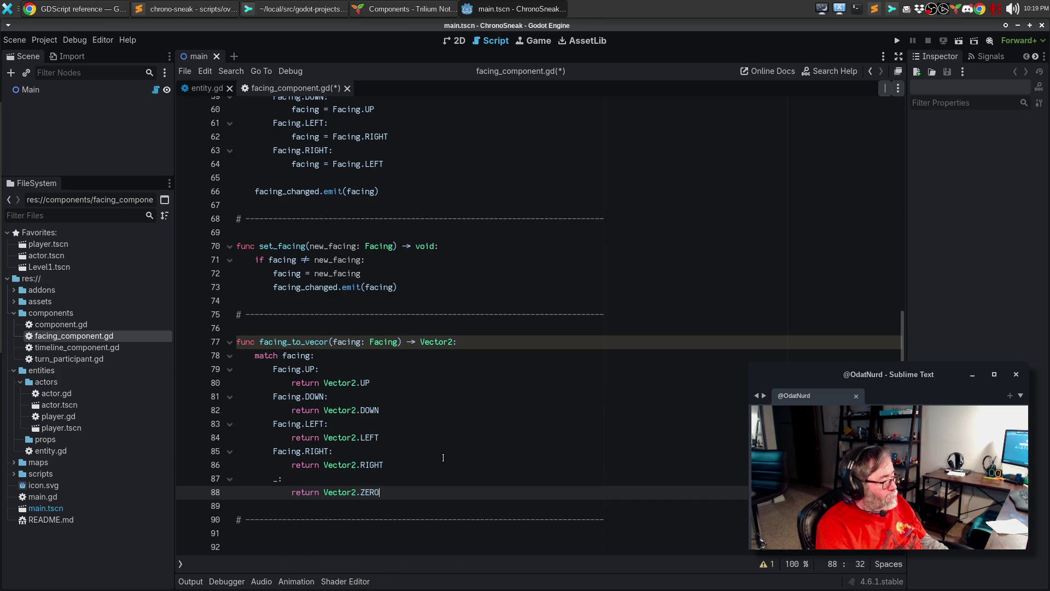
pyautogui.press('Up')
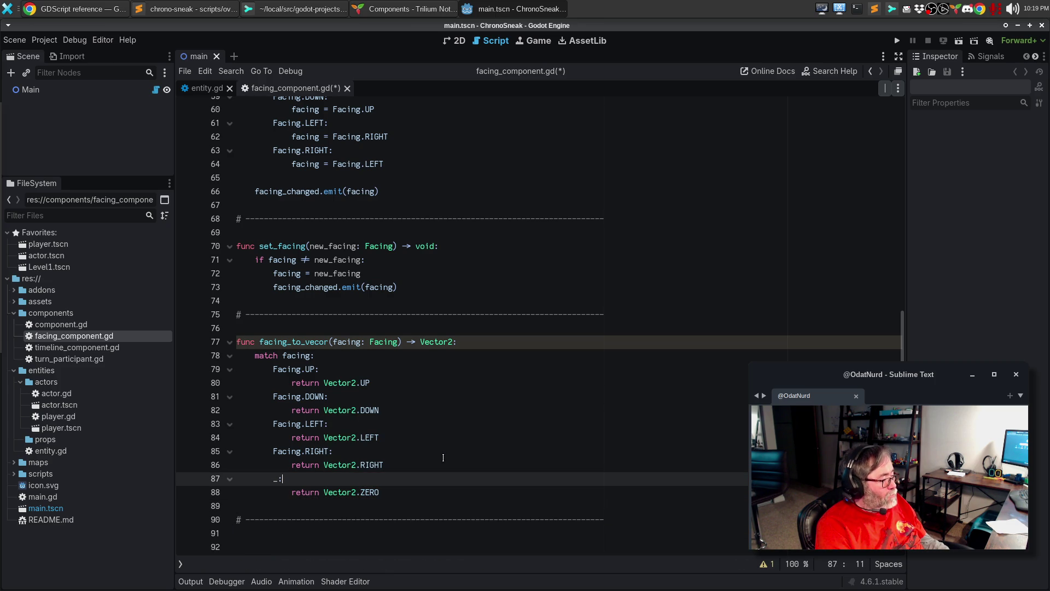
pyautogui.click(191, 10)
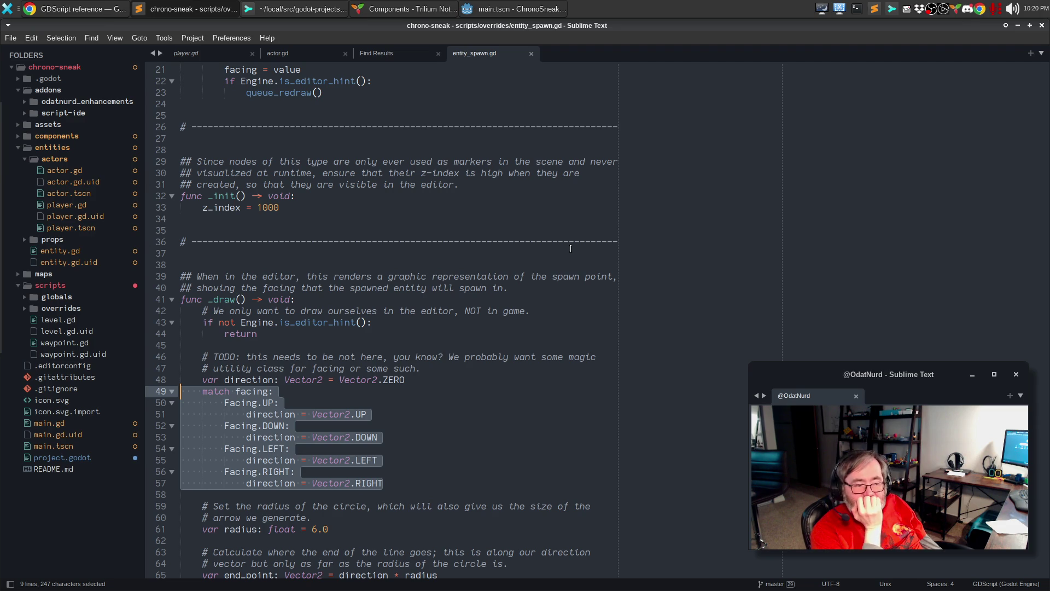
pyautogui.hotkey('alt', 'Tab')
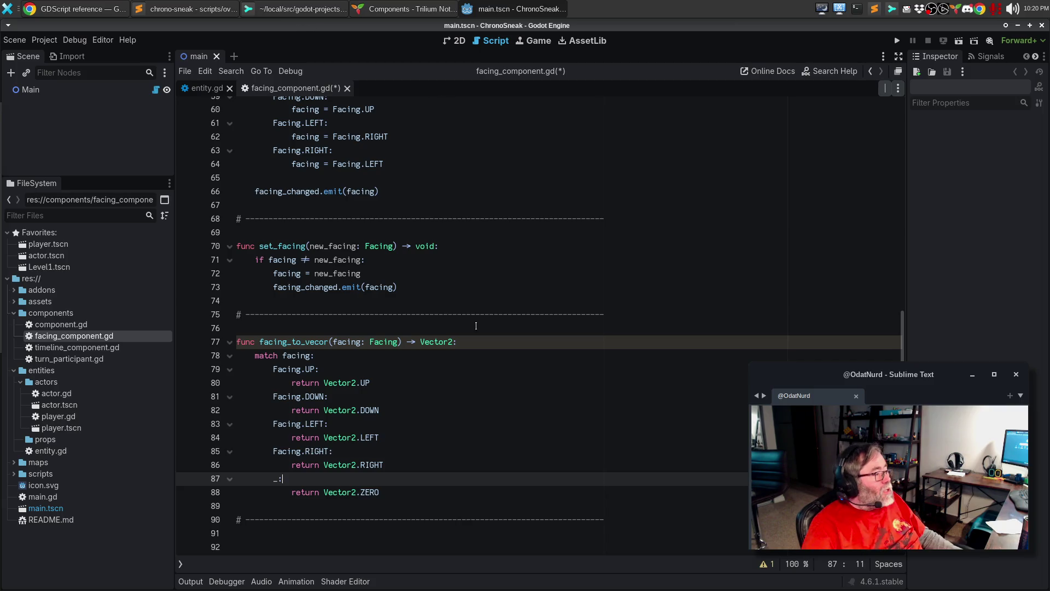
# Rename the facing parameter and match subject to input_facing, then save facing_component.gd.
pyautogui.click(466, 394)
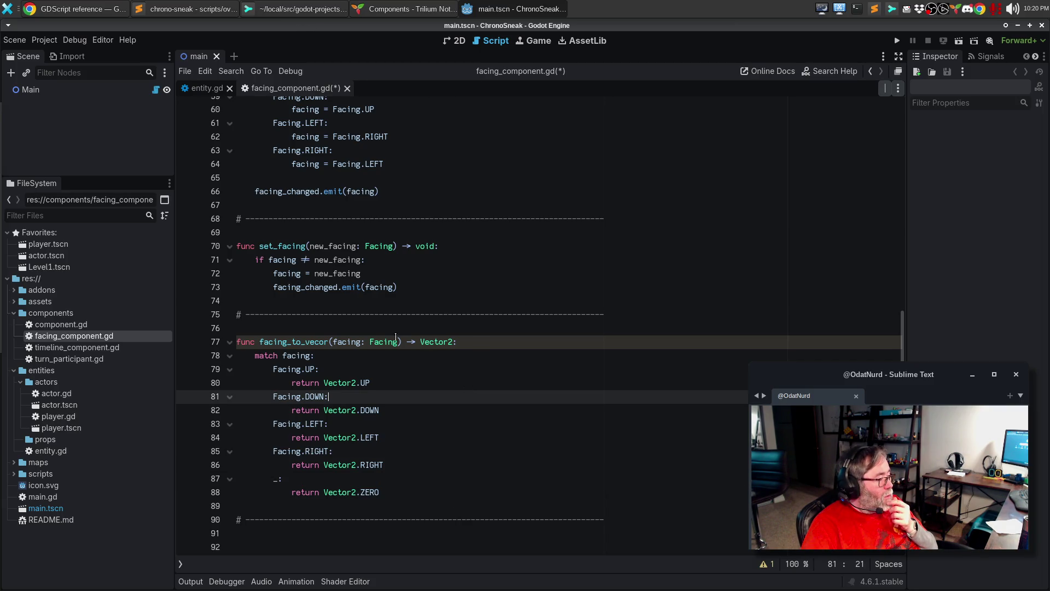
pyautogui.click(402, 421)
pyautogui.click(763, 564)
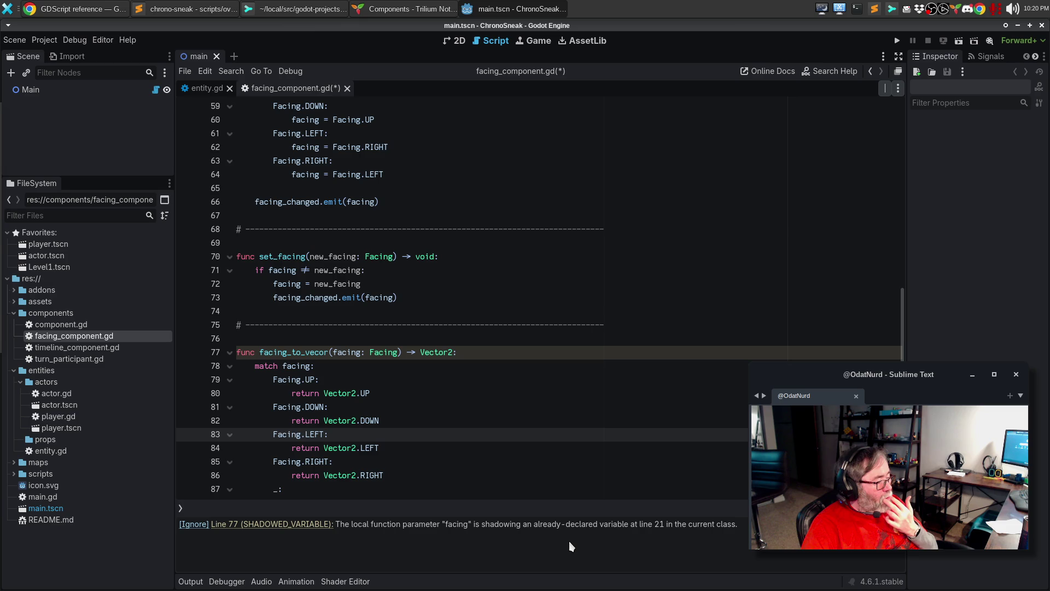
pyautogui.click(335, 353)
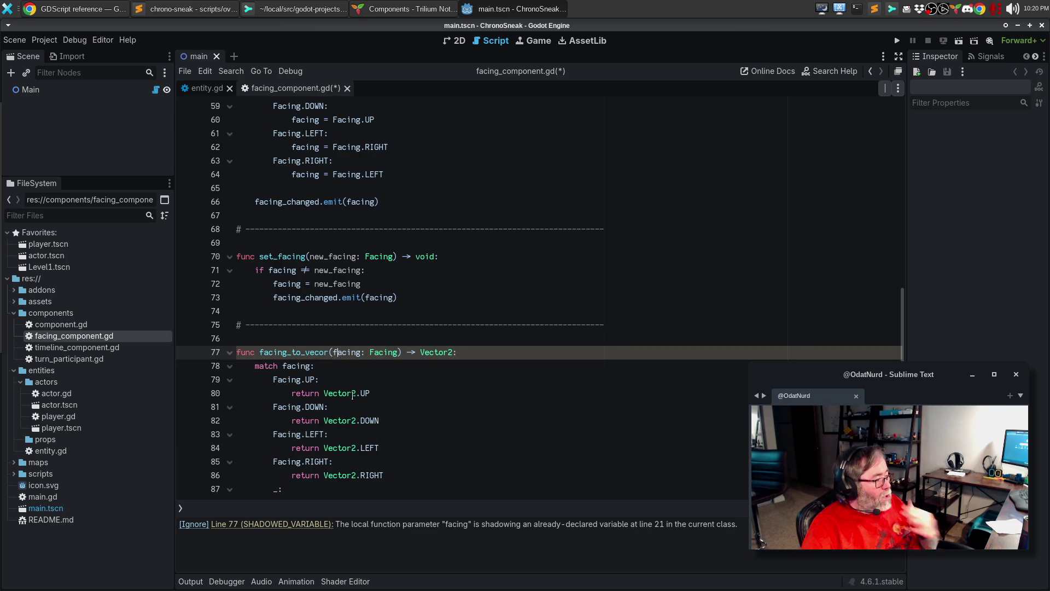
pyautogui.hotkey('ctrl', 'd')
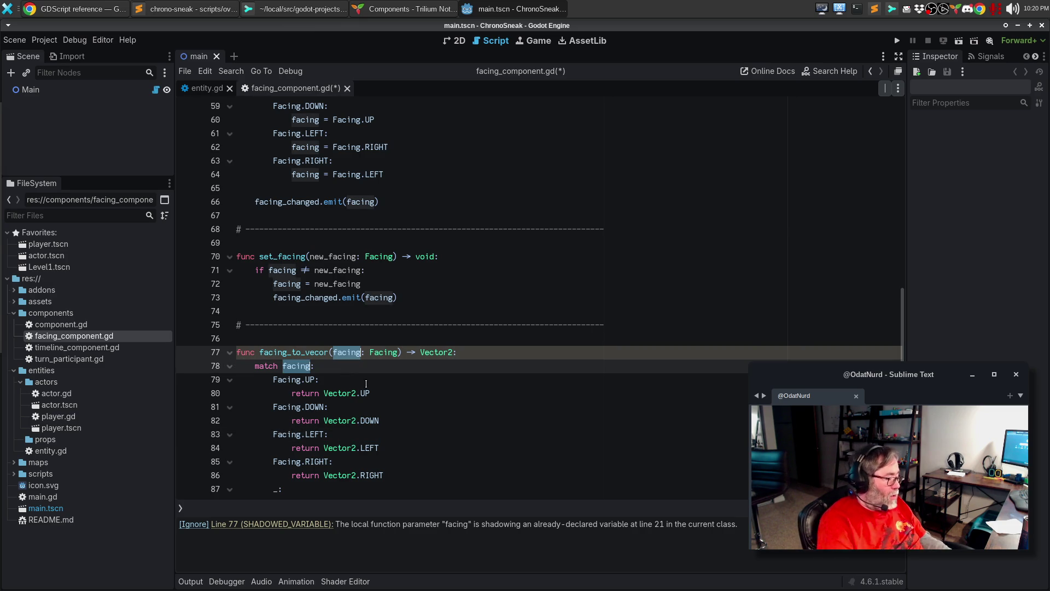
pyautogui.write('input_')
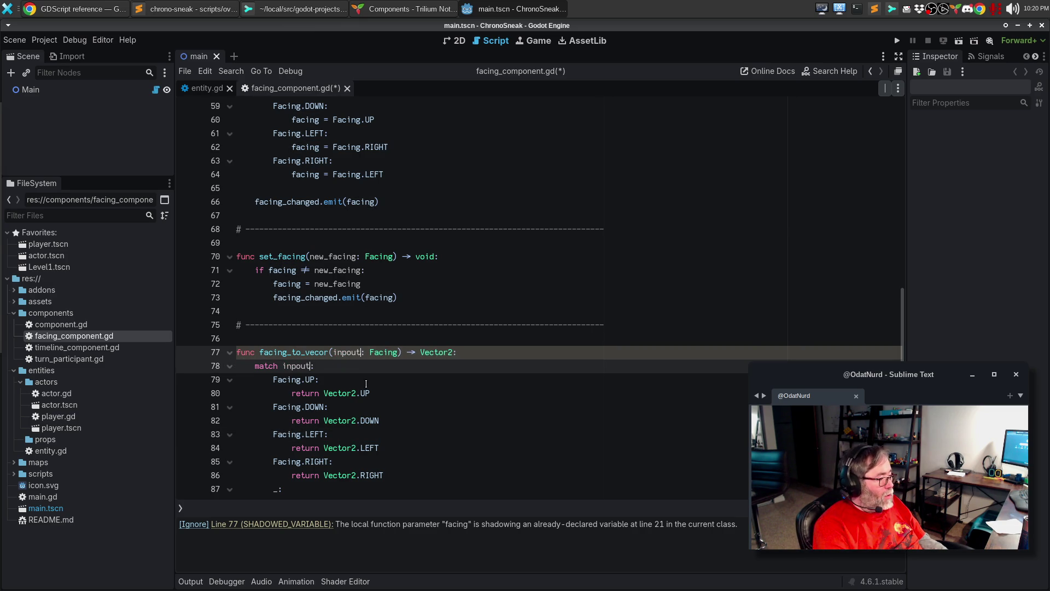
pyautogui.write('facing')
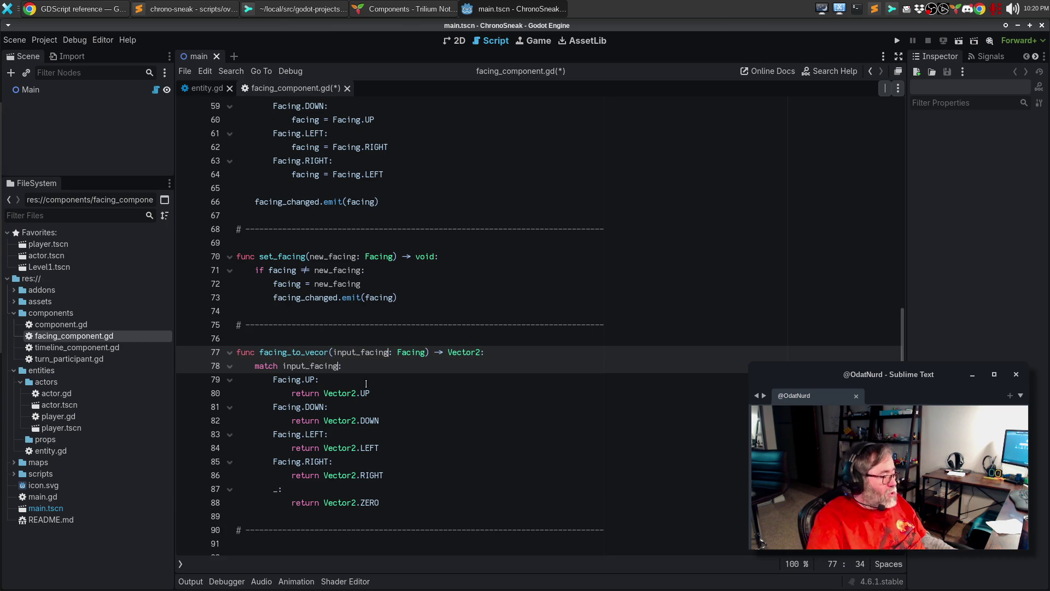
pyautogui.click(354, 421)
pyautogui.hotkey('ctrl', 's')
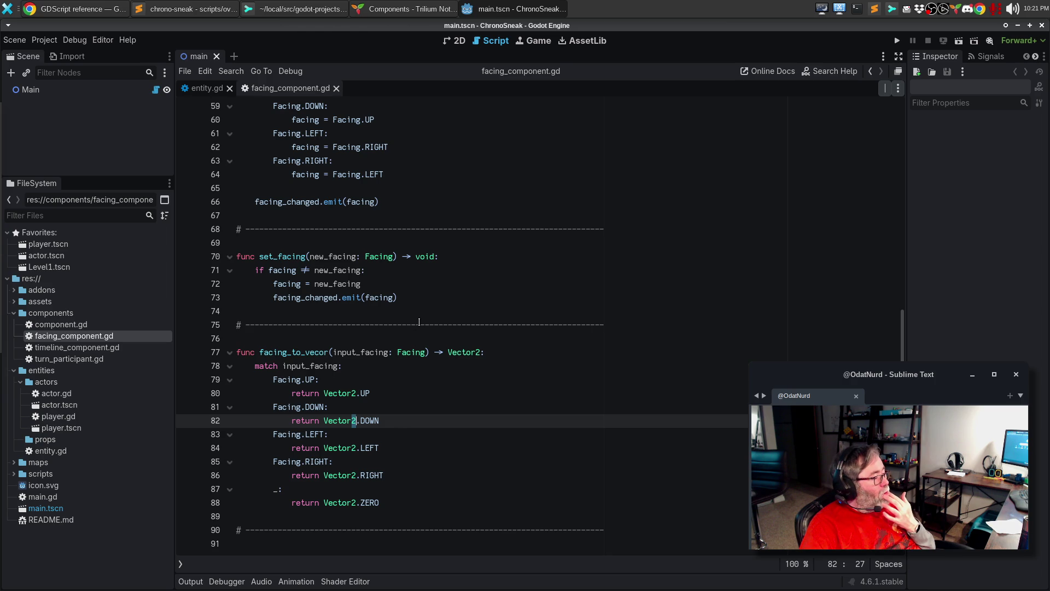
pyautogui.click(440, 304)
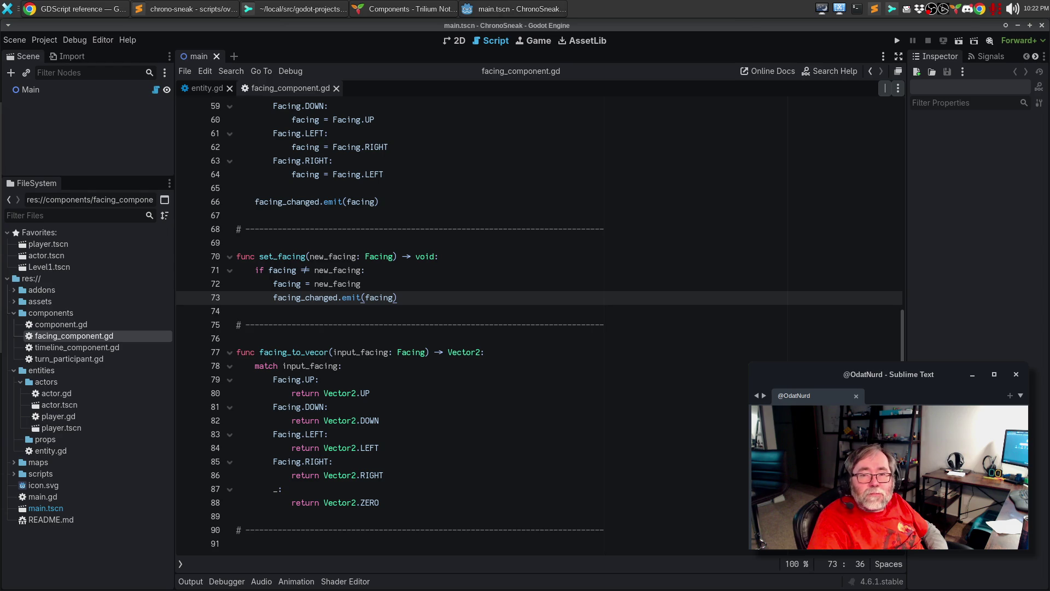
pyautogui.scroll(15, 564, 348)
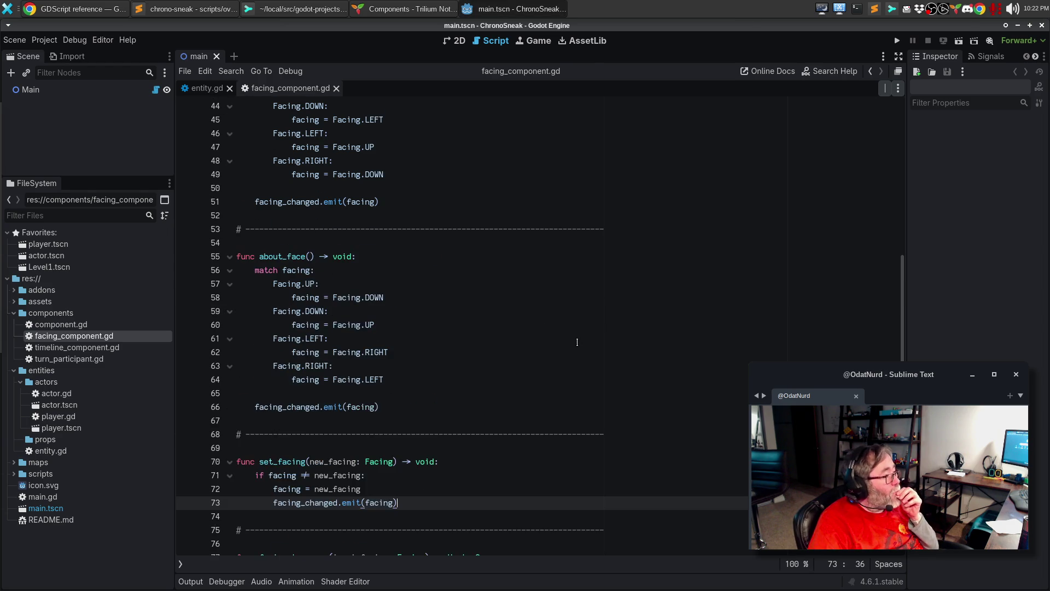
# Above func turn_left, add '## Adjust the facing of the component by turning 90 degrees to the left.'.
pyautogui.scroll(2, 570, 326)
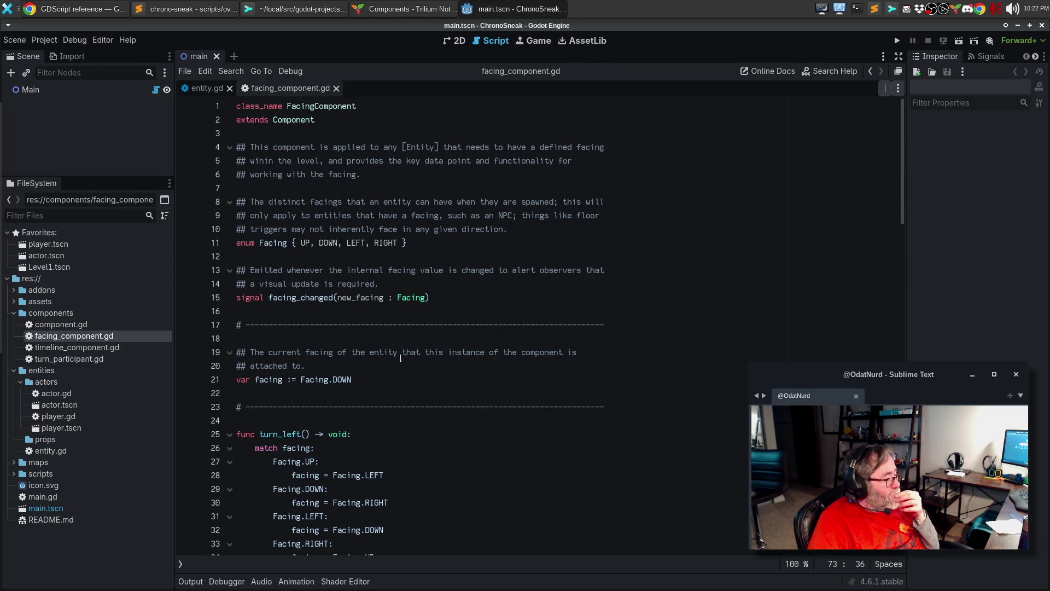
pyautogui.click(290, 420)
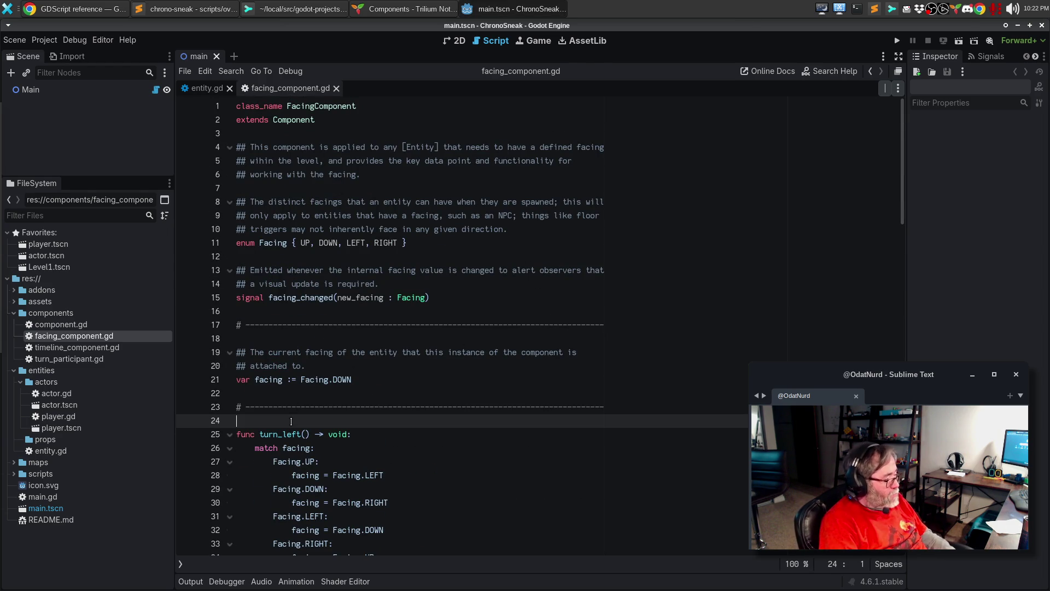
pyautogui.press('Return')
pyautogui.write('## Adjust the facin')
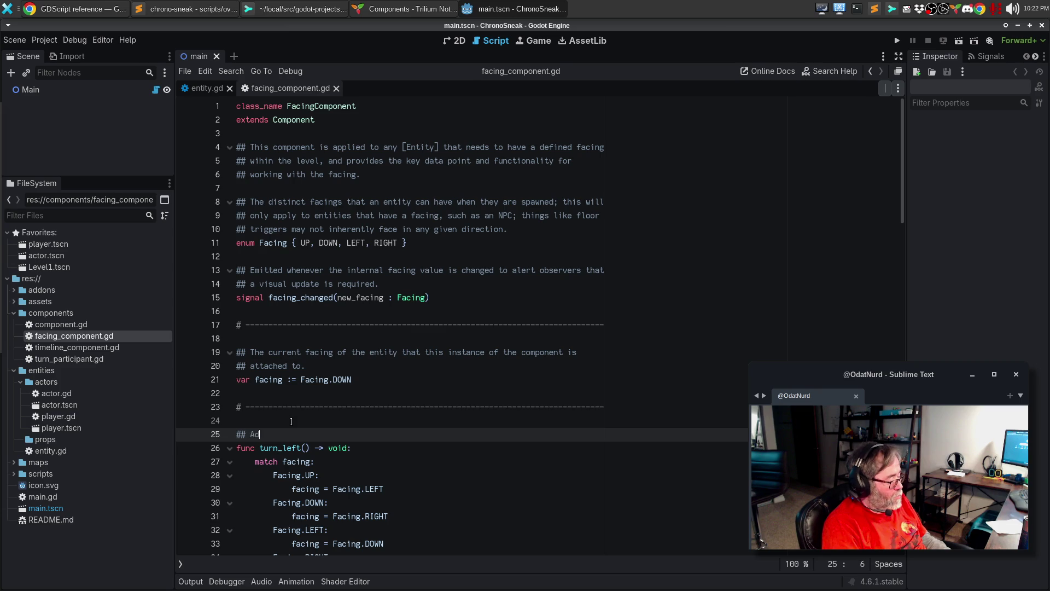
pyautogui.write('g ')
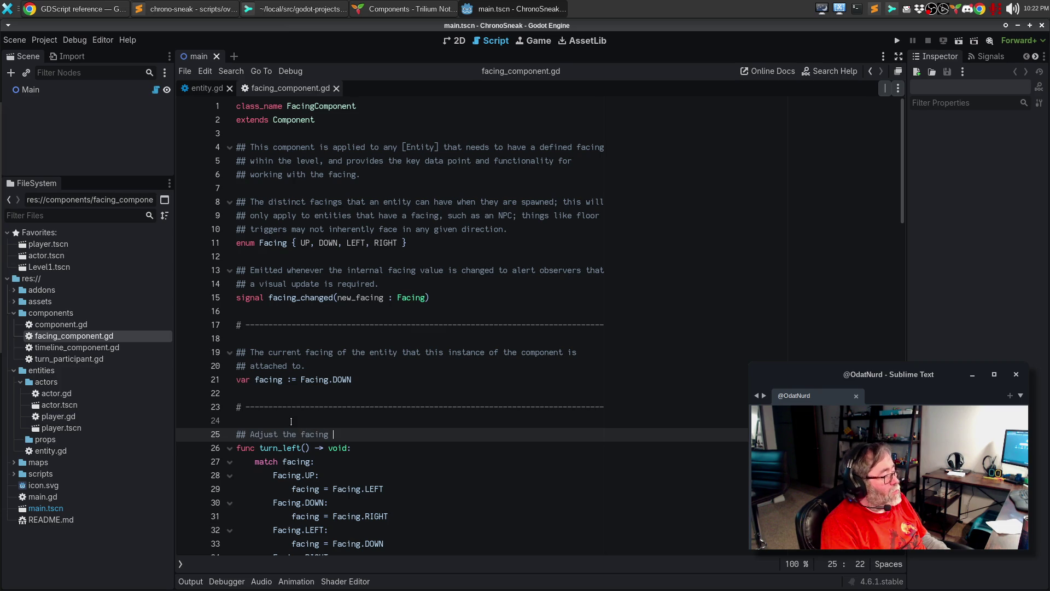
pyautogui.write('of the comp')
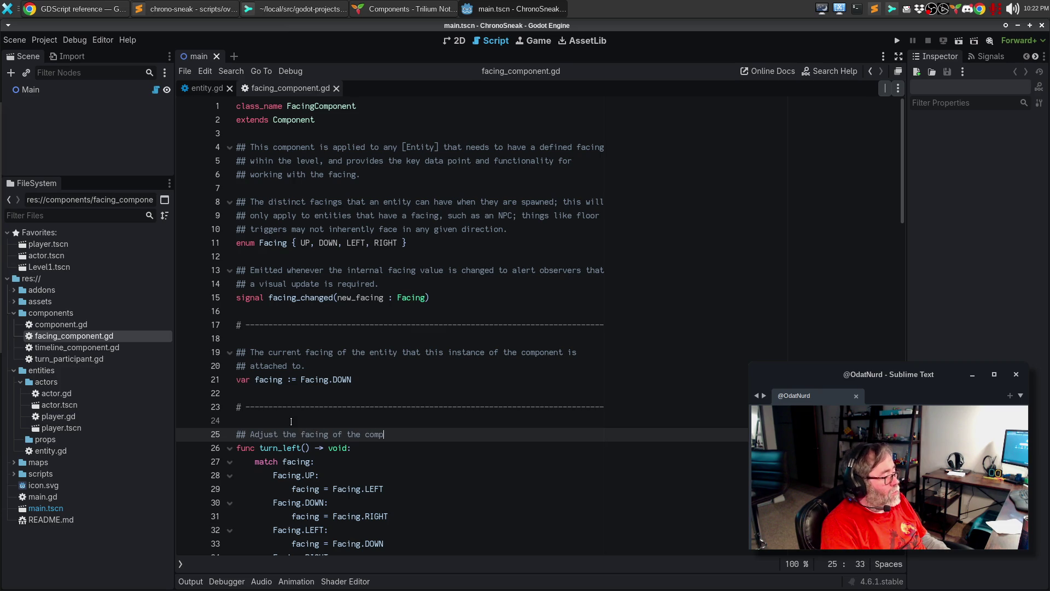
pyautogui.write('onent to turn')
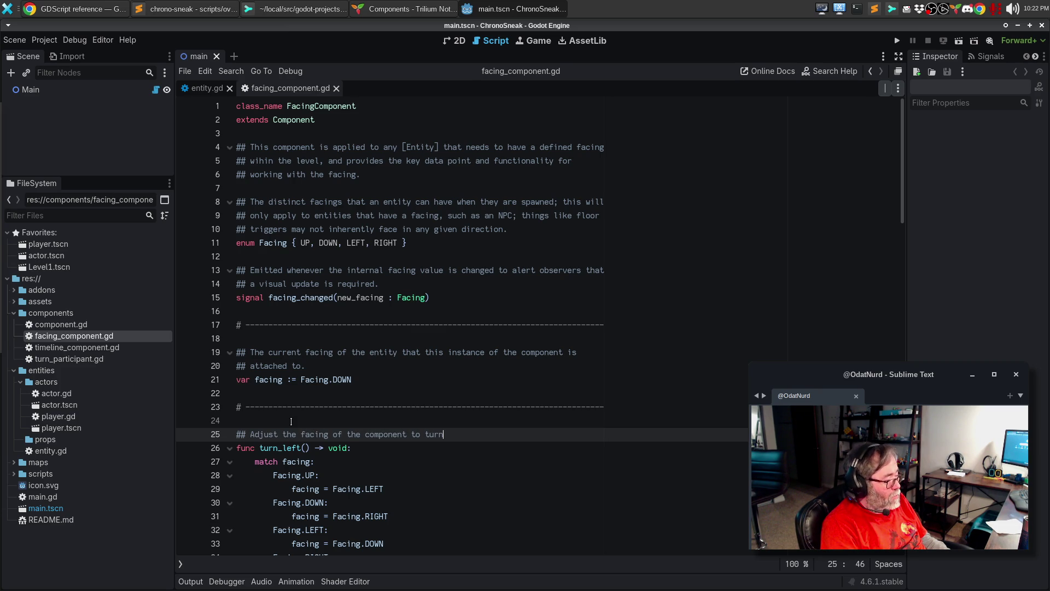
pyautogui.press('BackSpace')
pyautogui.press('BackSpace')
pyautogui.press('BackSpace')
pyautogui.write('b tu')
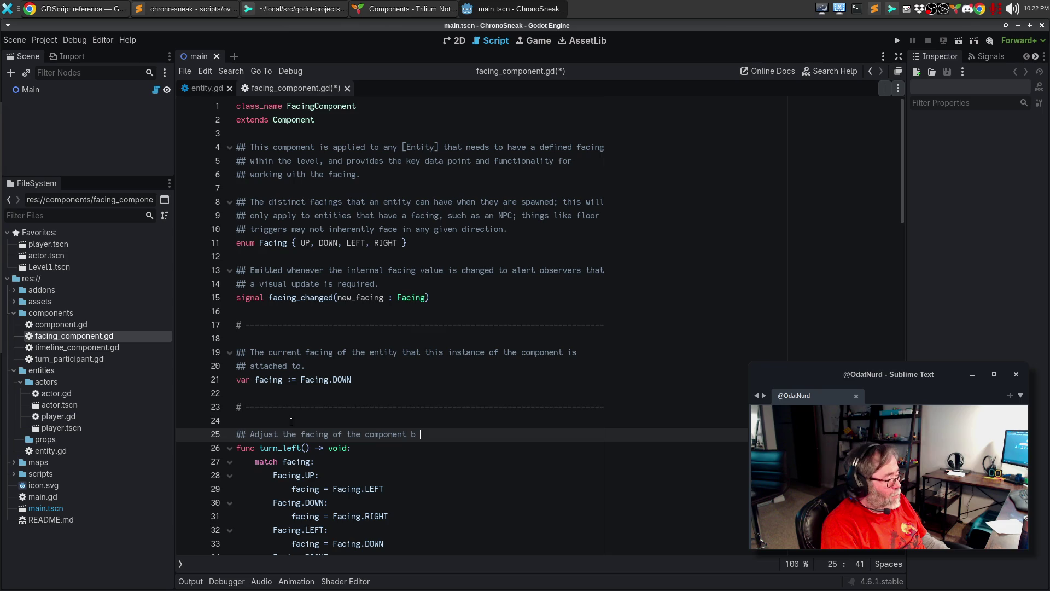
pyautogui.press('BackSpace')
pyautogui.press('BackSpace')
pyautogui.press('BackSpace')
pyautogui.write('y tur')
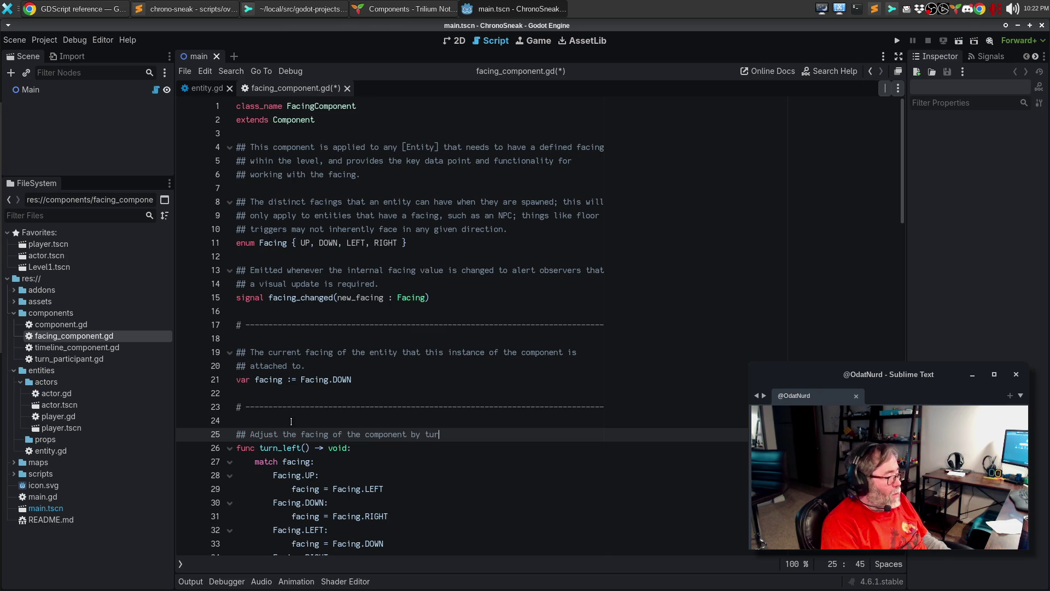
pyautogui.write('ning 90 degrees')
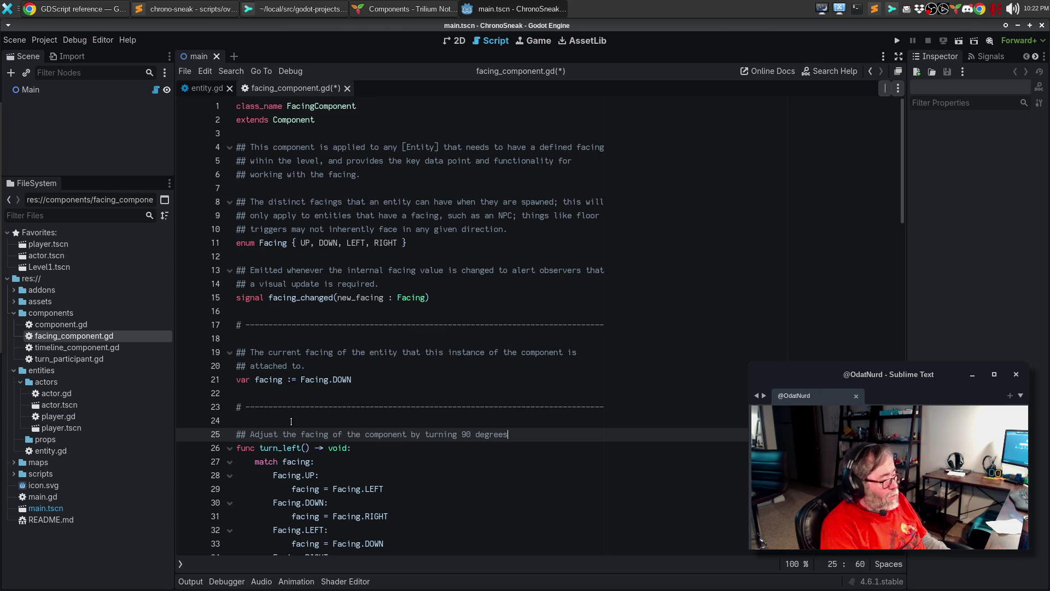
pyautogui.write(' to the left.')
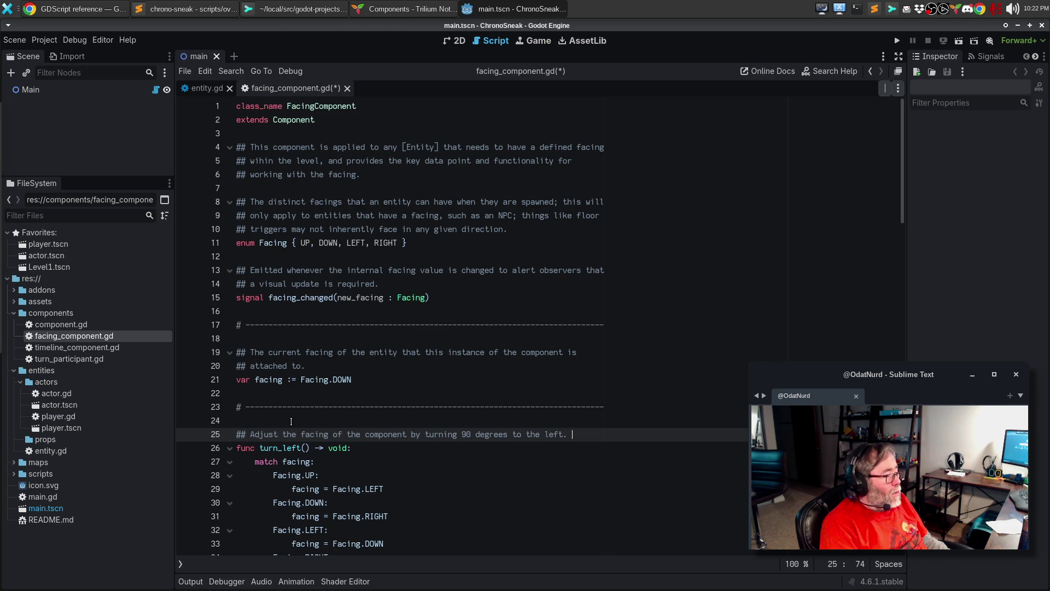
pyautogui.click(76, 9)
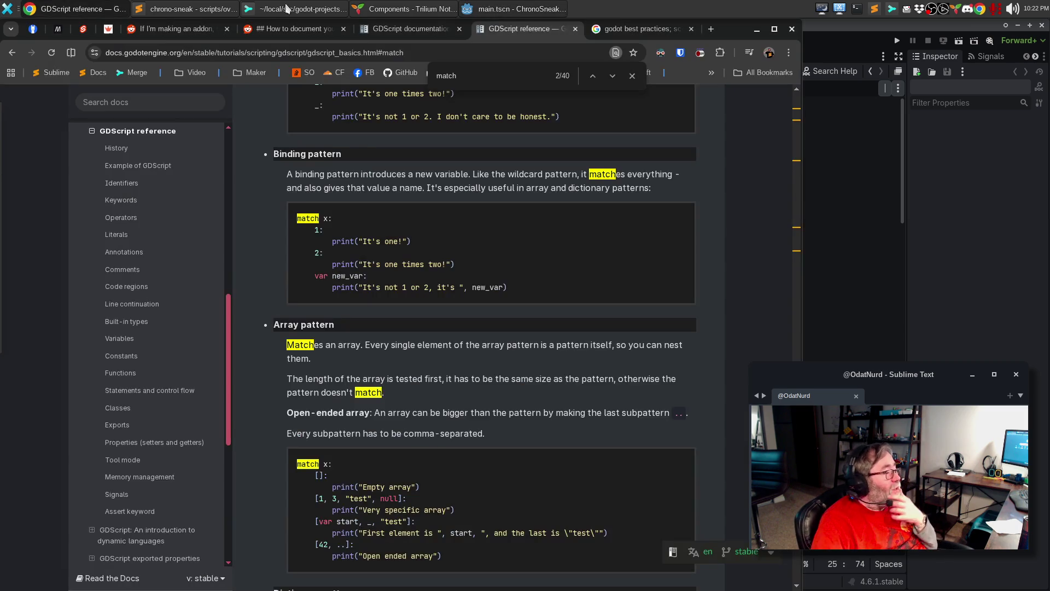
# Read through the documentation comments page's BBCode tag table and codeblock notes, then return to Godot.
pyautogui.click(406, 28)
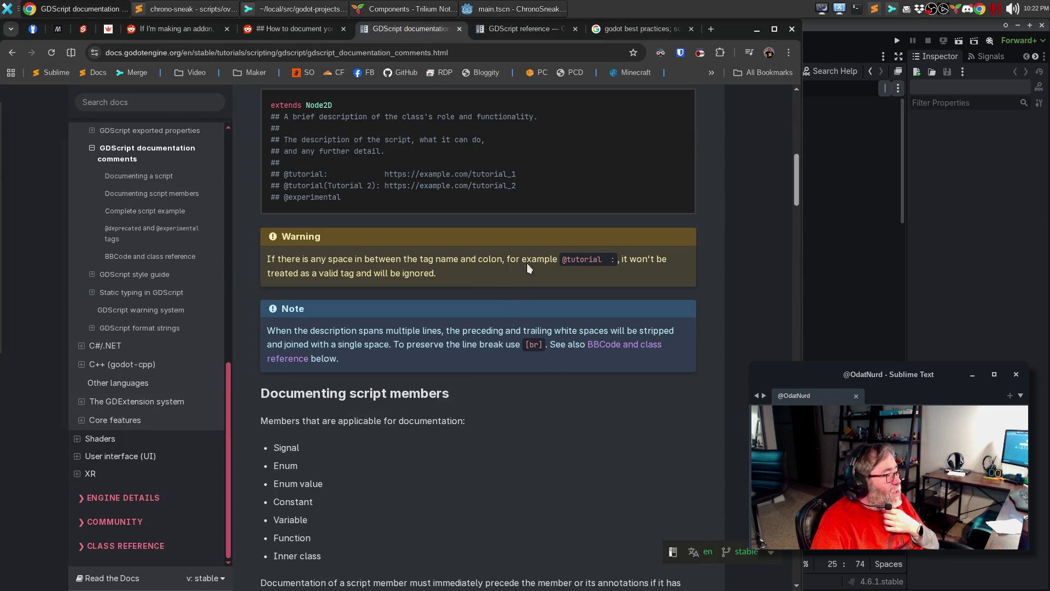
pyautogui.scroll(5, 527, 274)
pyautogui.scroll(-17, 531, 405)
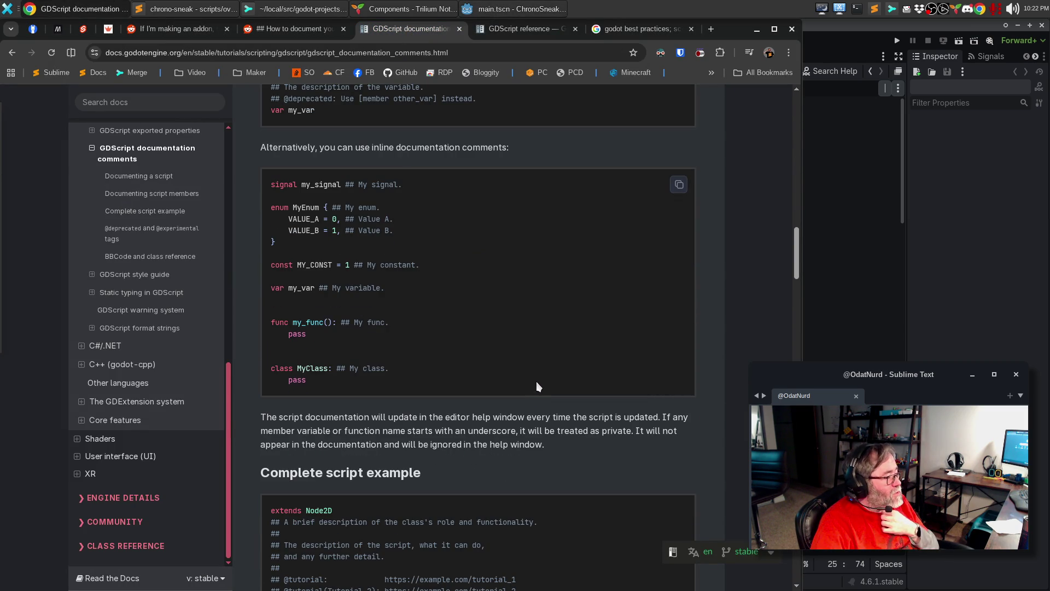
pyautogui.scroll(-5, 536, 378)
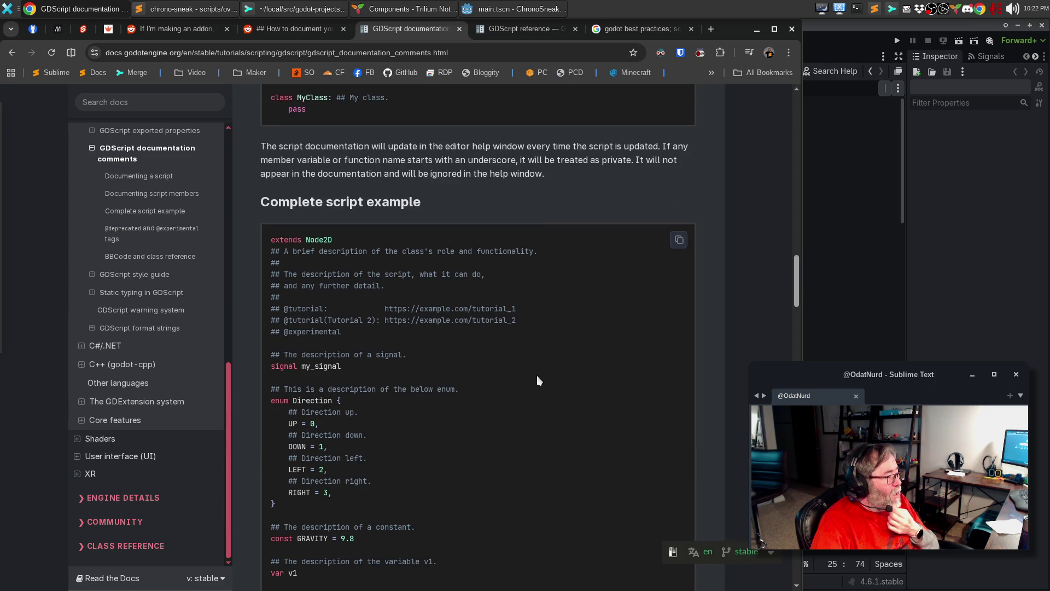
pyautogui.scroll(-4, 536, 375)
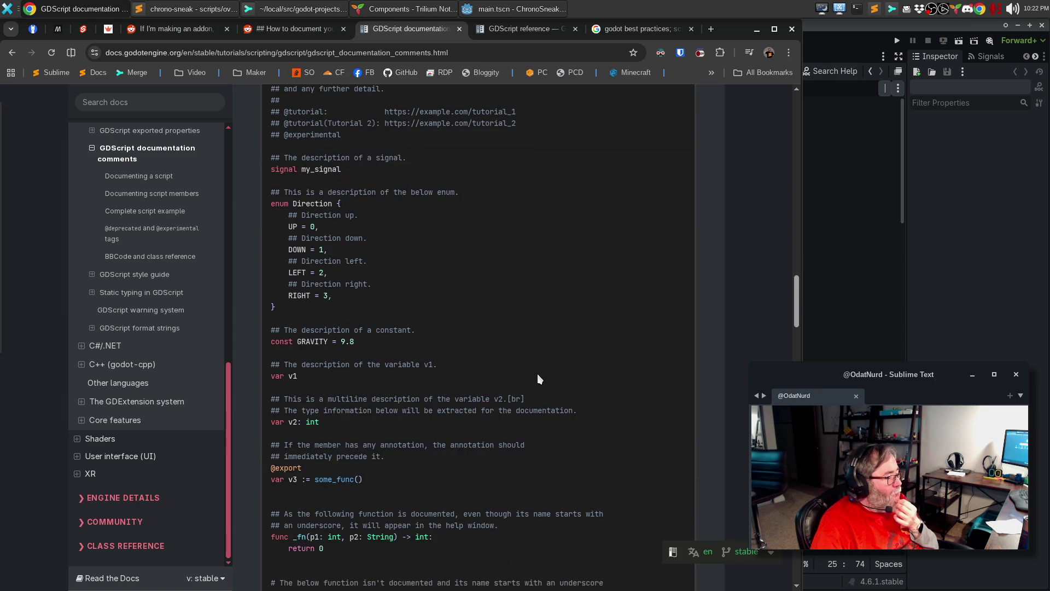
pyautogui.scroll(-5, 538, 378)
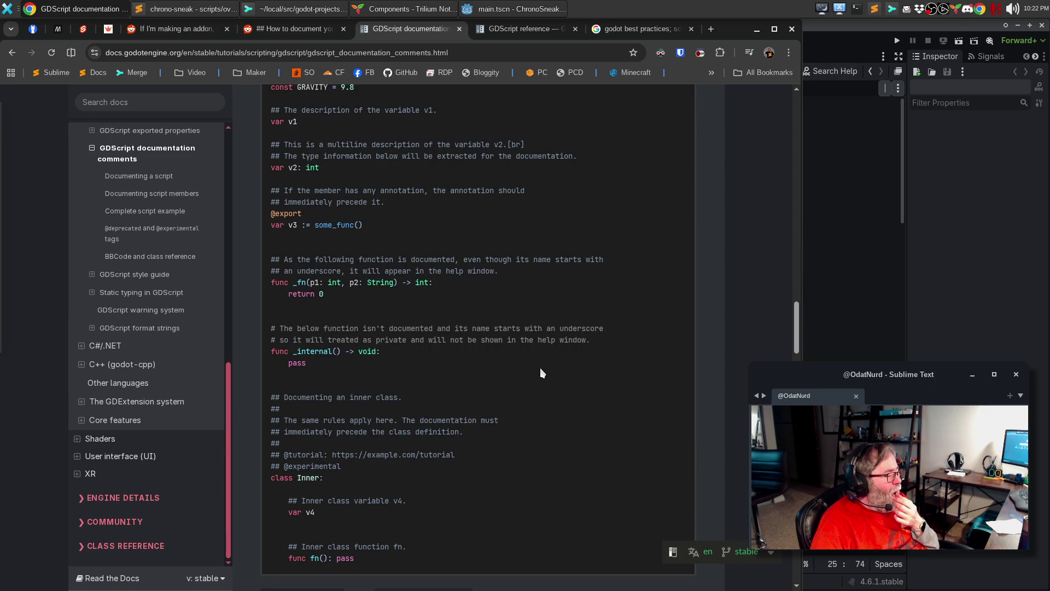
pyautogui.scroll(-4, 541, 374)
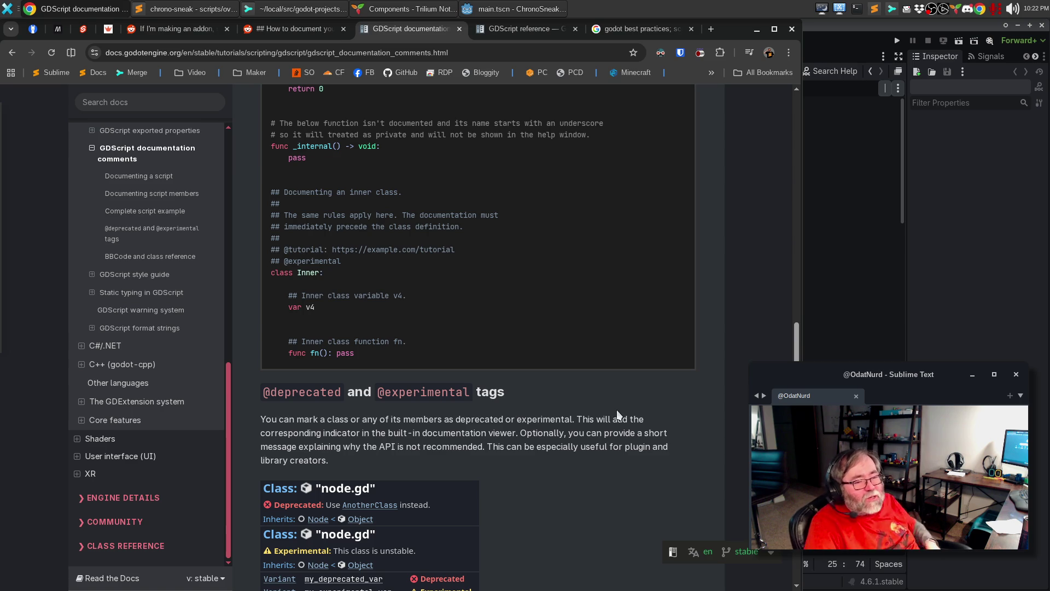
pyautogui.scroll(-5, 587, 433)
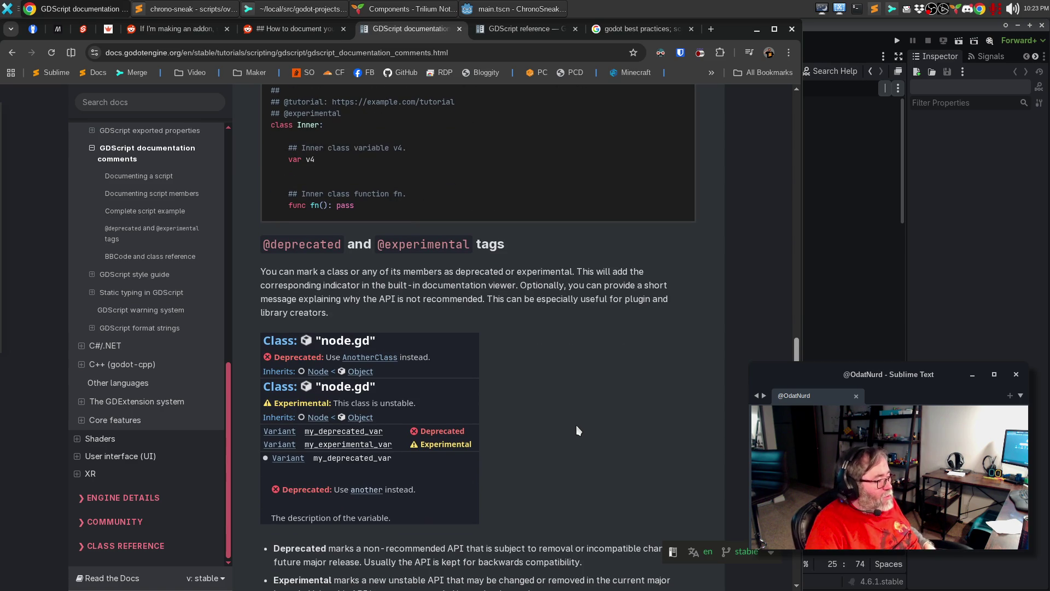
pyautogui.scroll(-2, 557, 426)
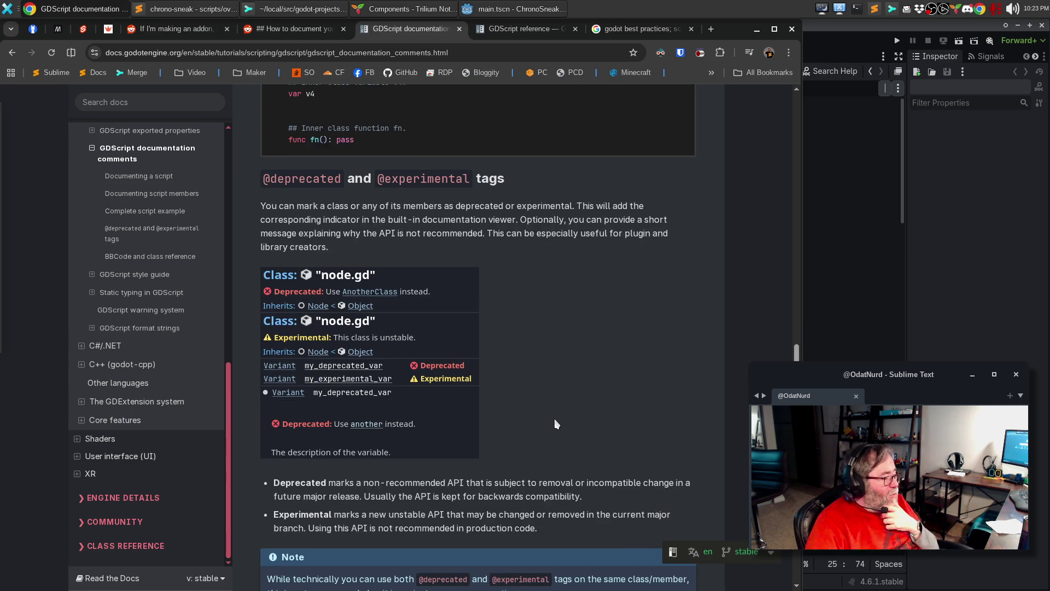
pyautogui.scroll(-8, 554, 418)
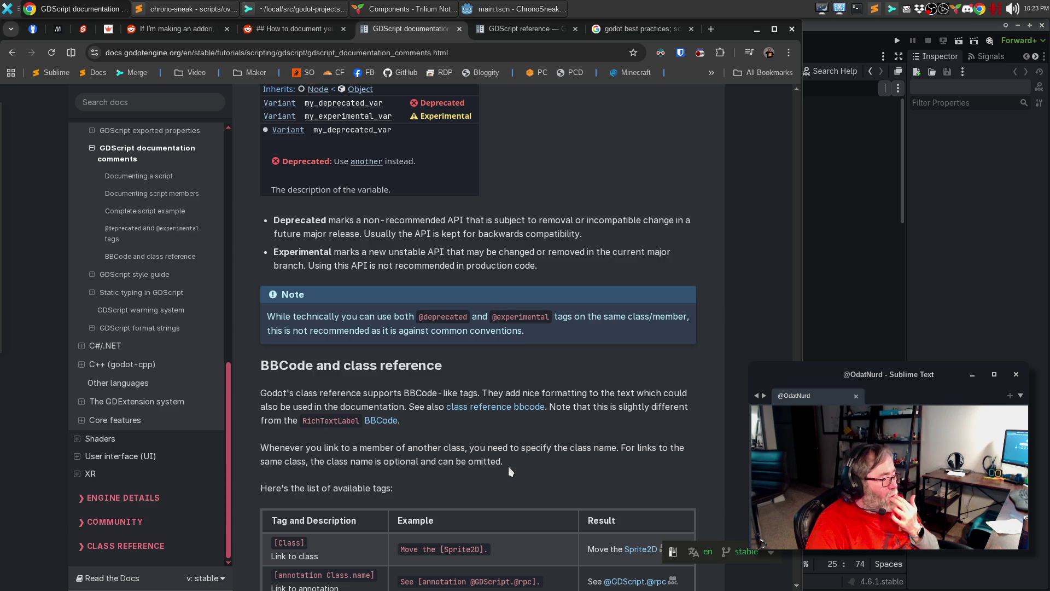
pyautogui.scroll(-15, 525, 448)
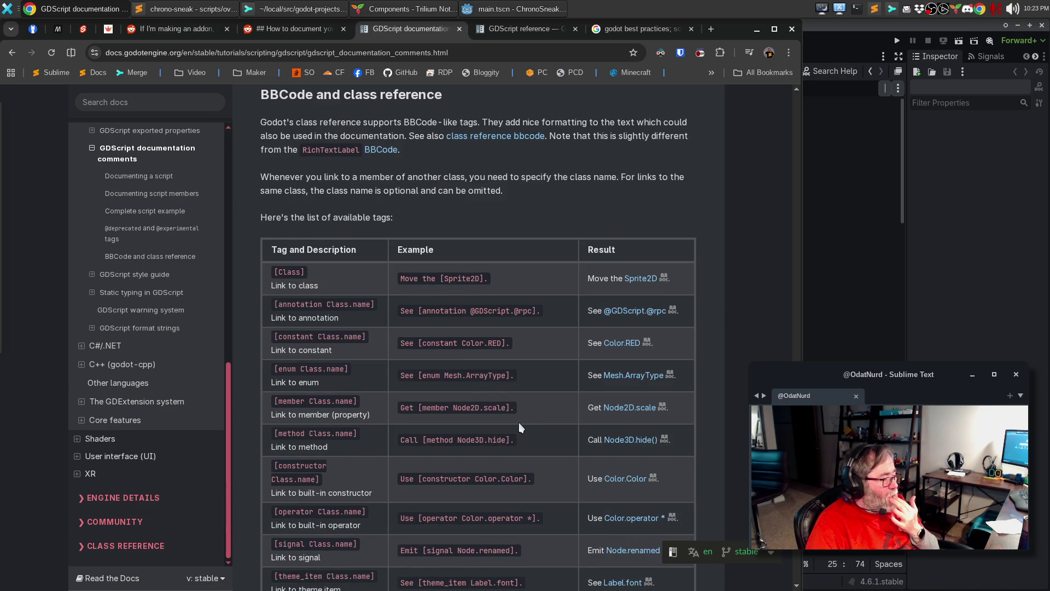
pyautogui.scroll(-5, 516, 418)
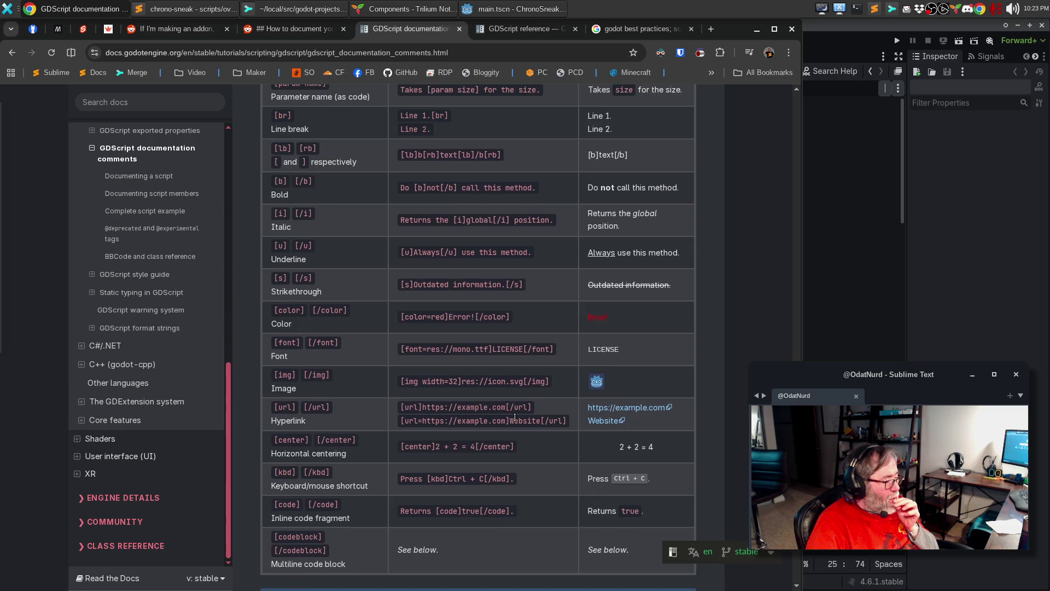
pyautogui.scroll(-4, 515, 418)
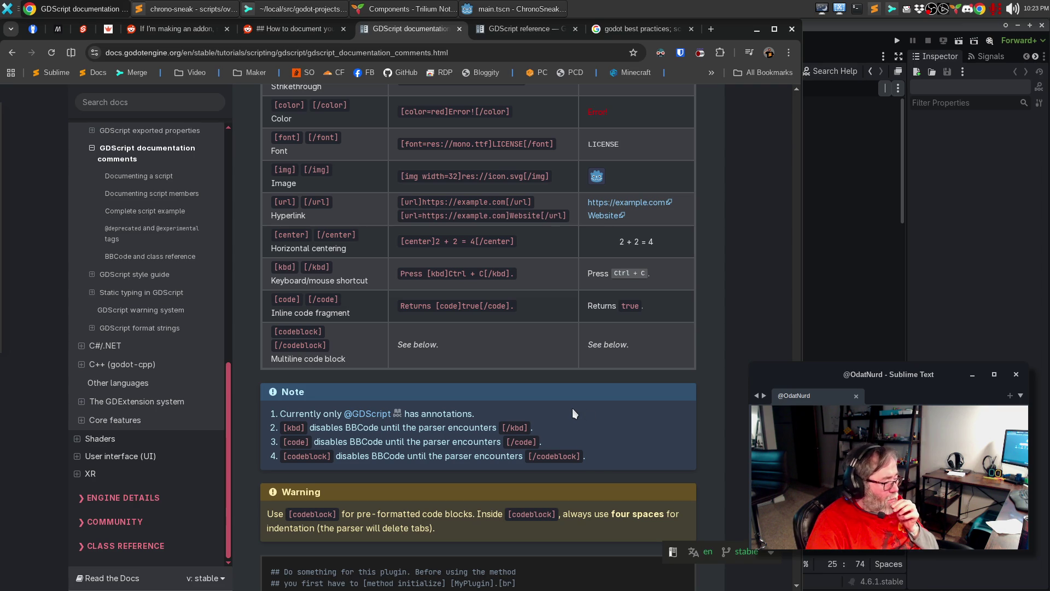
pyautogui.scroll(-2, 573, 411)
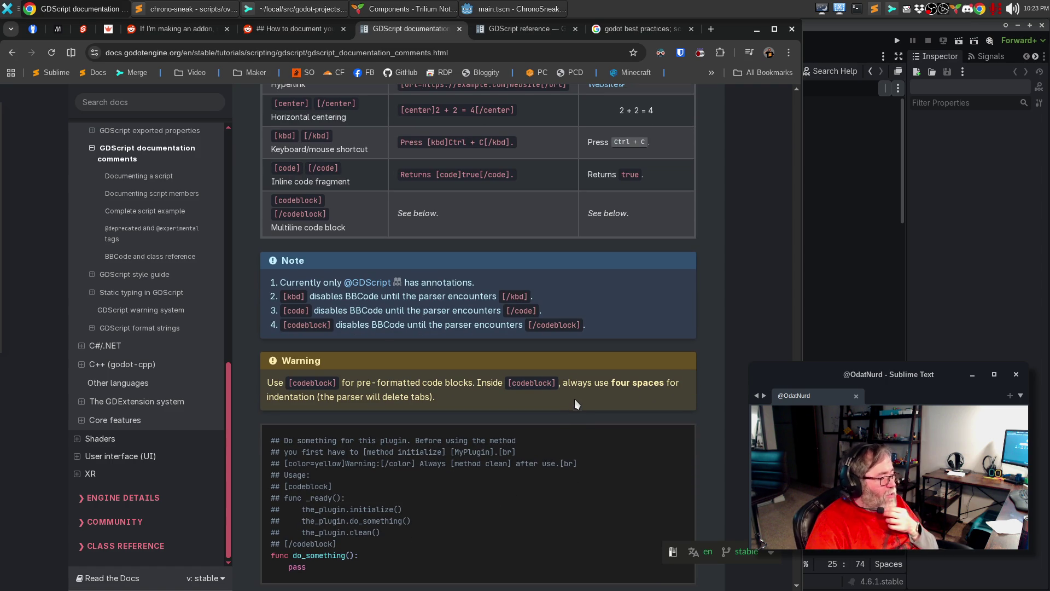
pyautogui.scroll(-3, 574, 404)
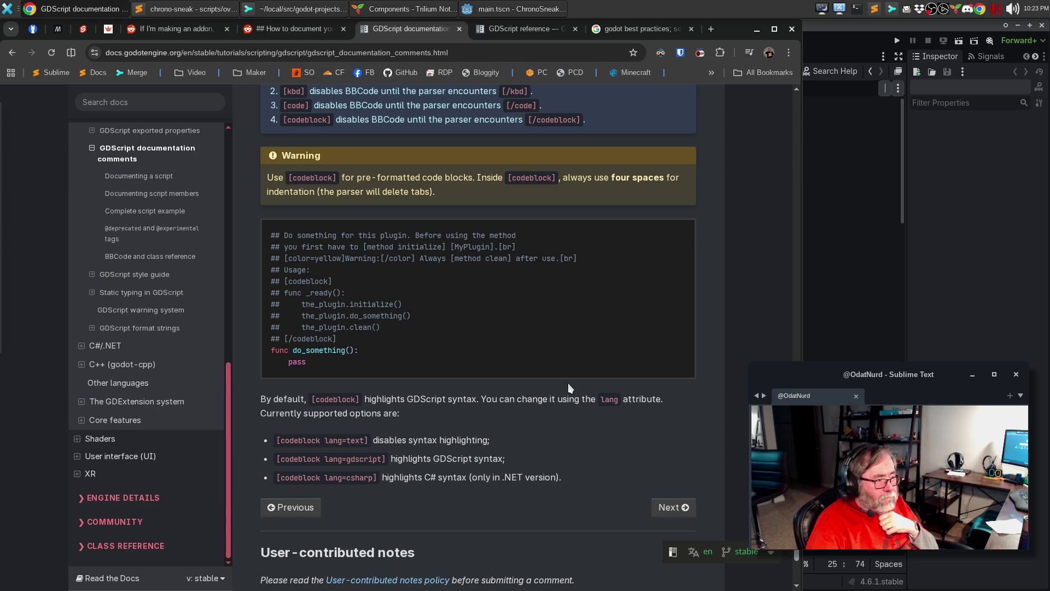
pyautogui.click(494, 10)
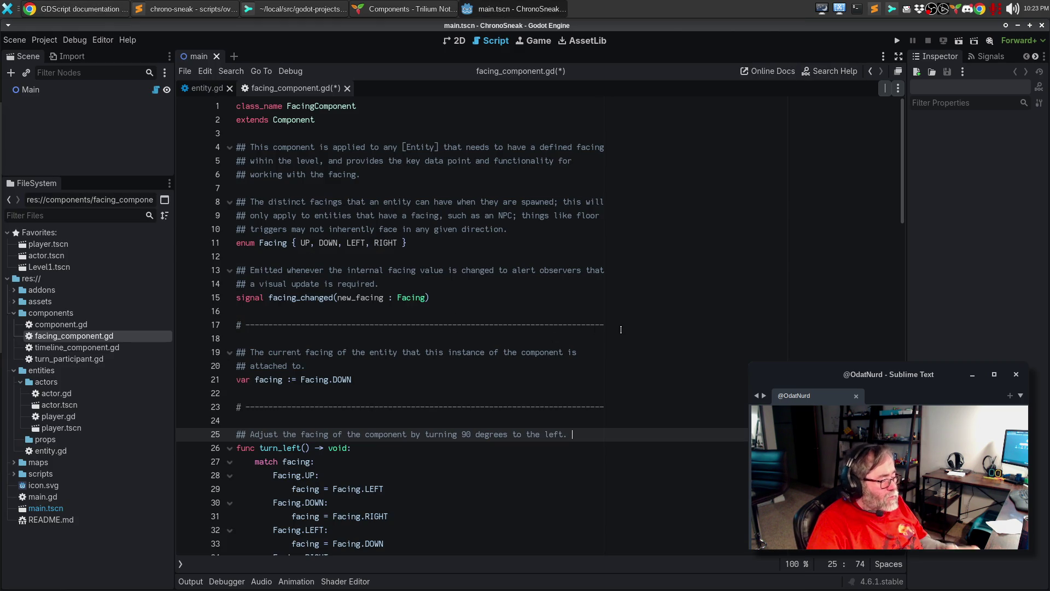
# Paste the turn_left doc comment above turn_right, changing 'left' to 'right'.
pyautogui.scroll(-5, 449, 393)
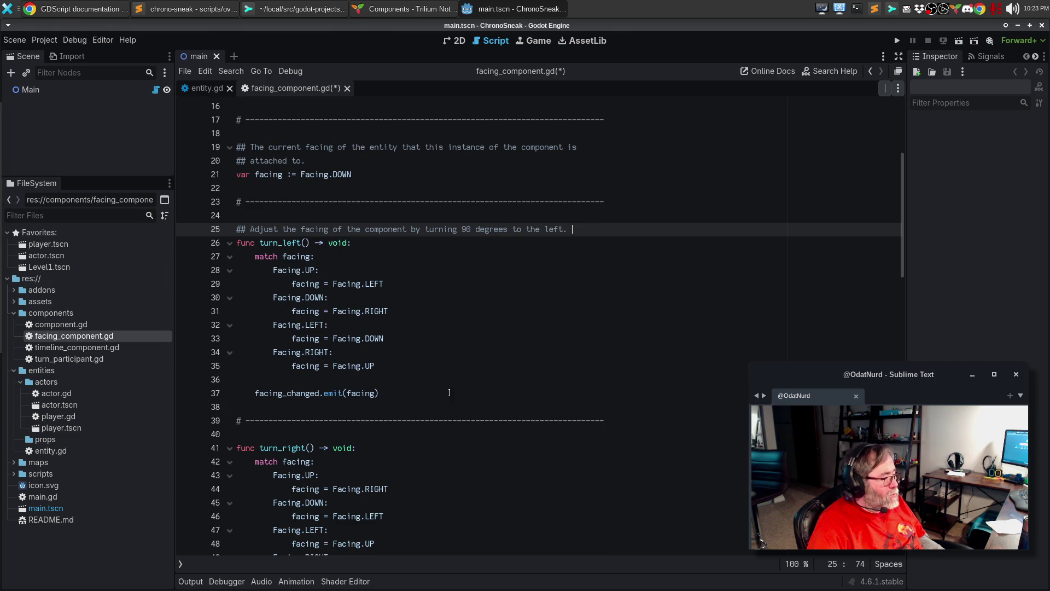
pyautogui.click(346, 435)
pyautogui.press('Return')
pyautogui.write('## Adjust the facing of the component by turning 90 degrees to the left.')
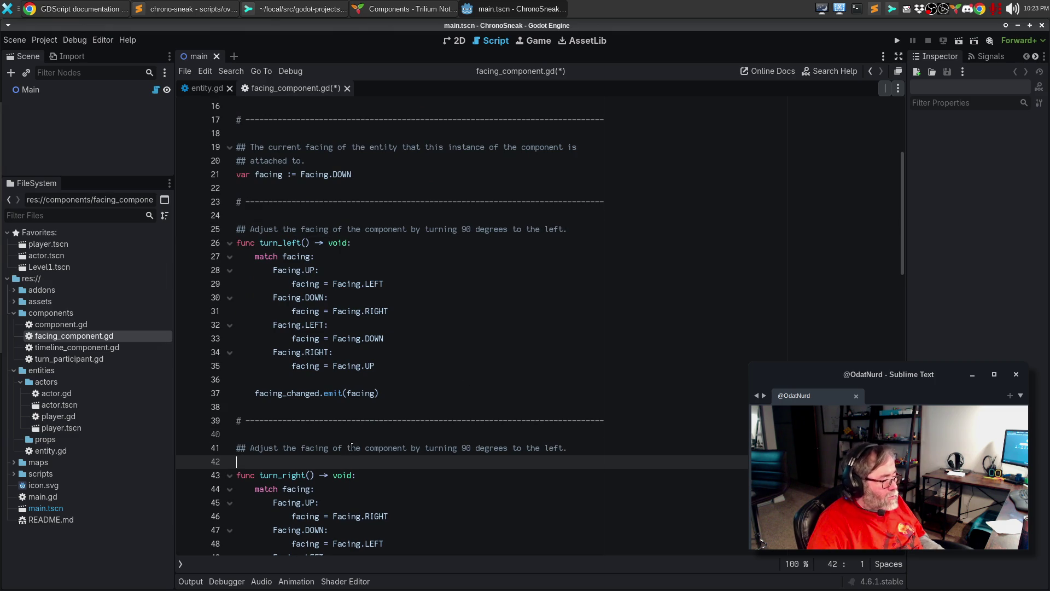
pyautogui.doubleClick(555, 448)
pyautogui.write('right')
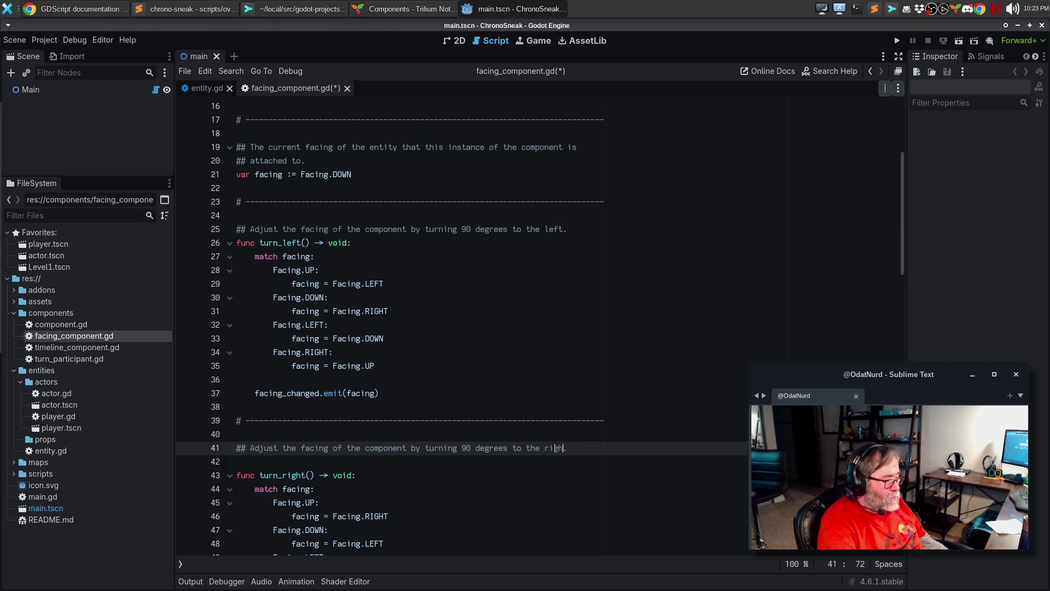
pyautogui.press('Down')
pyautogui.press('BackSpace')
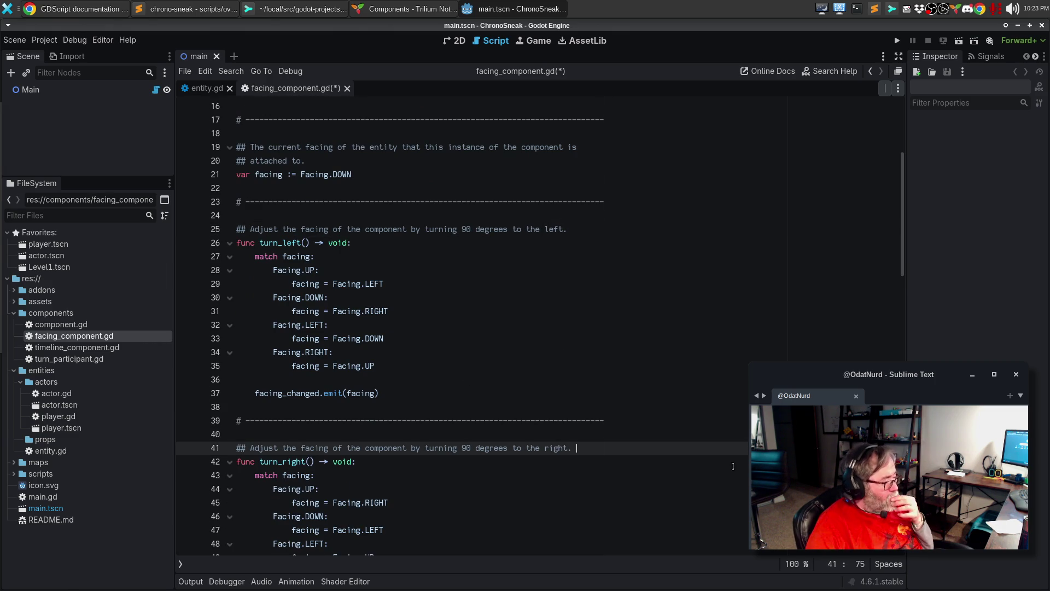
# Document about_face as adjusting the component's facing by flipping to the opposite facing.
pyautogui.scroll(-4, 583, 342)
pyautogui.scroll(-2, 583, 342)
pyautogui.click(305, 413)
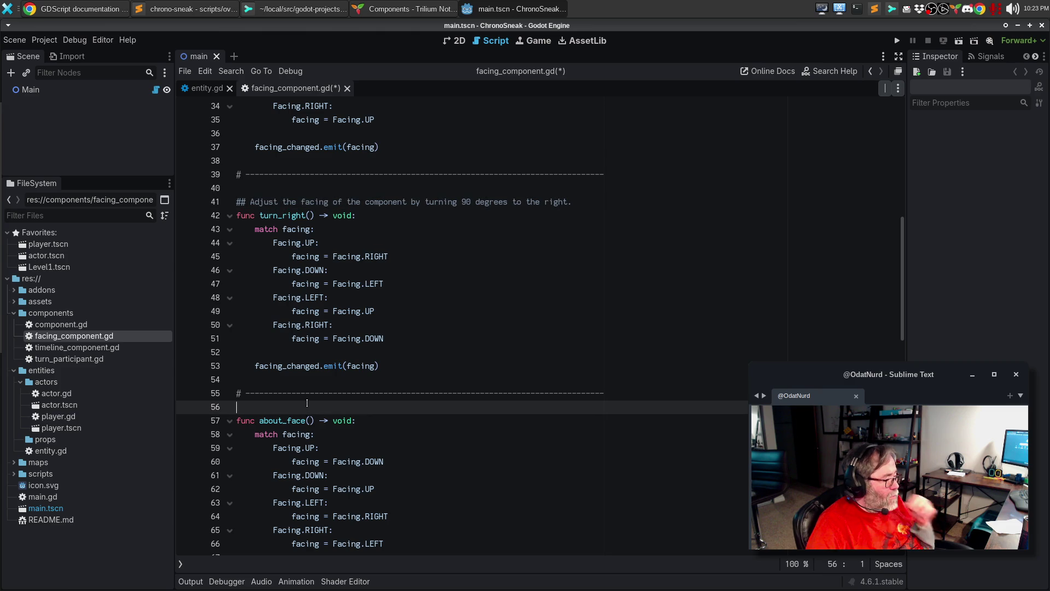
pyautogui.press('Return')
pyautogui.write('## Adjust the facing o')
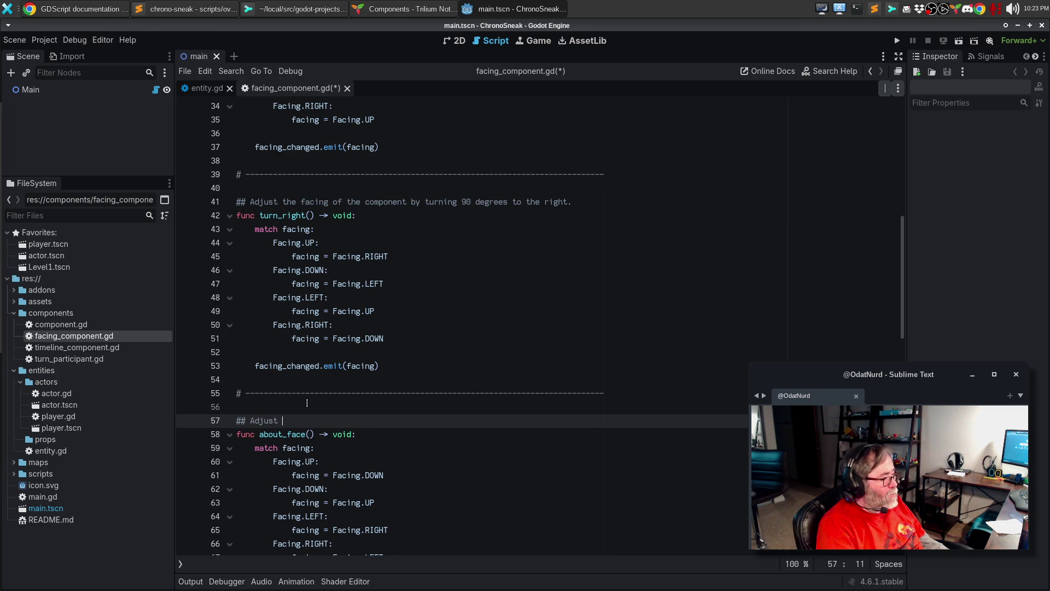
pyautogui.write('f the')
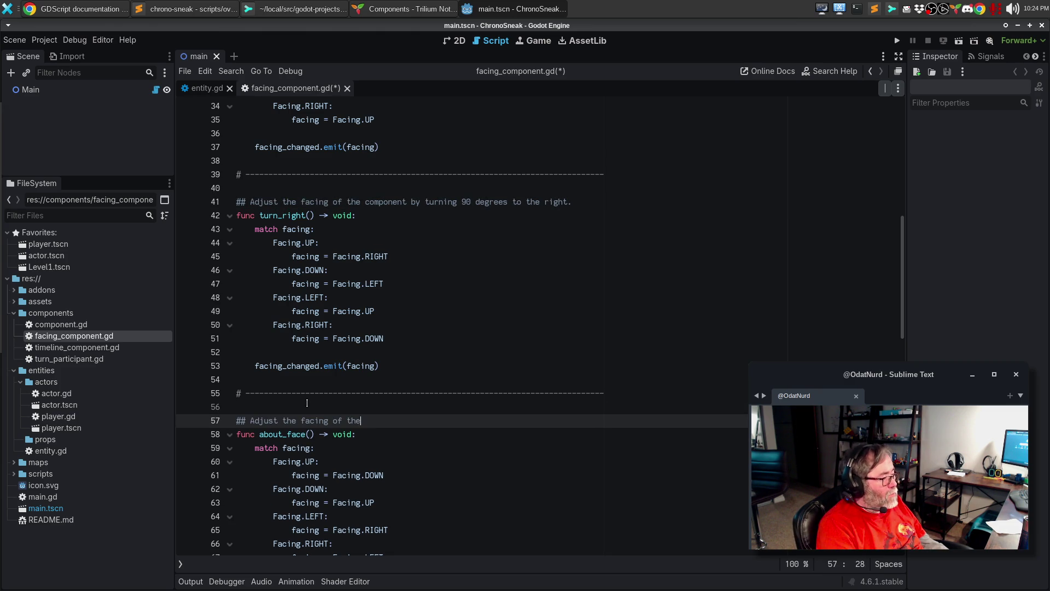
pyautogui.write(' compoent bu')
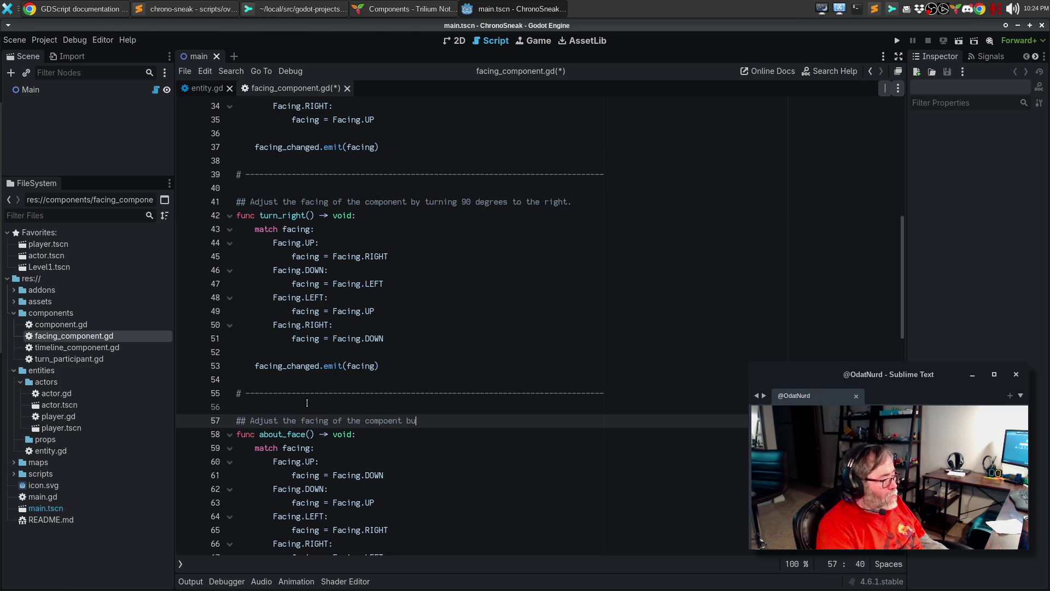
pyautogui.press('BackSpace')
pyautogui.write('y fli')
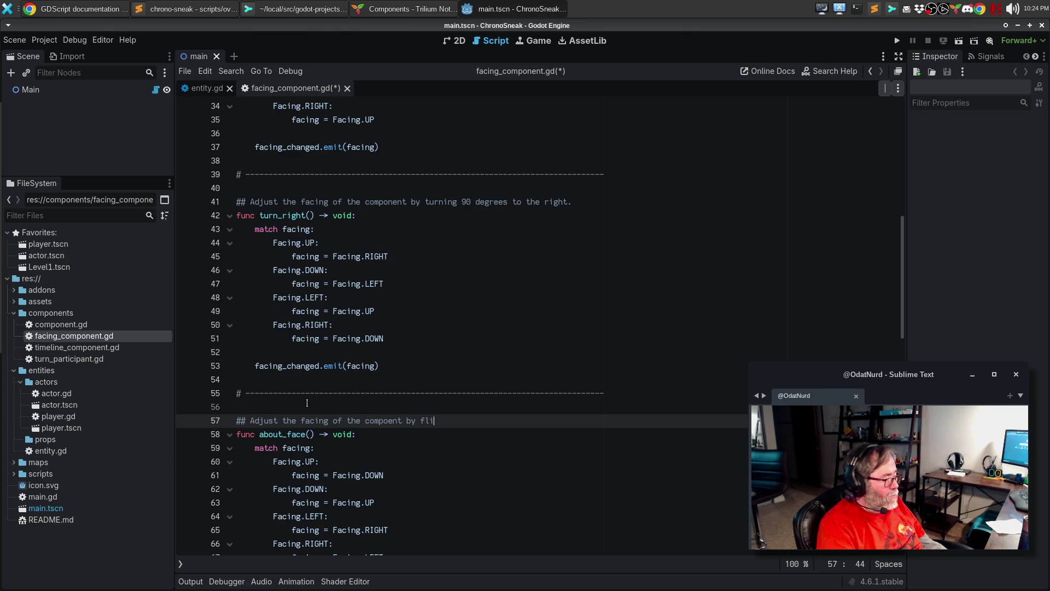
pyautogui.write('pping to the other')
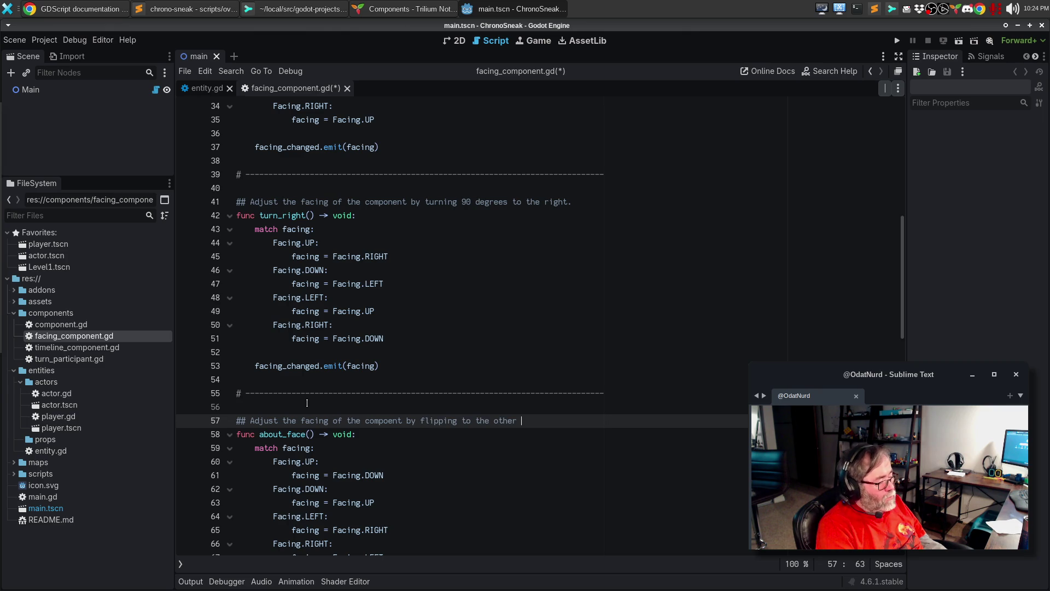
pyautogui.press('BackSpace')
pyautogui.press('BackSpace')
pyautogui.press('BackSpace')
pyautogui.write('opposite facv')
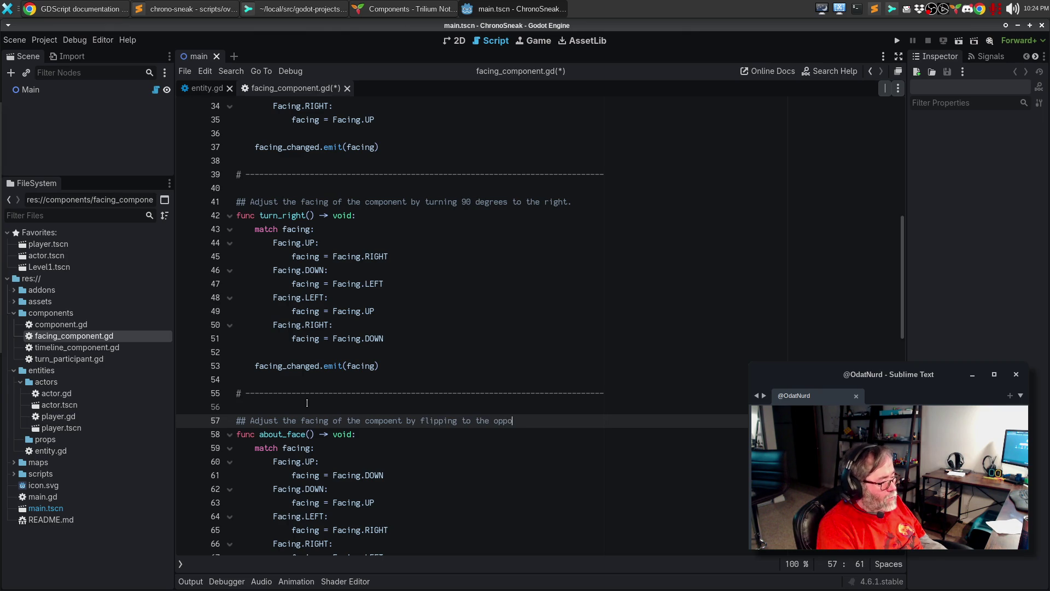
pyautogui.press('BackSpace')
pyautogui.write('ing')
pyautogui.press('BackSpace')
pyautogui.press('BackSpace')
pyautogui.press('BackSpace')
pyautogui.write('ing;=')
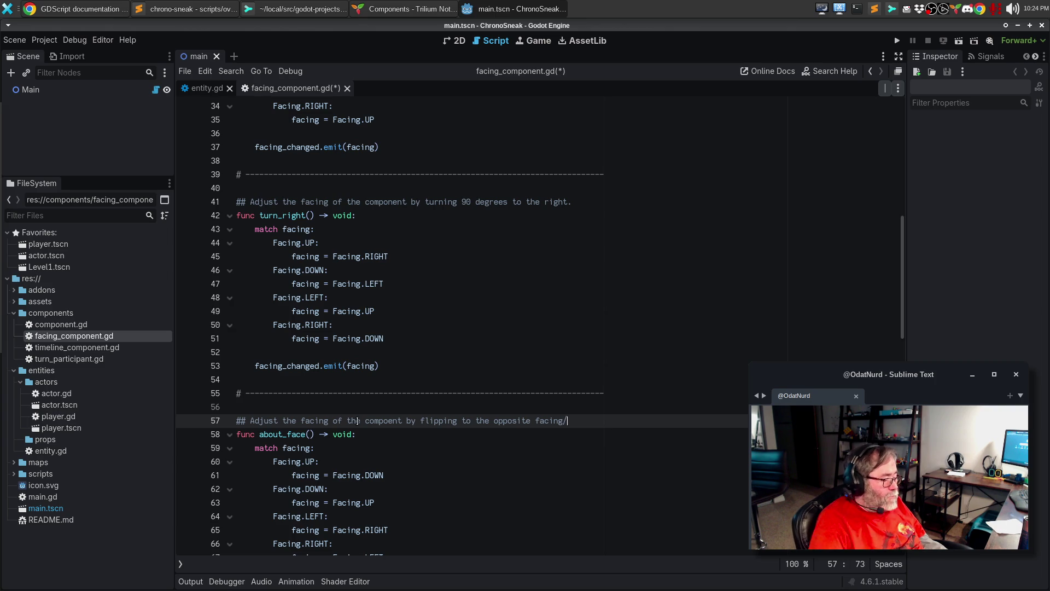
pyautogui.press('BackSpace')
pyautogui.press('BackSpace')
pyautogui.write('.')
# Document set_facing with '## Directly set the facing of this component to the facing passed'.
pyautogui.scroll(-8, 416, 327)
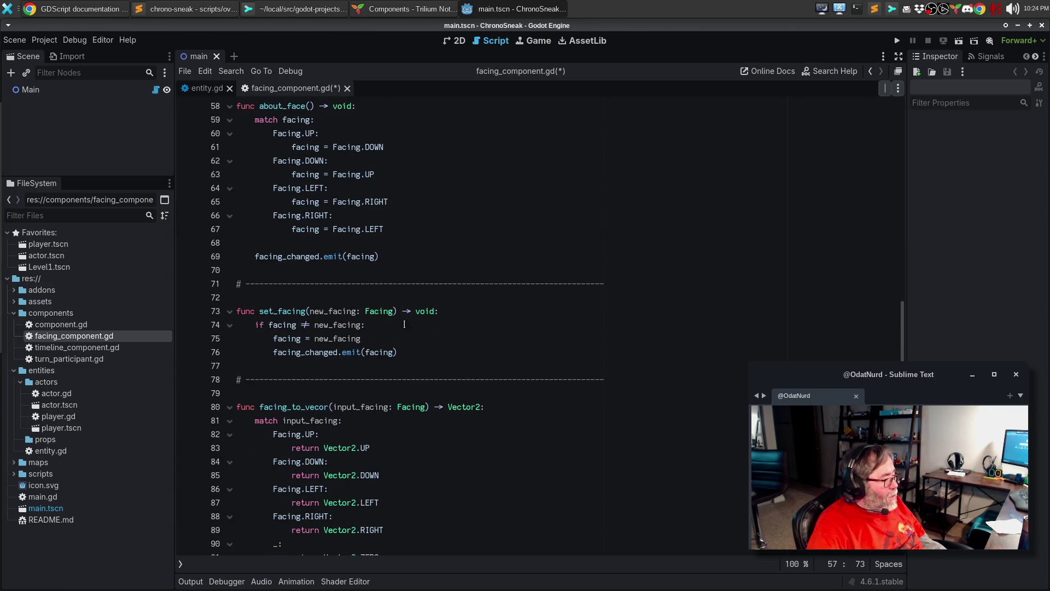
pyautogui.click(353, 301)
pyautogui.press('Return')
pyautogui.write('#')
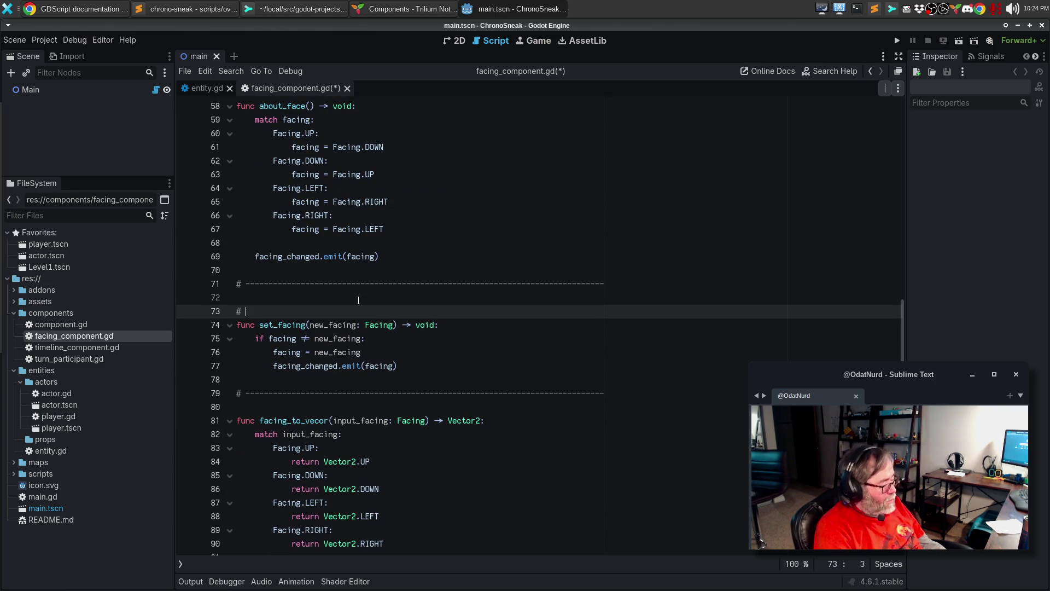
pyautogui.write('# Directly set ')
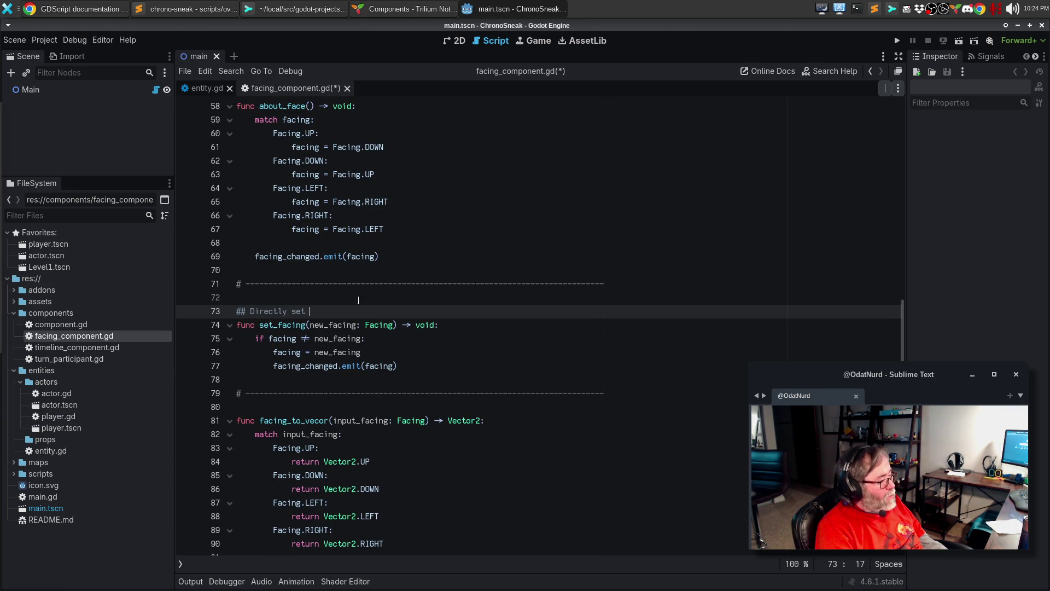
pyautogui.write('the facing of this como')
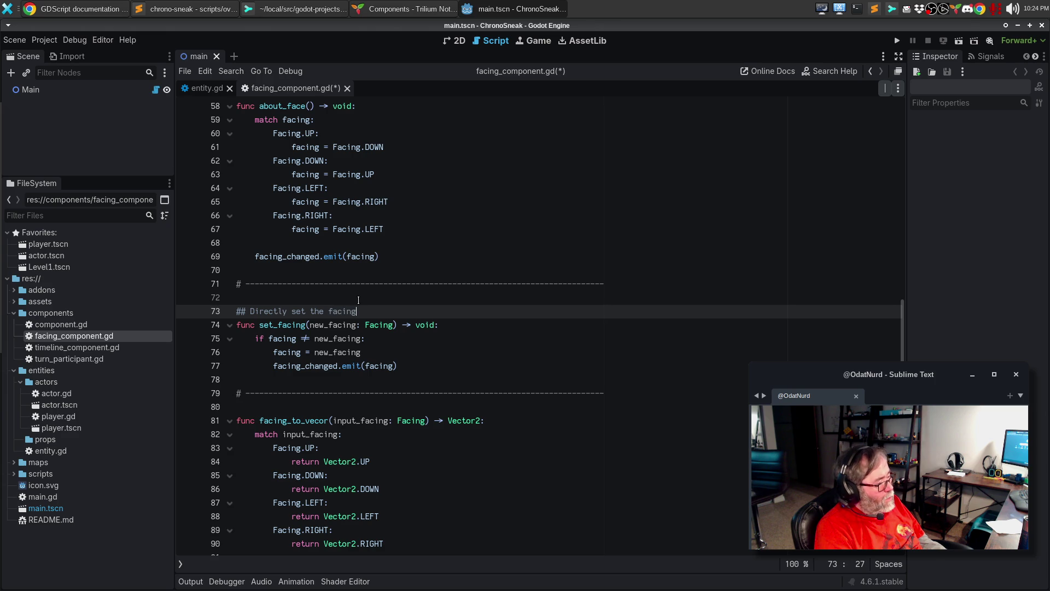
pyautogui.press('BackSpace')
pyautogui.write('ponent to the c')
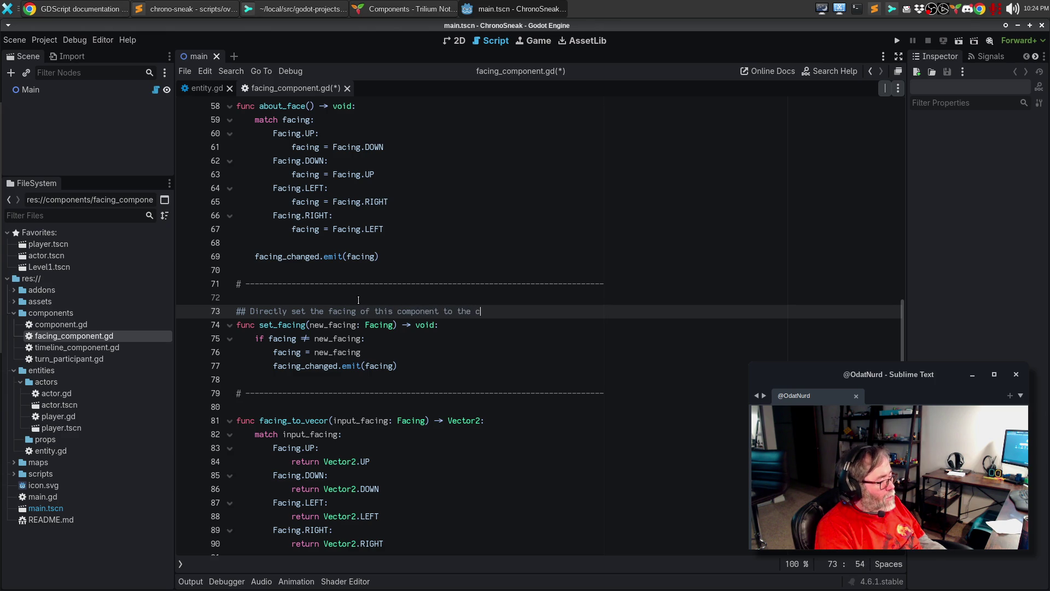
pyautogui.press('BackSpace')
pyautogui.write('facving')
pyautogui.press('BackSpace')
pyautogui.press('BackSpace')
pyautogui.press('BackSpace')
pyautogui.write('ing passed i')
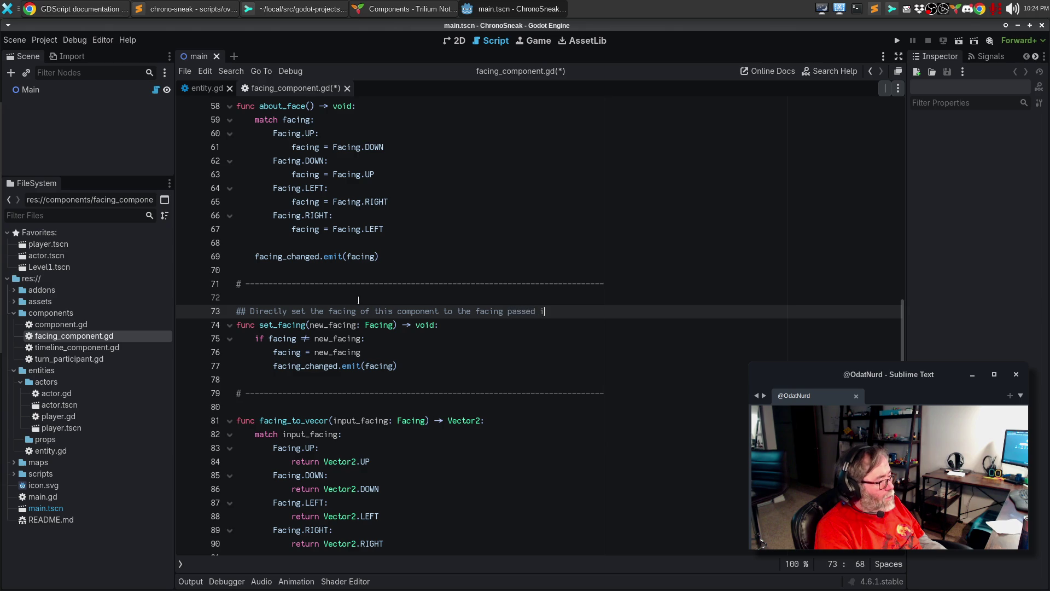
# Add the two-line facing_to_vecor comment about converting a facing to [Vector2] for moving items, then save.
pyautogui.press('Down')
pyautogui.press('Down')
pyautogui.press('Down')
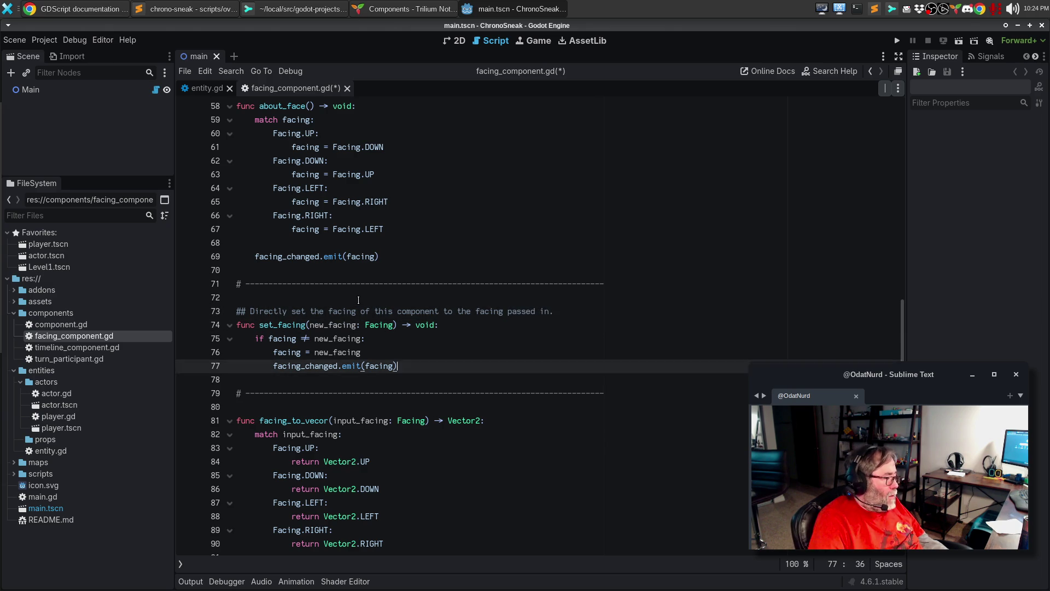
pyautogui.press('Down')
pyautogui.press('Return')
pyautogui.write('## Giv')
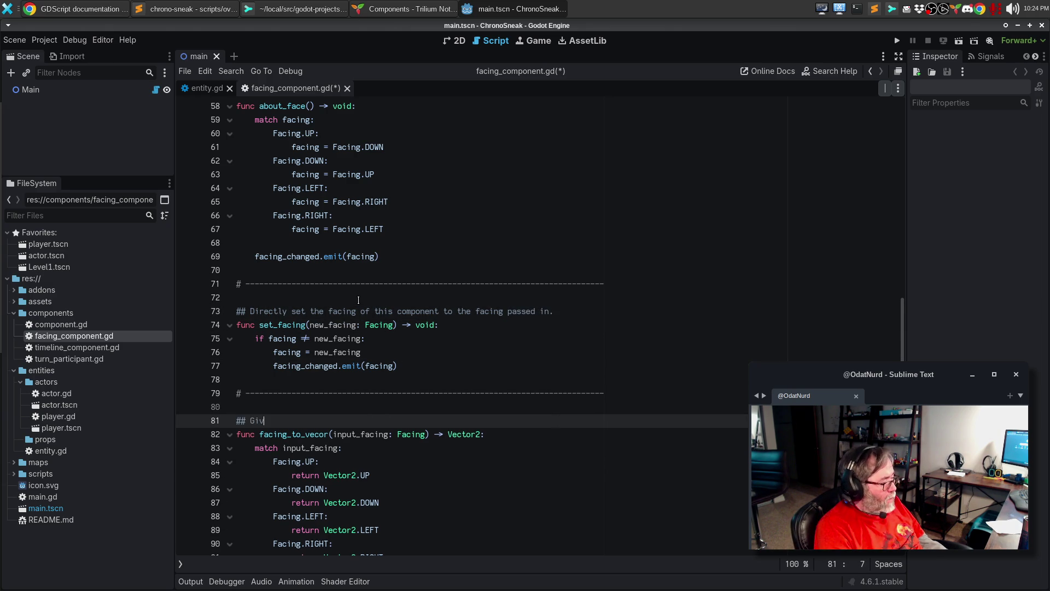
pyautogui.write('en a fav')
pyautogui.press('BackSpace')
pyautogui.write('cing value, convert this')
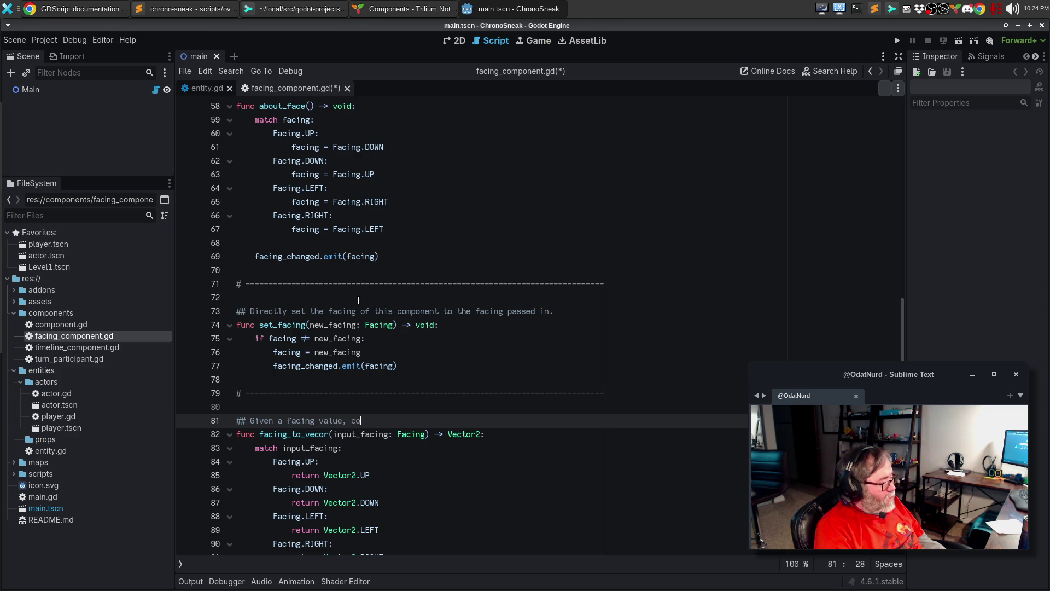
pyautogui.write(' to the app')
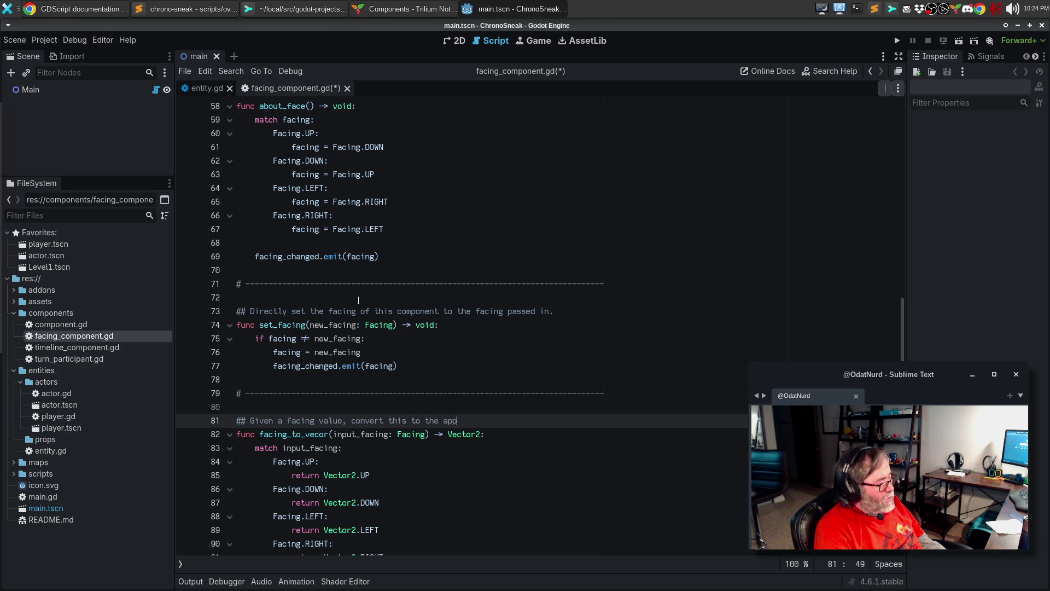
pyautogui.write('ropriate Vector to')
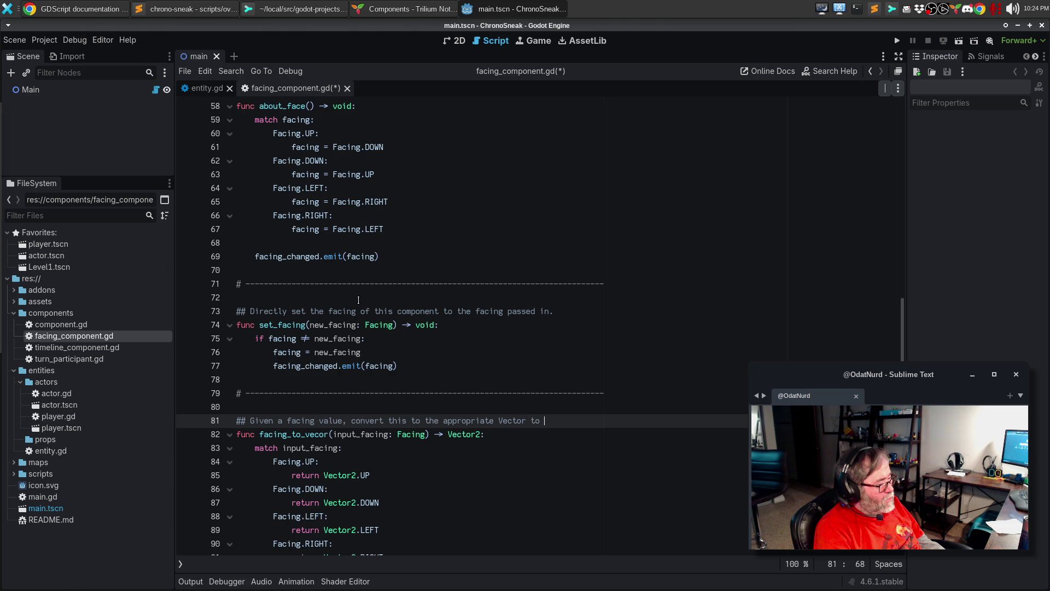
pyautogui.press('BackSpace')
pyautogui.press('BackSpace')
pyautogui.press('BackSpace')
pyautogui.write(';t his')
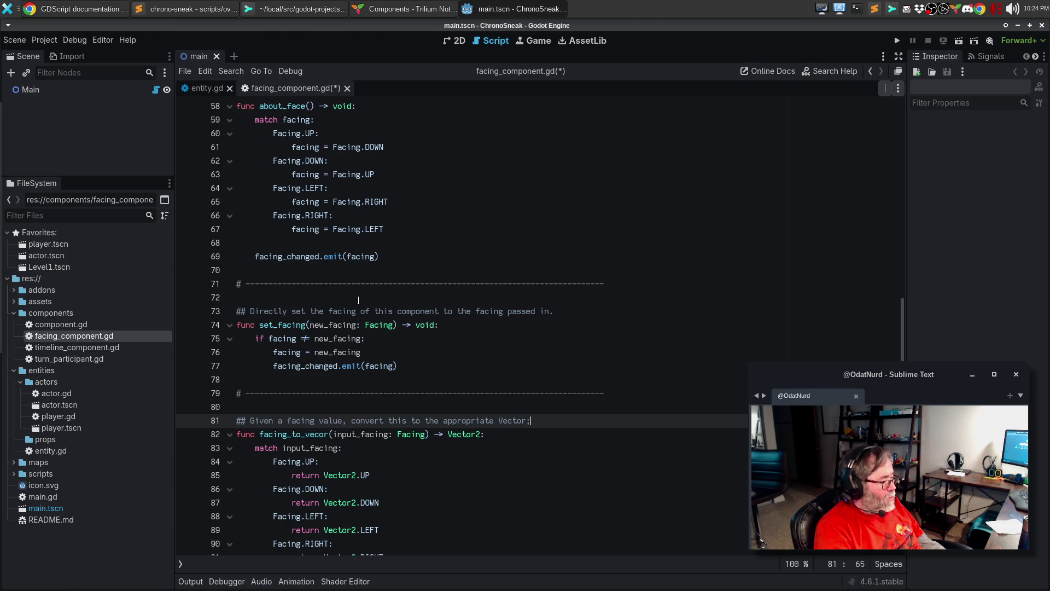
pyautogui.press('BackSpace')
pyautogui.press('BackSpace')
pyautogui.press('BackSpace')
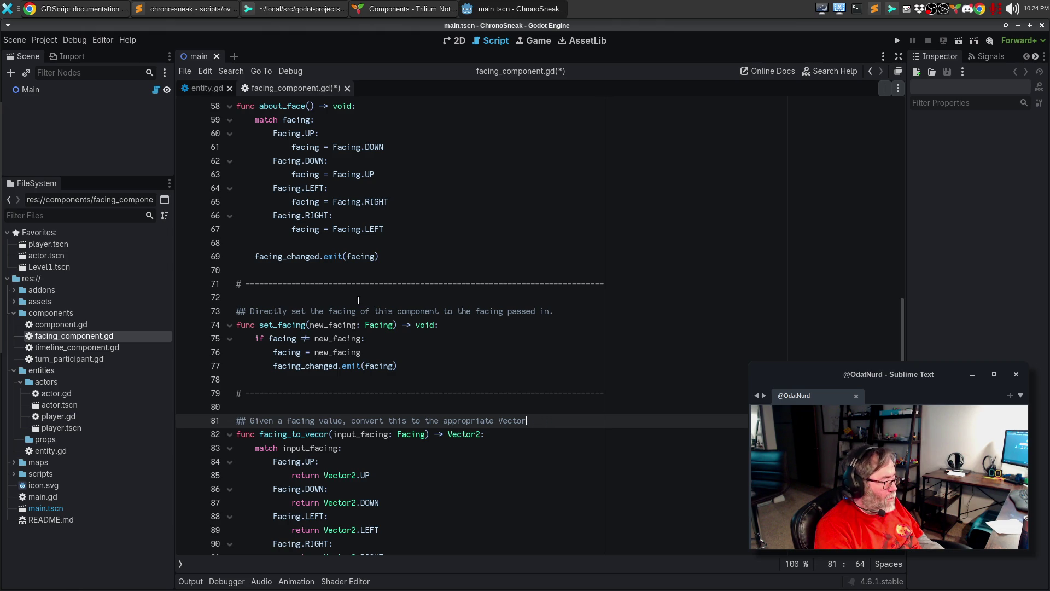
pyautogui.hotkey('ctrl', 'shift', 'Left')
pyautogui.write('[Ve')
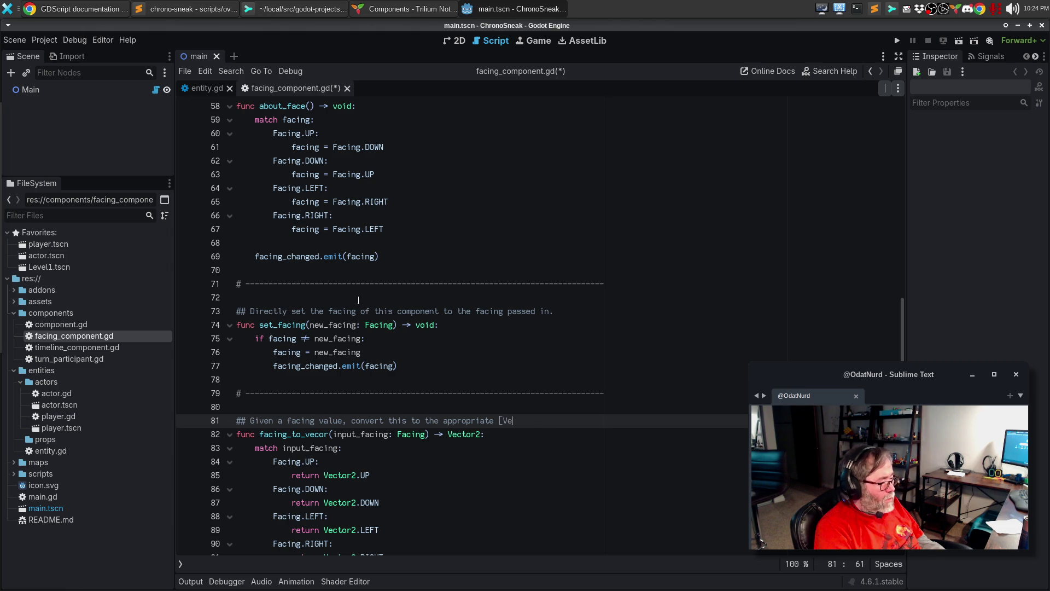
pyautogui.write('ctor2]. Thi')
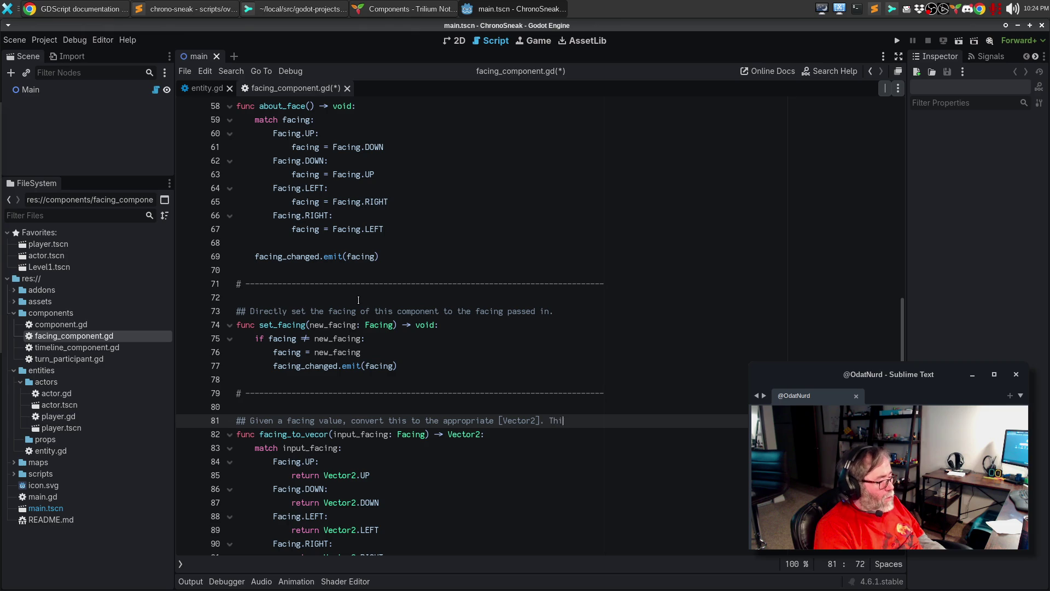
pyautogui.write('s is ysed')
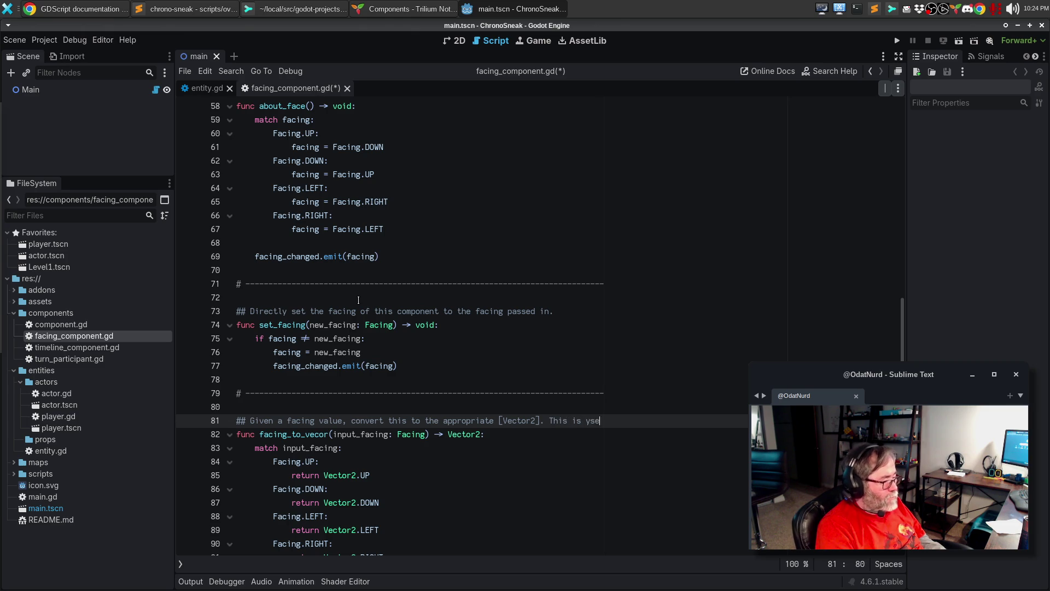
pyautogui.press('BackSpace')
pyautogui.press('BackSpace')
pyautogui.press('BackSpace')
pyautogui.write('used')
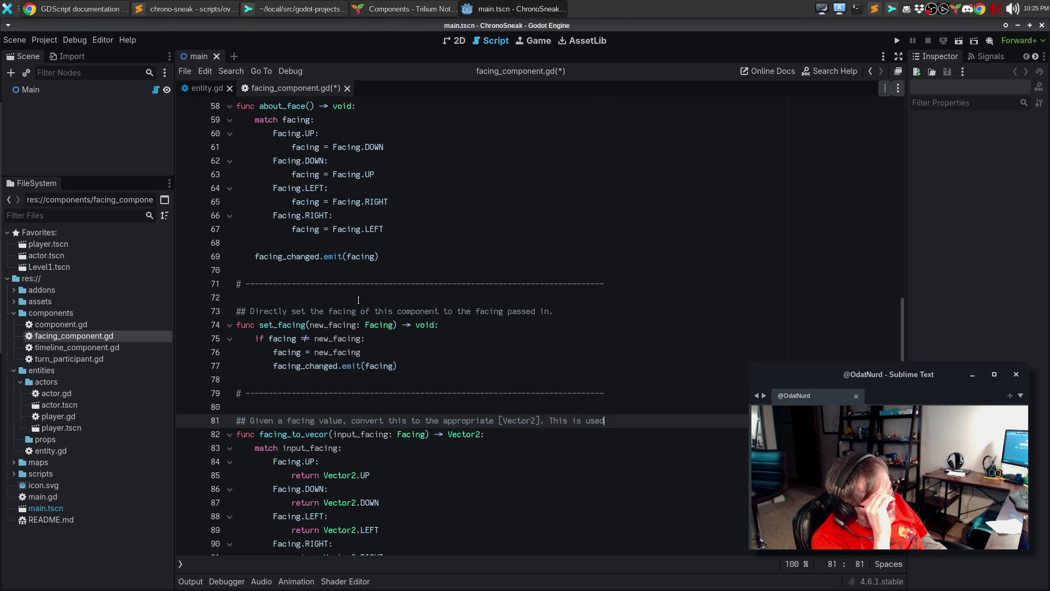
pyautogui.press('Return')
pyautogui.write('t')
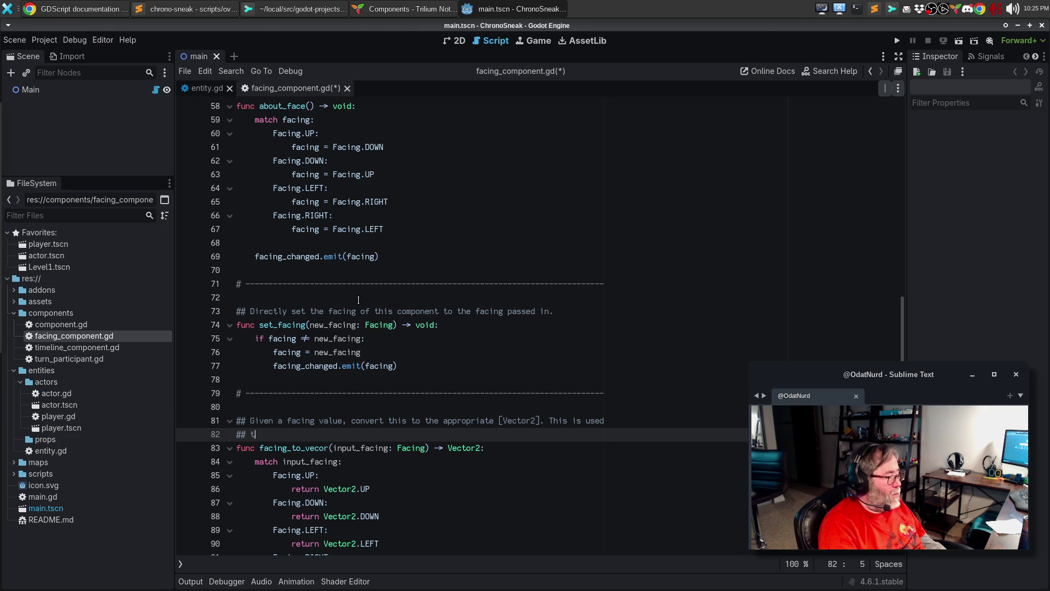
pyautogui.write('o move items in')
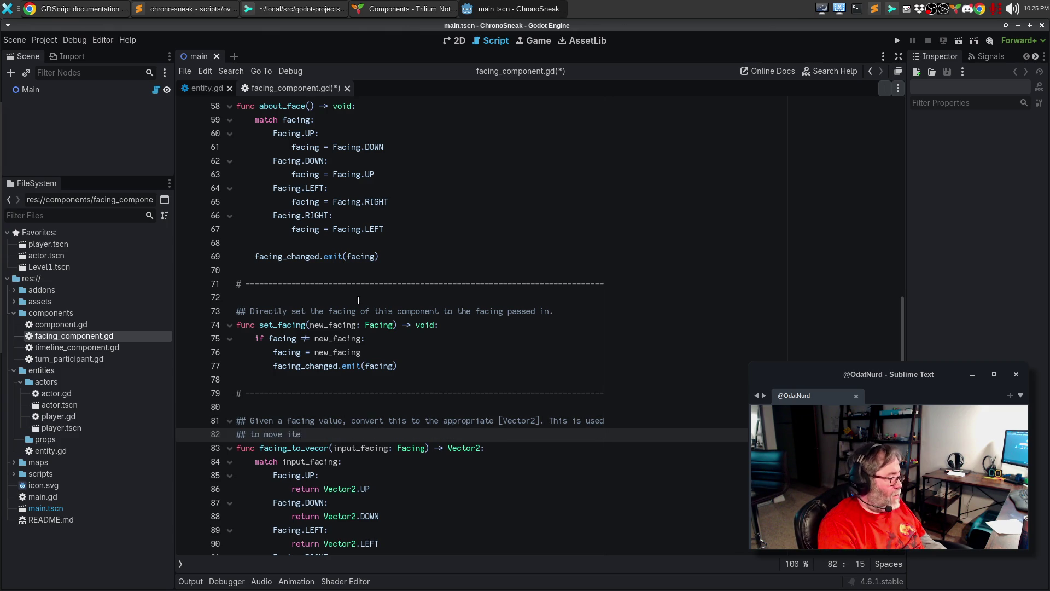
pyautogui.press('BackSpace')
pyautogui.press('BackSpace')
pyautogui.write('along their f')
pyautogui.write('acing.')
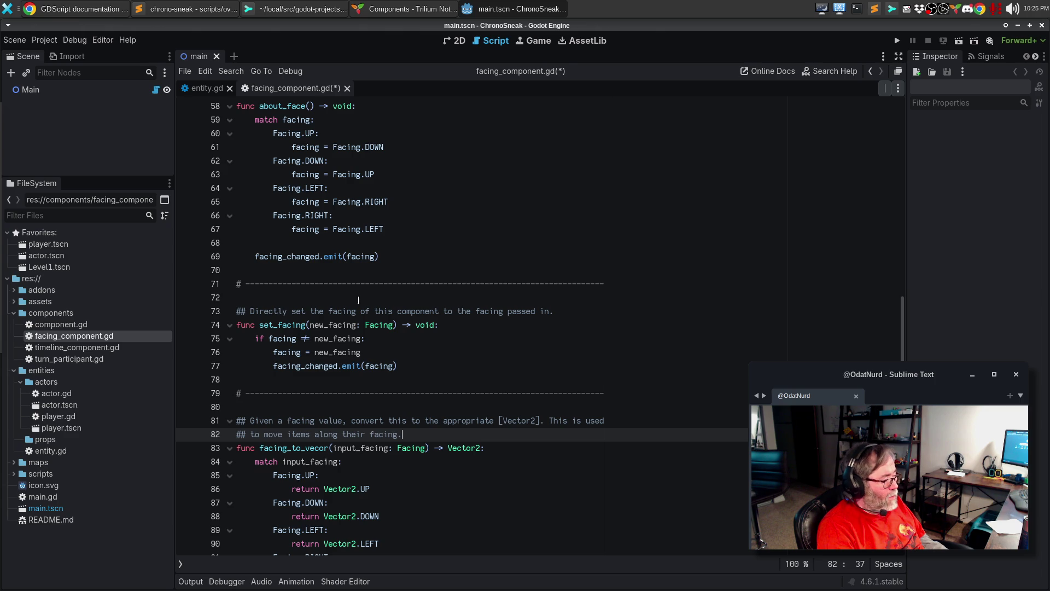
pyautogui.hotkey('ctrl', 's')
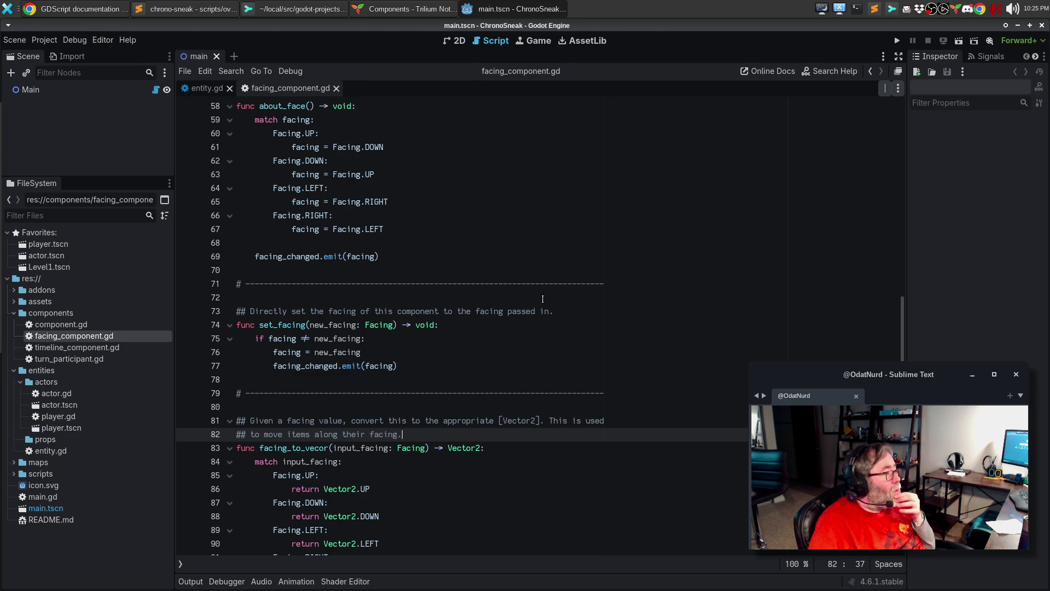
# Search the help for 'Compon' and open the FacingComponent documentation page.
pyautogui.press('F1')
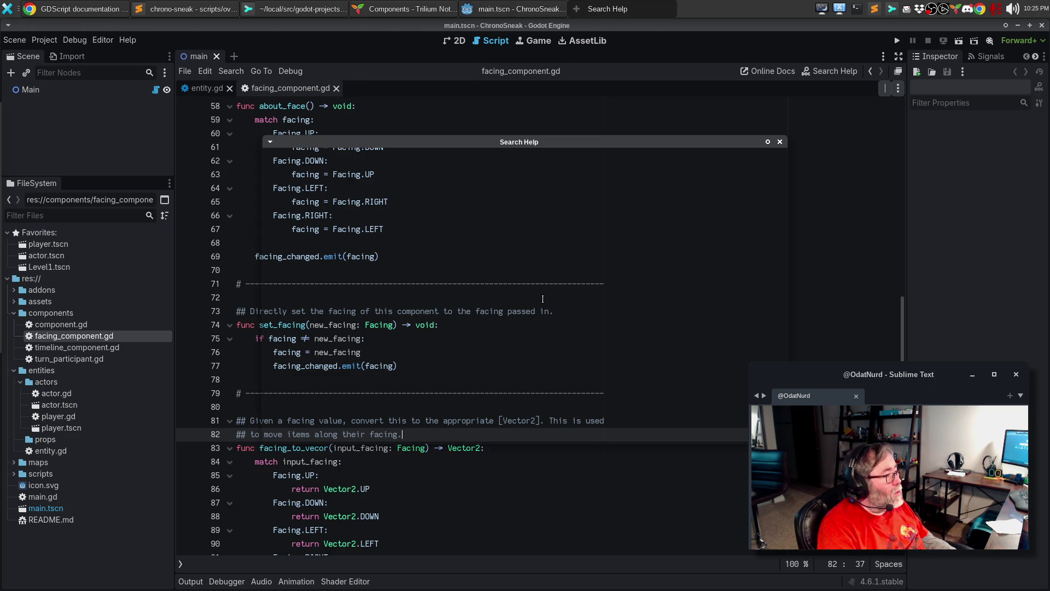
pyautogui.write('f')
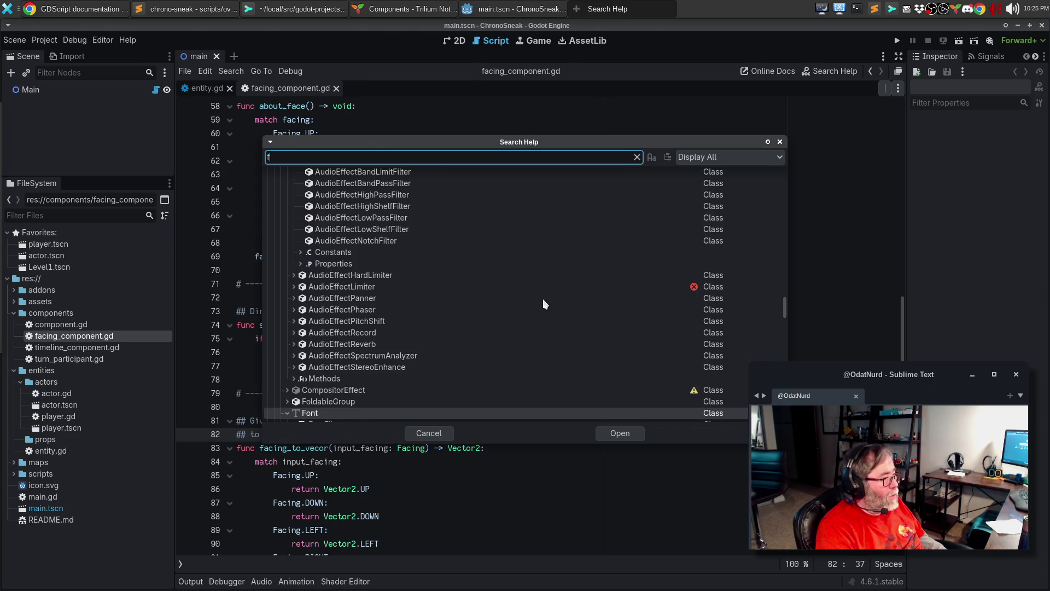
pyautogui.press('BackSpace')
pyautogui.write('cv')
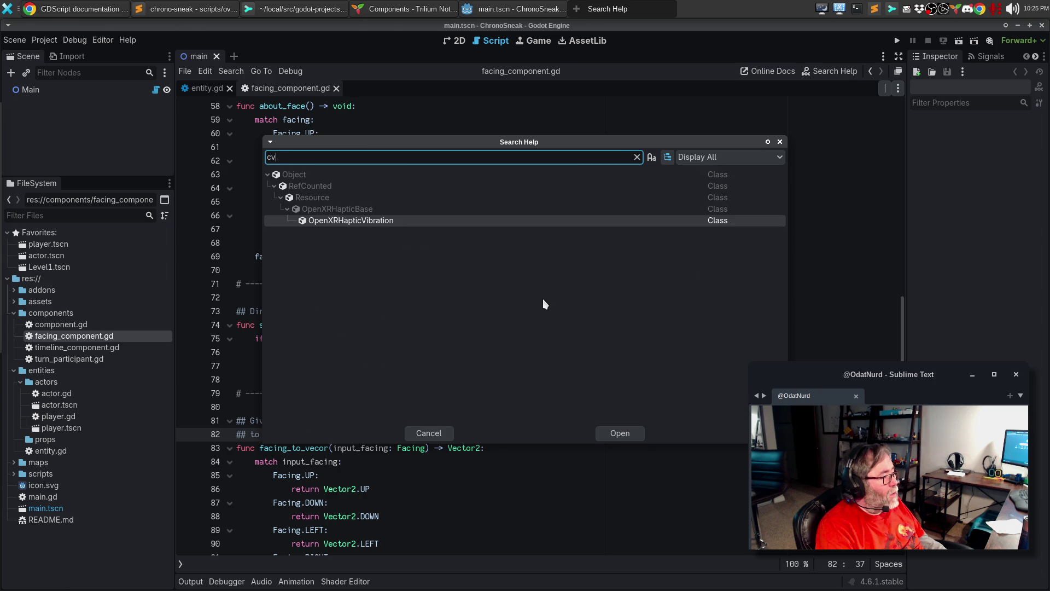
pyautogui.write('OMPO')
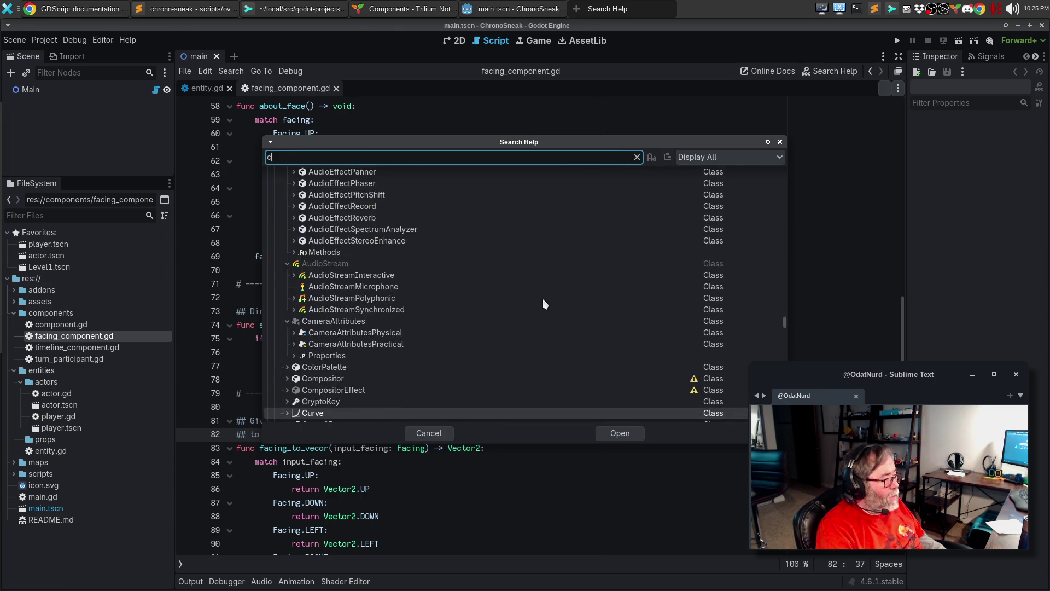
pyautogui.press('BackSpace')
pyautogui.press('BackSpace')
pyautogui.press('BackSpace')
pyautogui.write('OM')
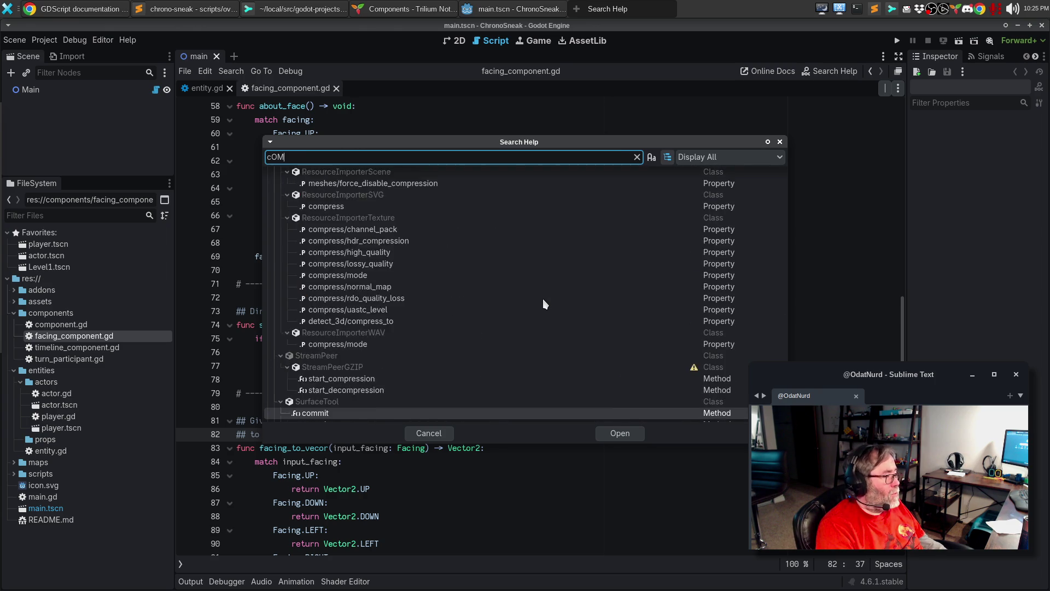
pyautogui.press('BackSpace')
pyautogui.press('BackSpace')
pyautogui.press('BackSpace')
pyautogui.write('Compon')
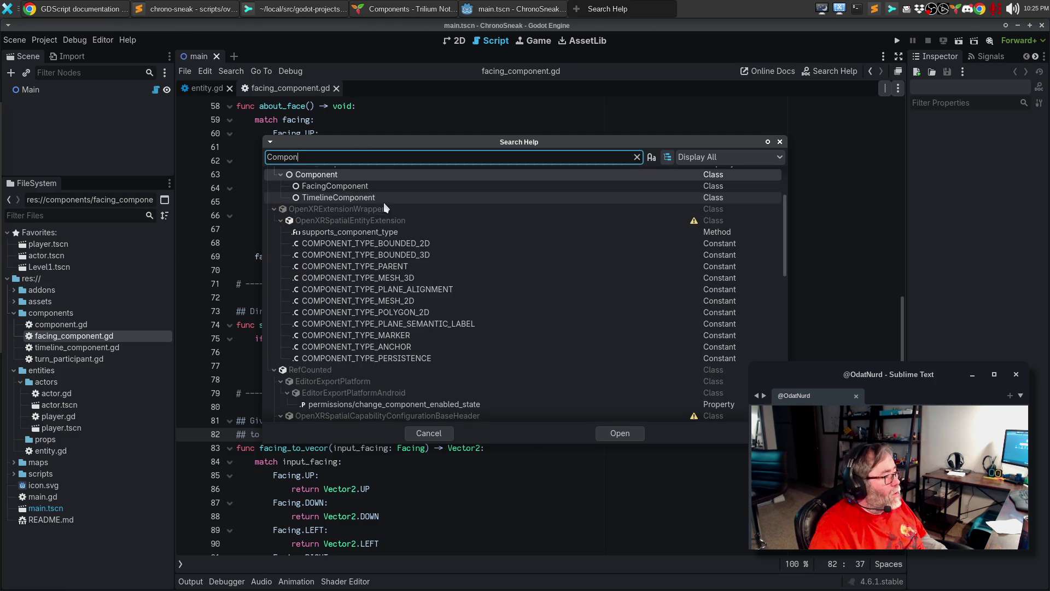
pyautogui.doubleClick(375, 188)
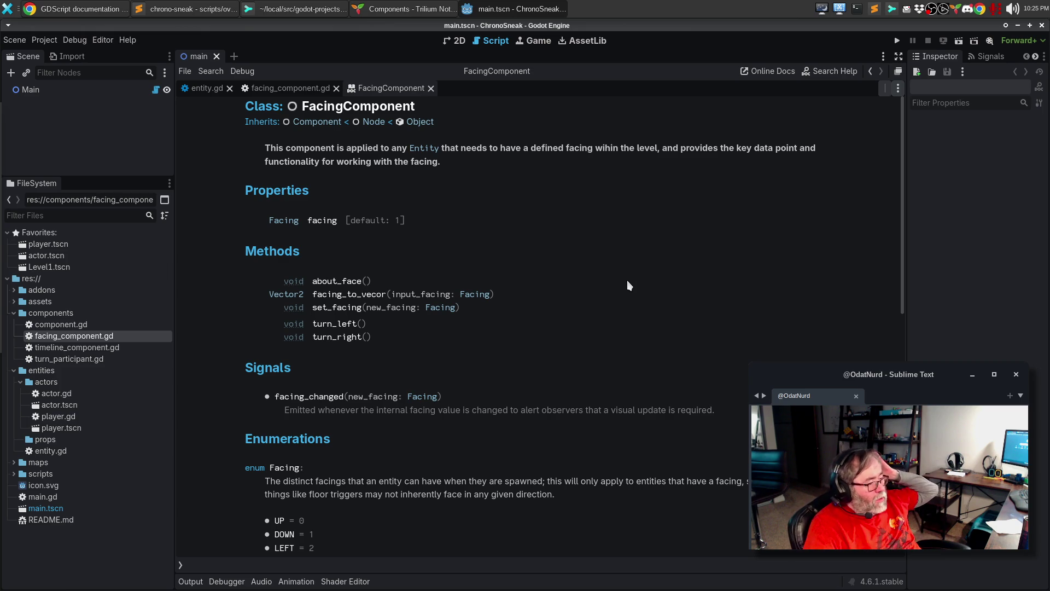
# Scroll the FacingComponent help page to Method Descriptions to confirm facing_to_vecor's description appears.
pyautogui.scroll(-3, 628, 274)
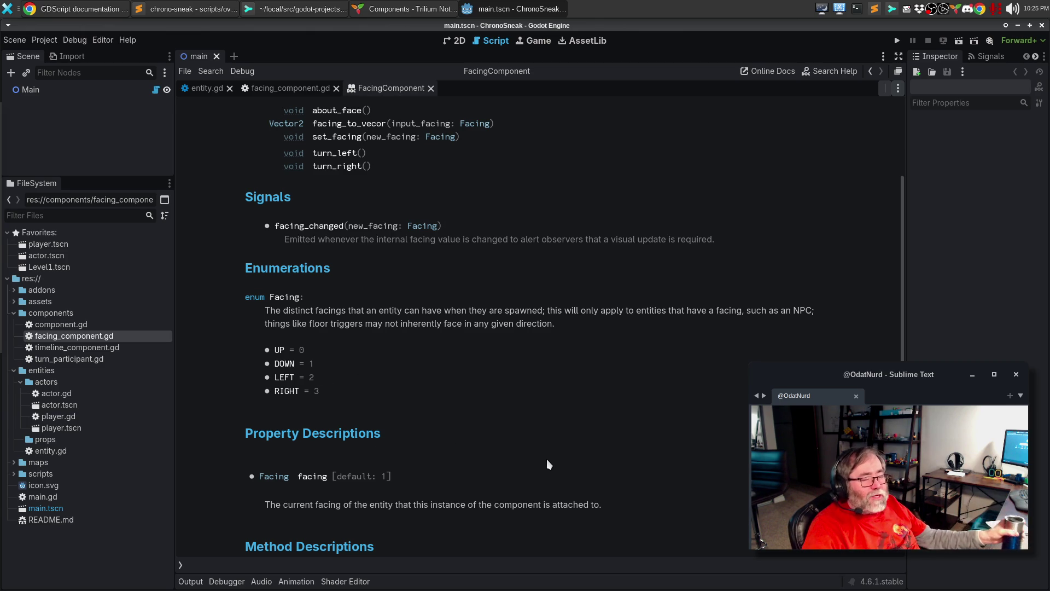
pyautogui.scroll(-5, 658, 437)
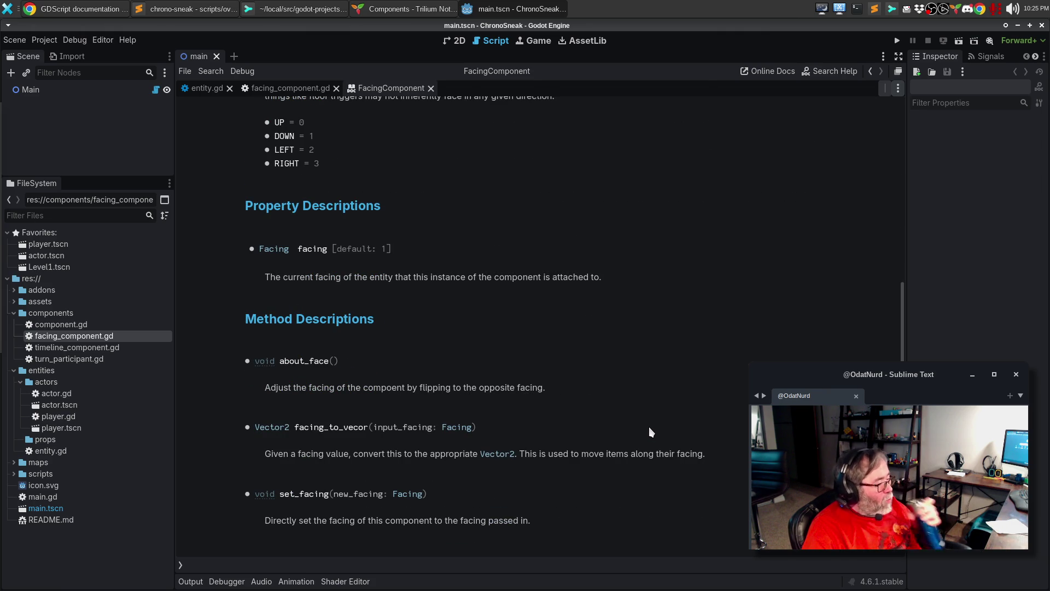
pyautogui.scroll(-3, 558, 422)
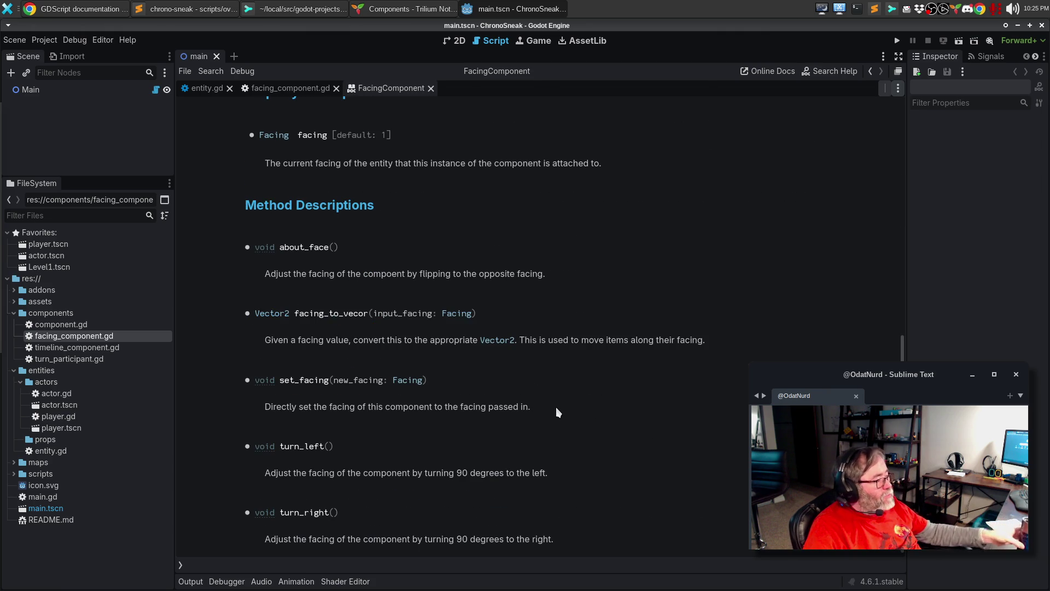
pyautogui.scroll(13, 547, 389)
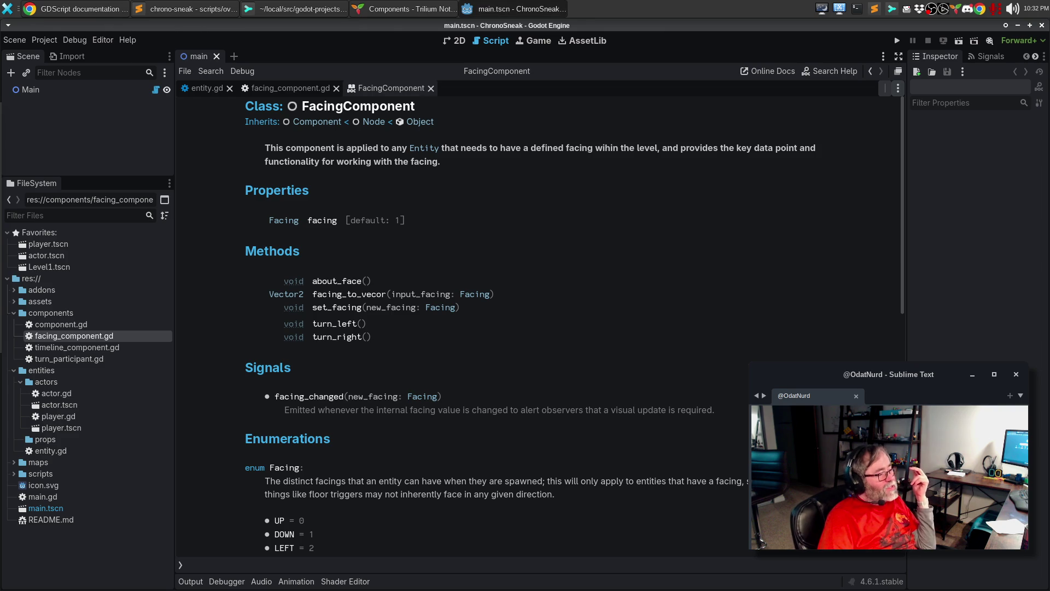
# Read FacingComponent's enum, property and method descriptions, then switch to the Components note in Trilium Notes.
pyautogui.scroll(-5, 539, 328)
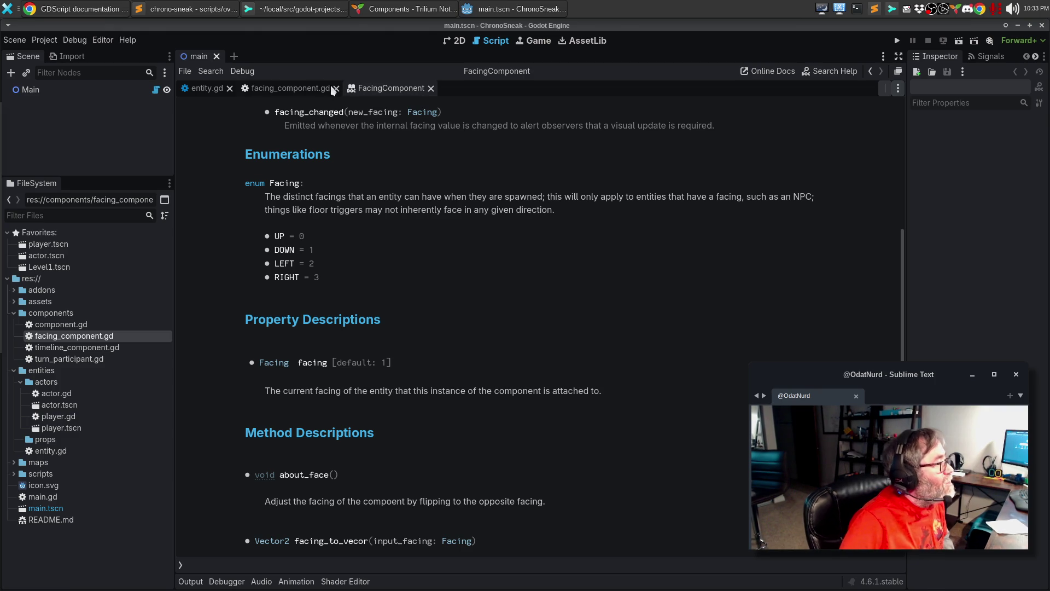
pyautogui.click(378, 8)
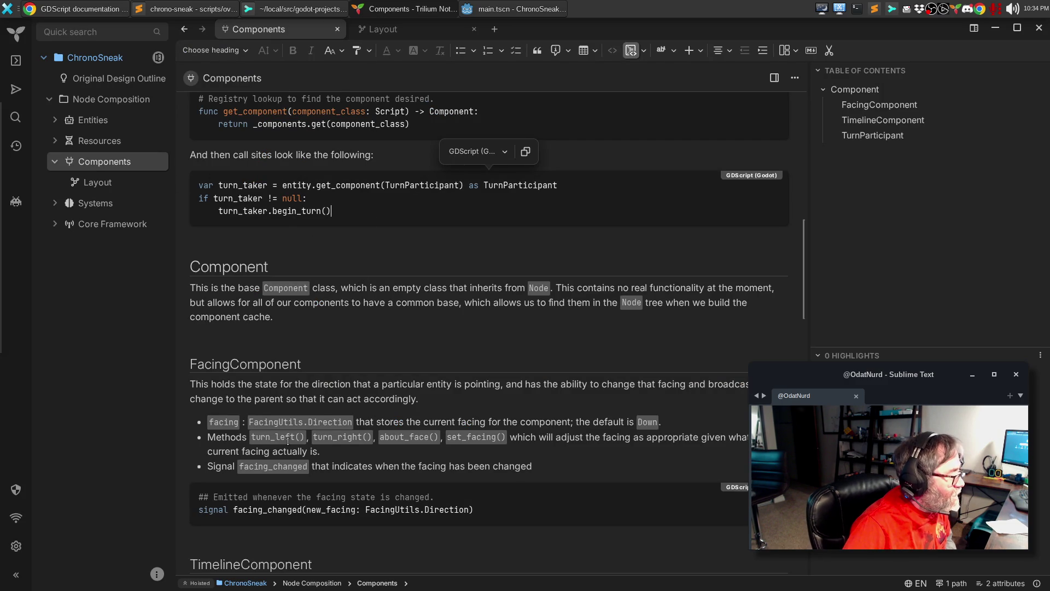
# Read the TimelineComponent section of the Components note, then return to Godot's FacingComponent help page.
pyautogui.scroll(-5, 376, 483)
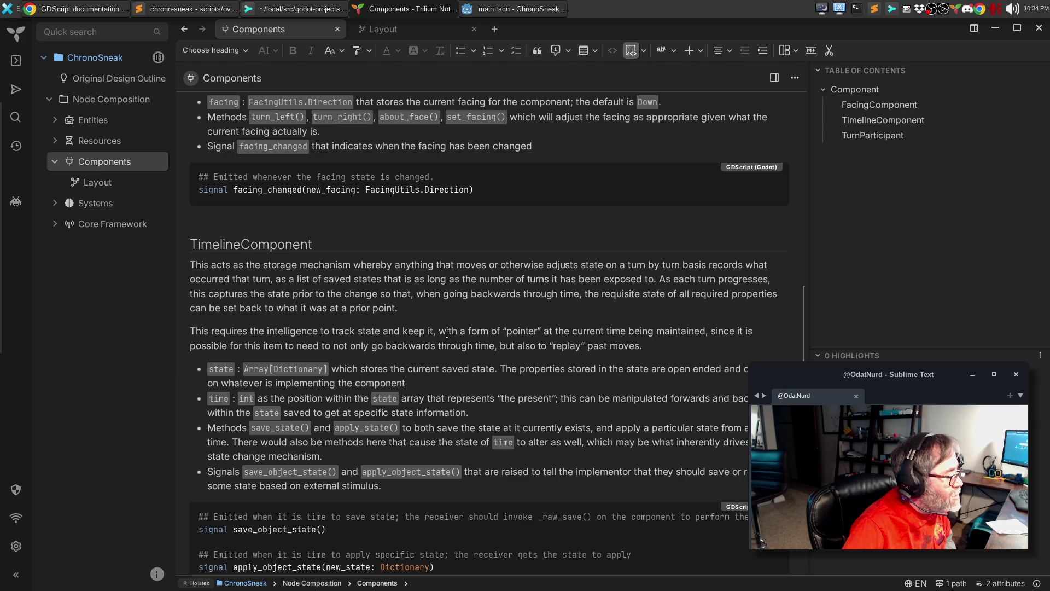
pyautogui.scroll(-2, 449, 328)
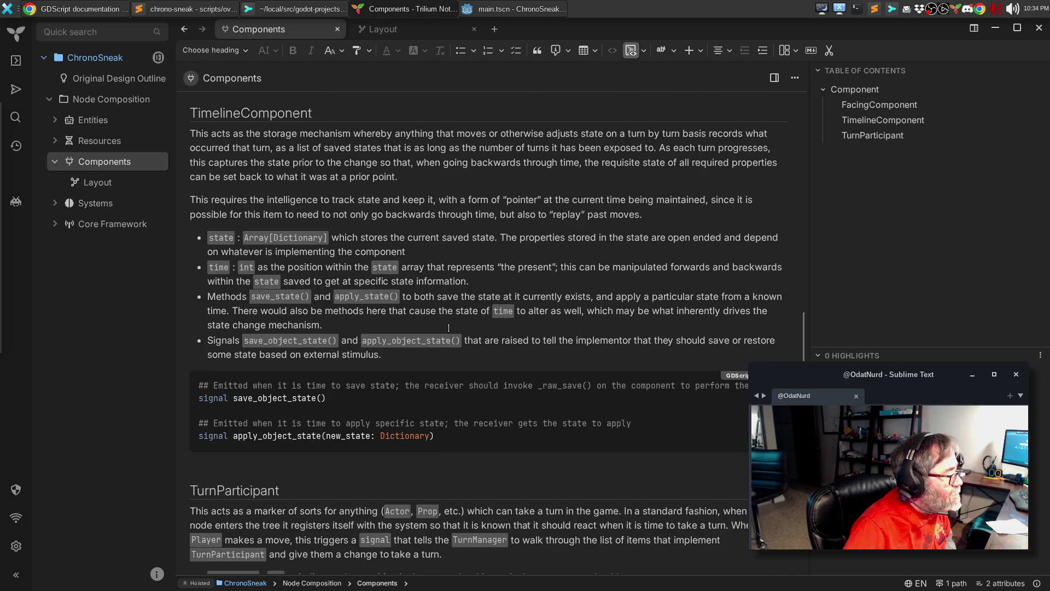
pyautogui.scroll(-3, 449, 327)
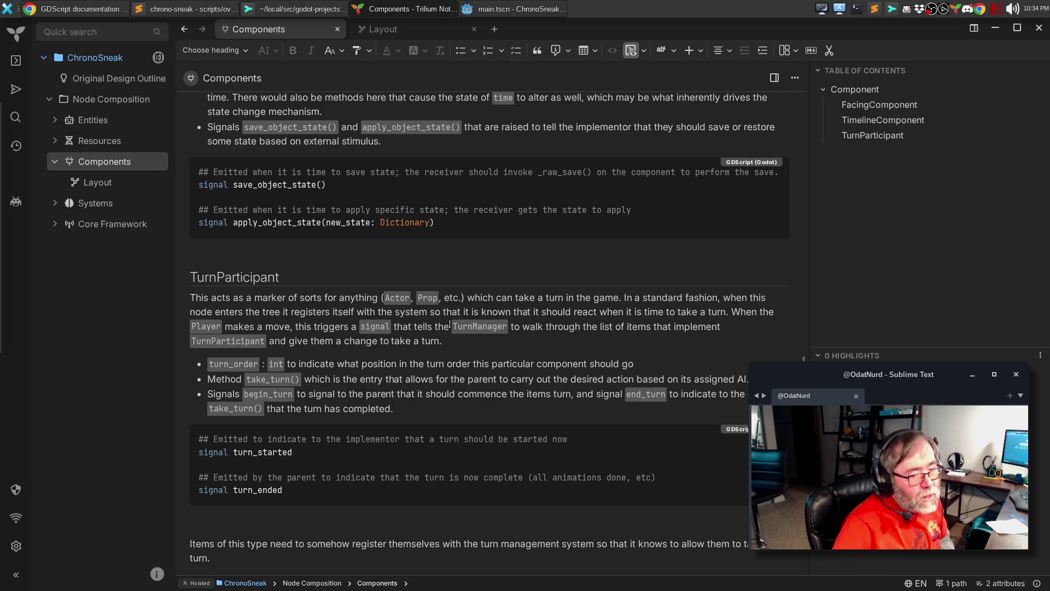
pyautogui.scroll(4, 449, 325)
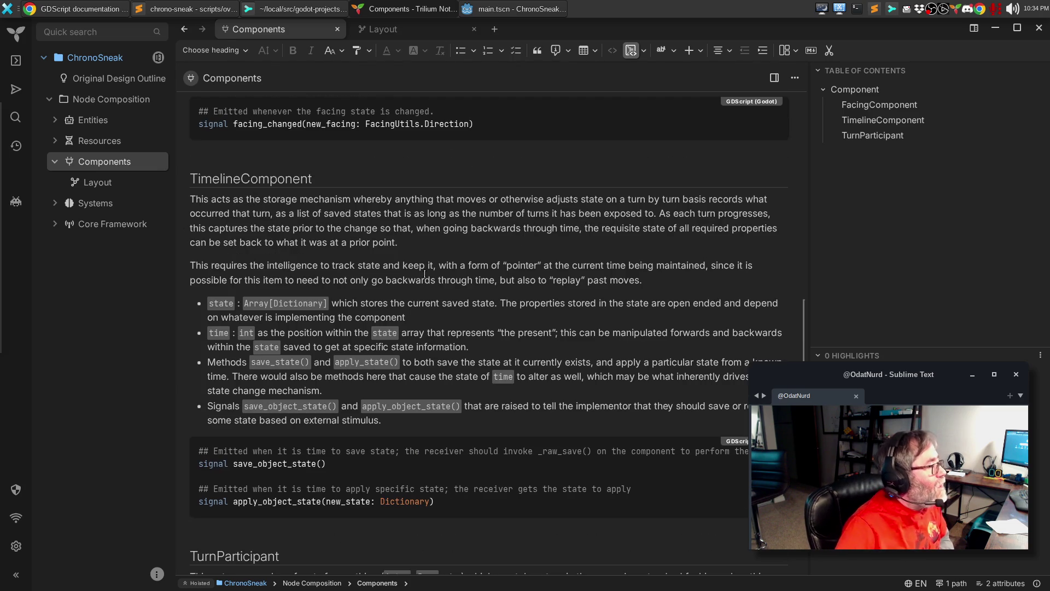
pyautogui.click(506, 8)
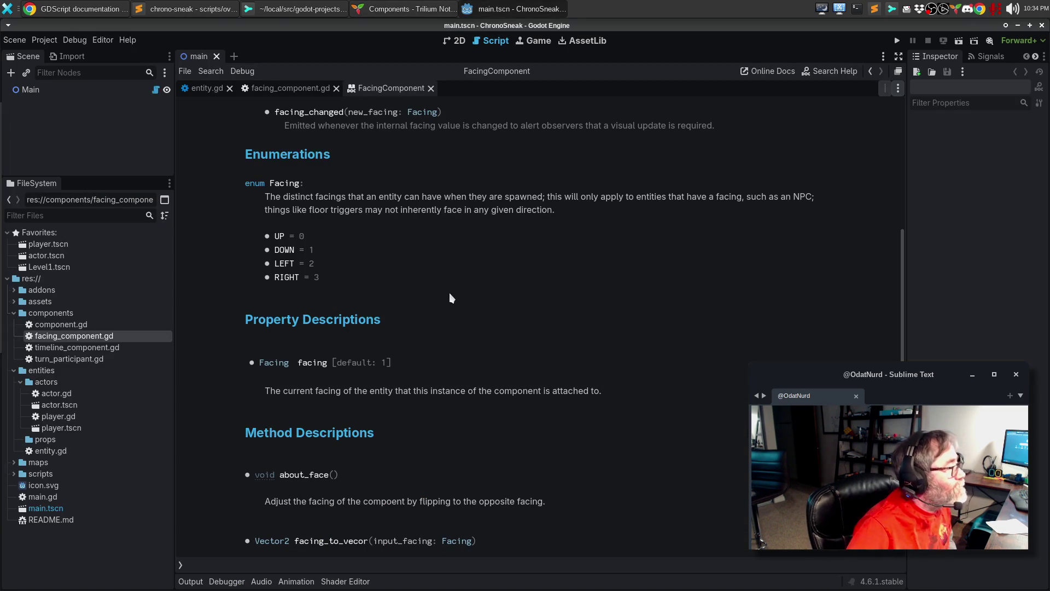
# Scroll to FacingComponent's Method Descriptions, then switch to the facing_component.gd script code.
pyautogui.scroll(-5, 507, 233)
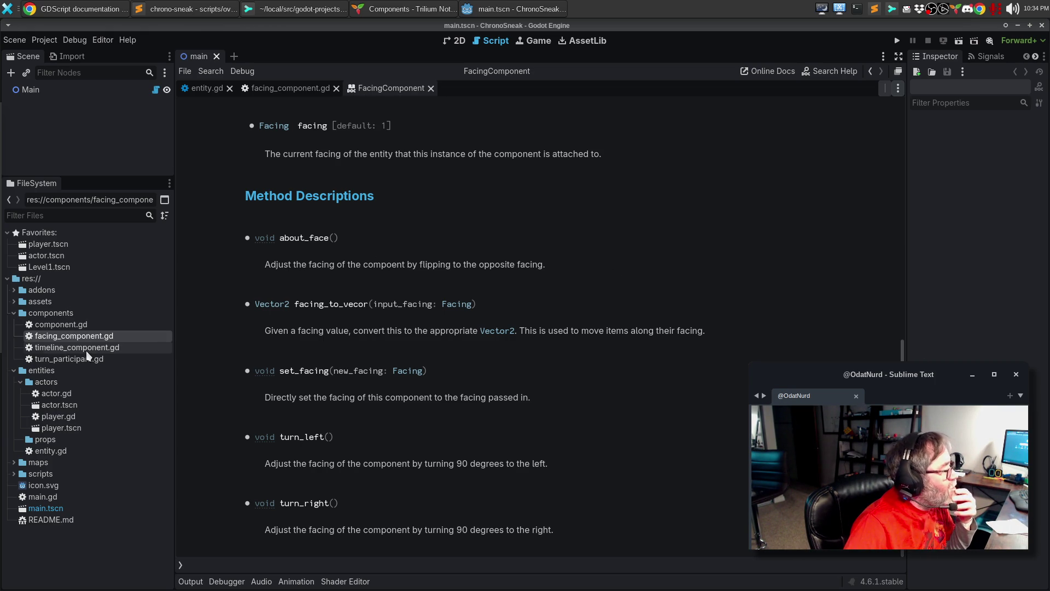
pyautogui.click(272, 89)
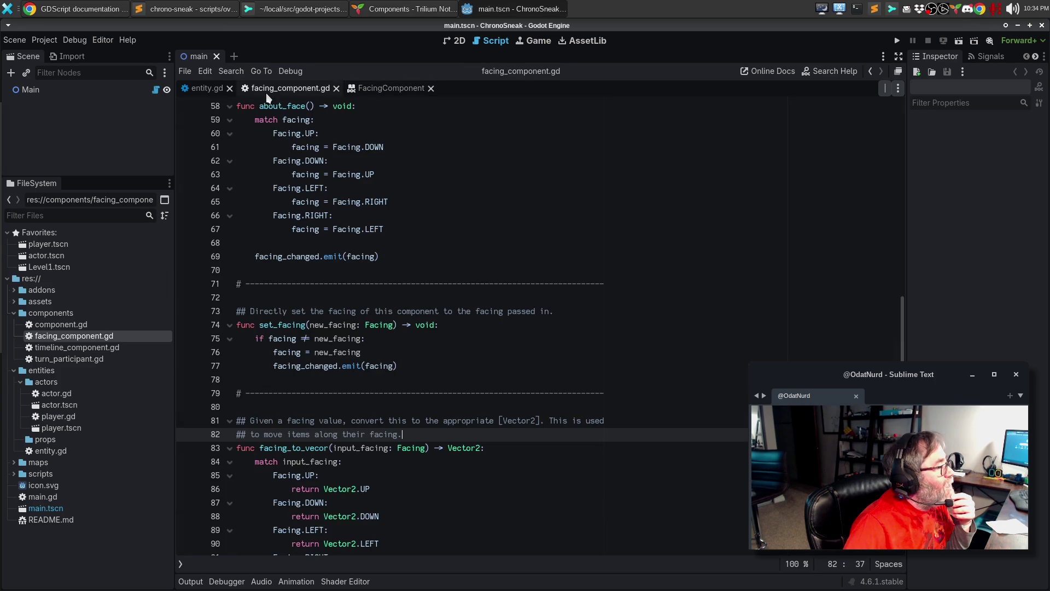
# Split the script editor, open timeline_component.gd in the left pane, then bring Sublime Text forward.
pyautogui.moveTo(268, 93); pyautogui.dragTo(886, 98)
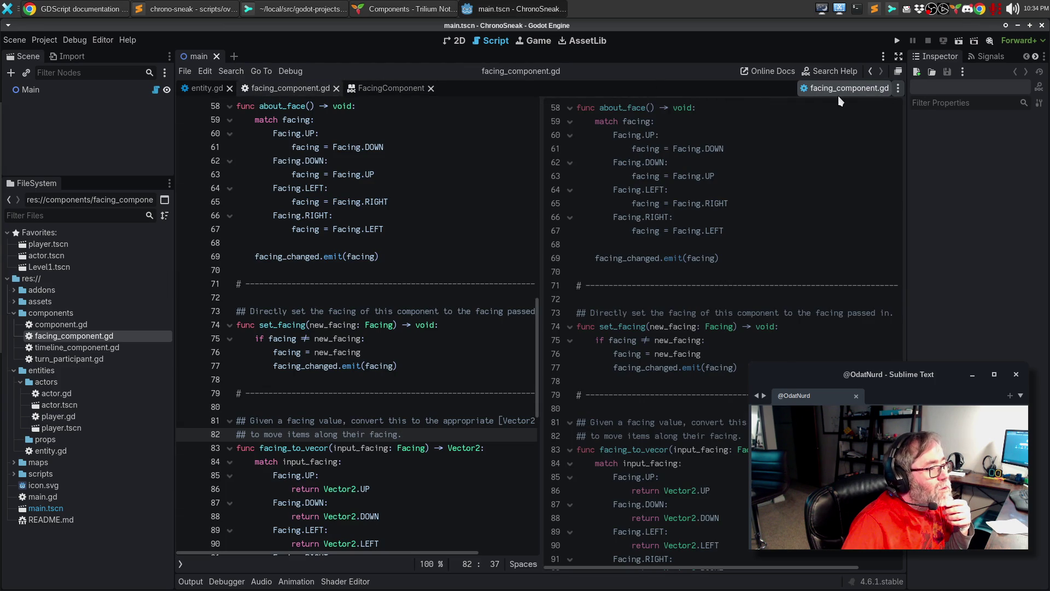
pyautogui.click(314, 215)
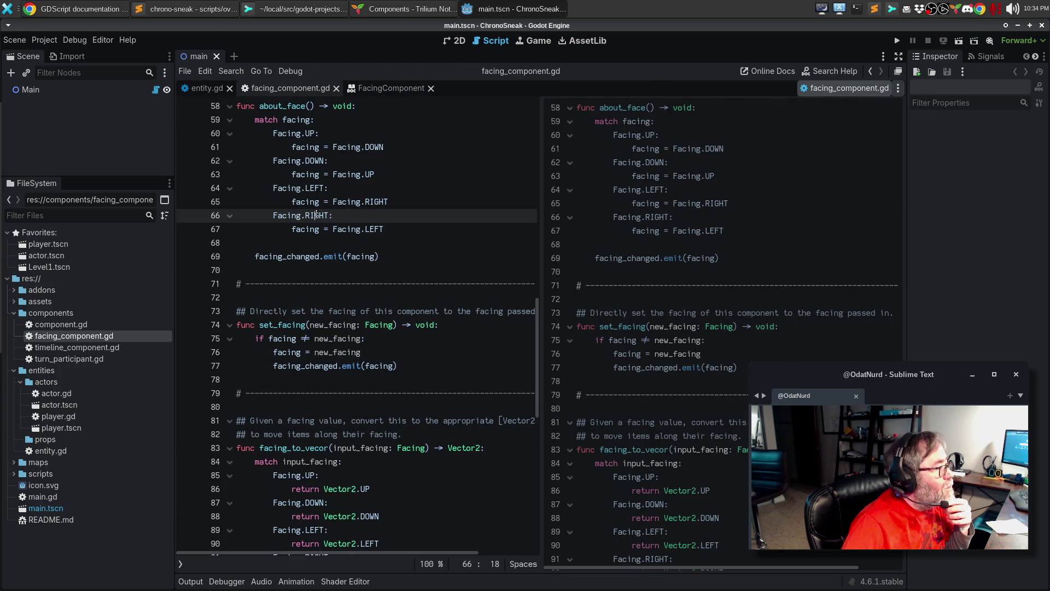
pyautogui.doubleClick(78, 349)
pyautogui.click(238, 230)
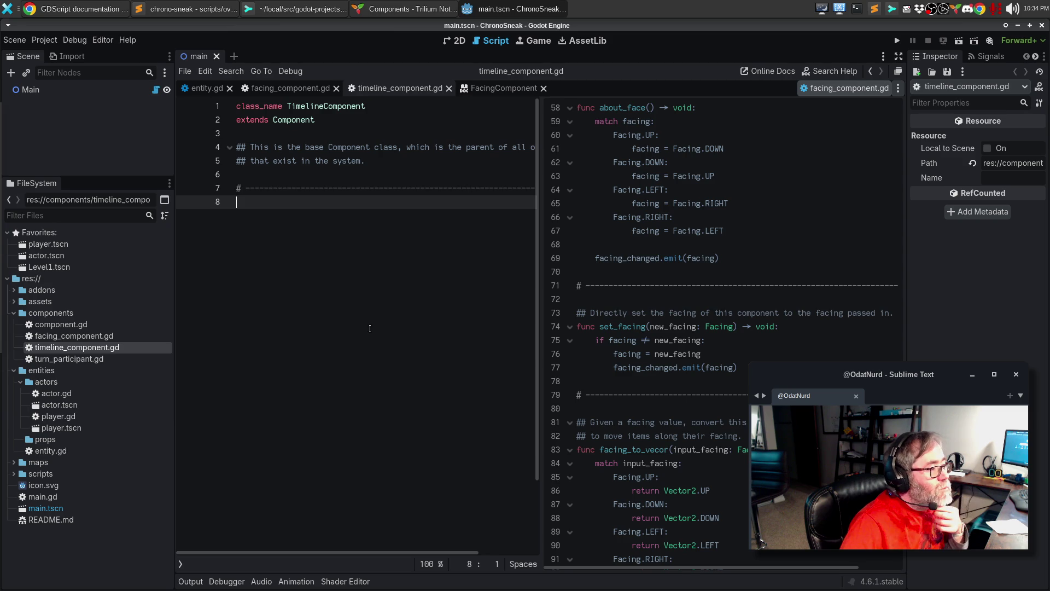
pyautogui.scroll(4, 676, 279)
pyautogui.scroll(10, 676, 279)
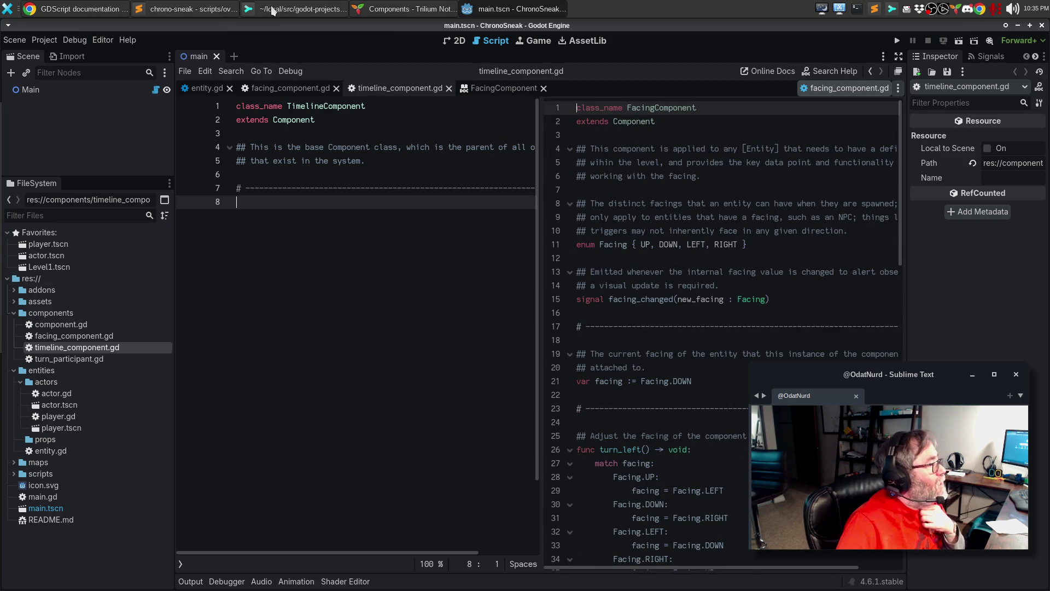
pyautogui.click(218, 8)
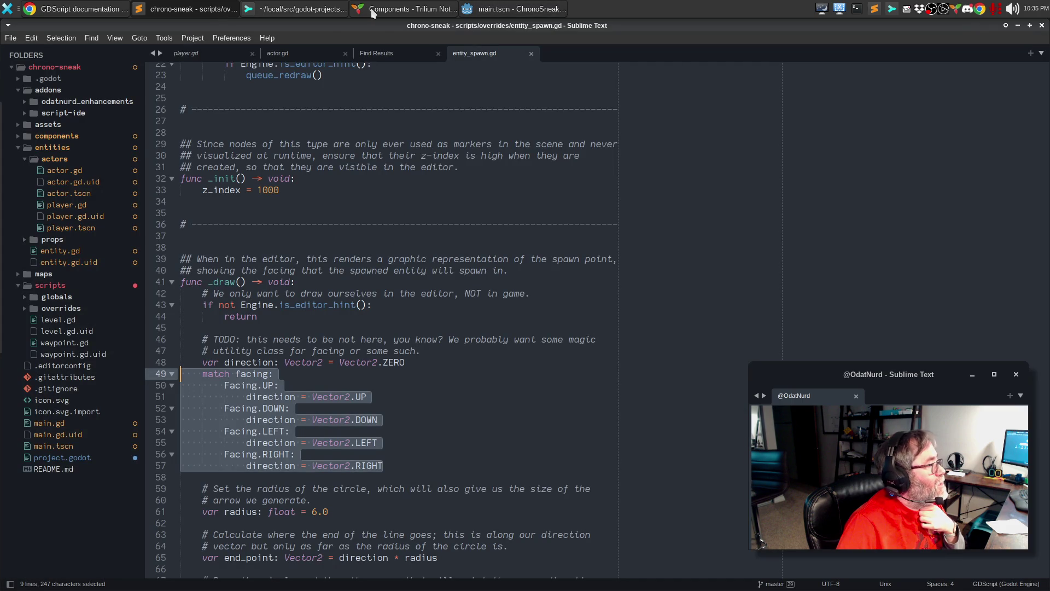
# Copy the TimelineComponent introductory paragraph from the Trilium design notes and return to Godot.
pyautogui.click(369, 8)
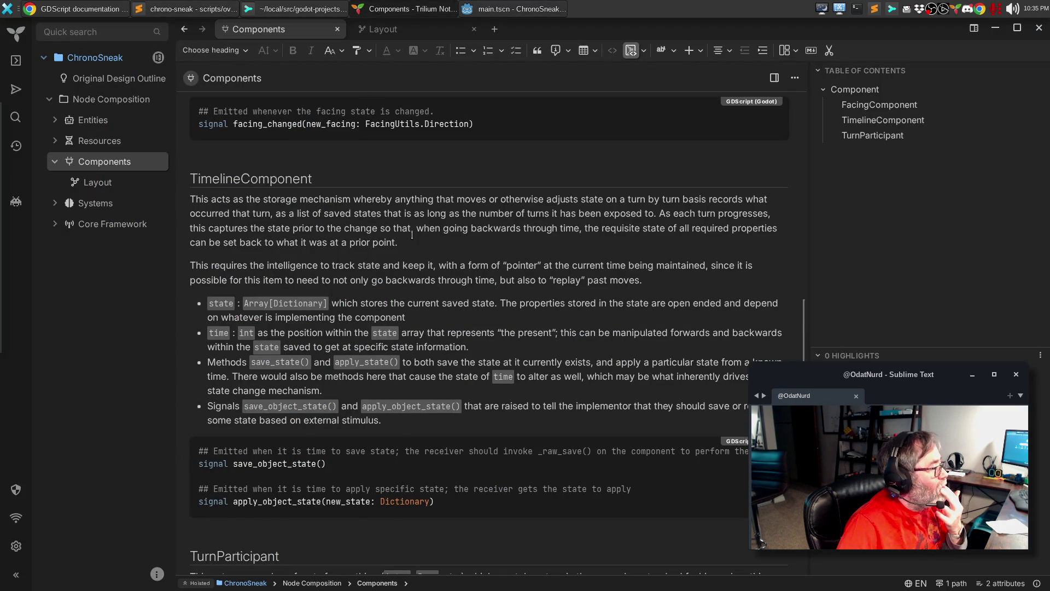
pyautogui.moveTo(420, 241)
pyautogui.mouseDown()
pyautogui.moveTo(241, 227)
pyautogui.moveTo(183, 203)
pyautogui.mouseUp()
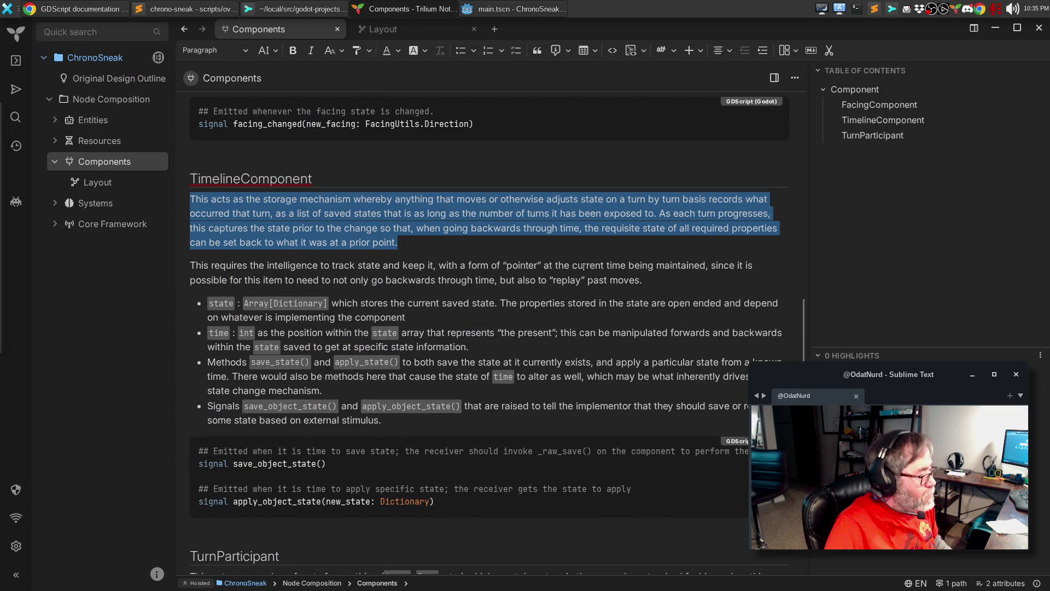
pyautogui.hotkey('alt', 'Tab')
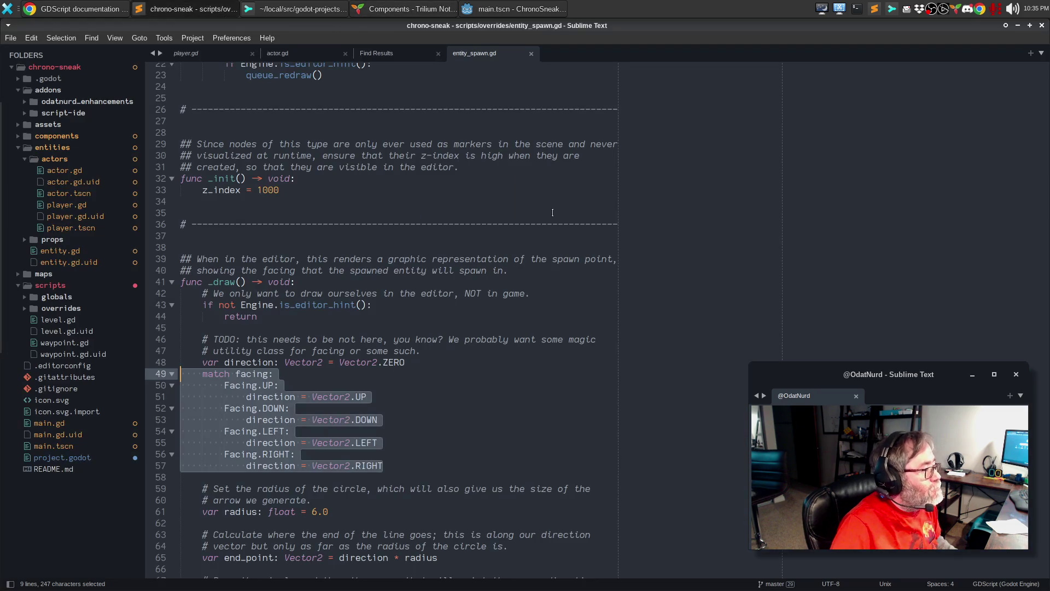
pyautogui.click(494, 8)
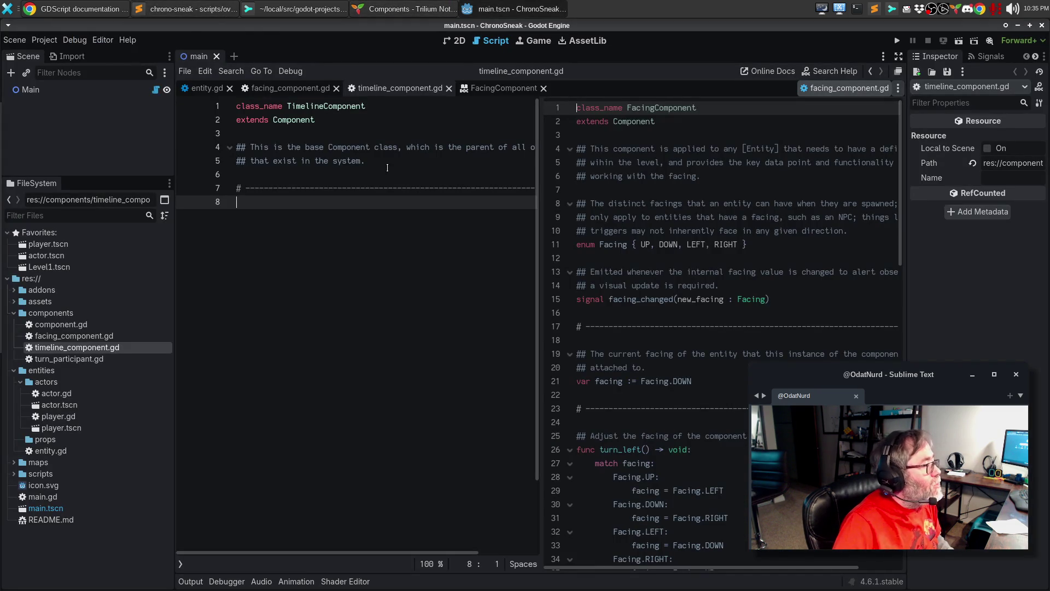
# Replace the placeholder class comment with the pasted TimelineComponent paragraph as a ## doc comment.
pyautogui.moveTo(386, 162); pyautogui.dragTo(234, 149)
pyautogui.hotkey('ctrl', 'v')
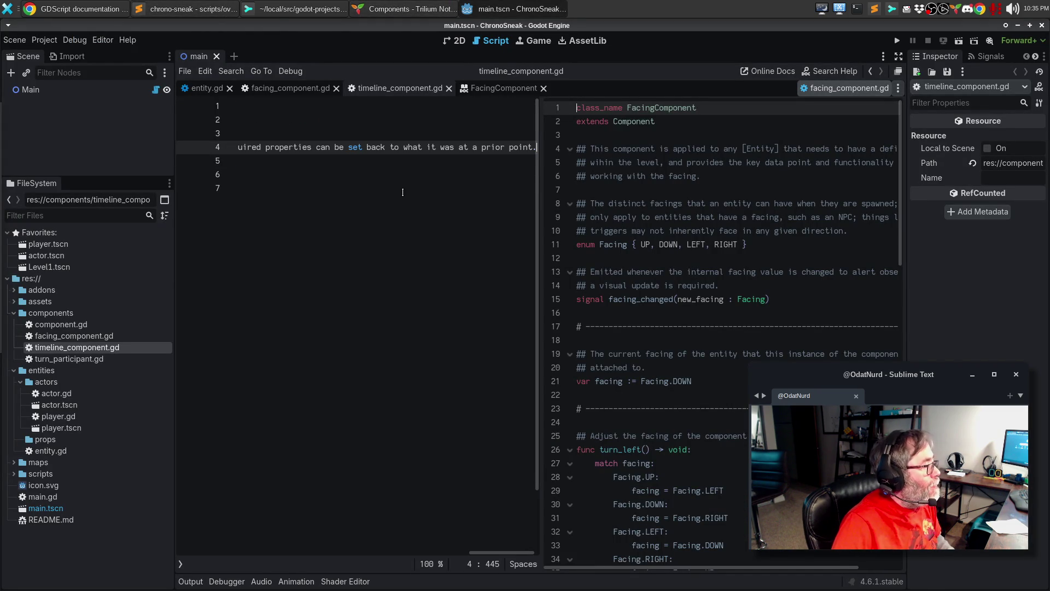
pyautogui.press('Home')
pyautogui.write('##')
pyautogui.hotkey('ctrl', 'v')
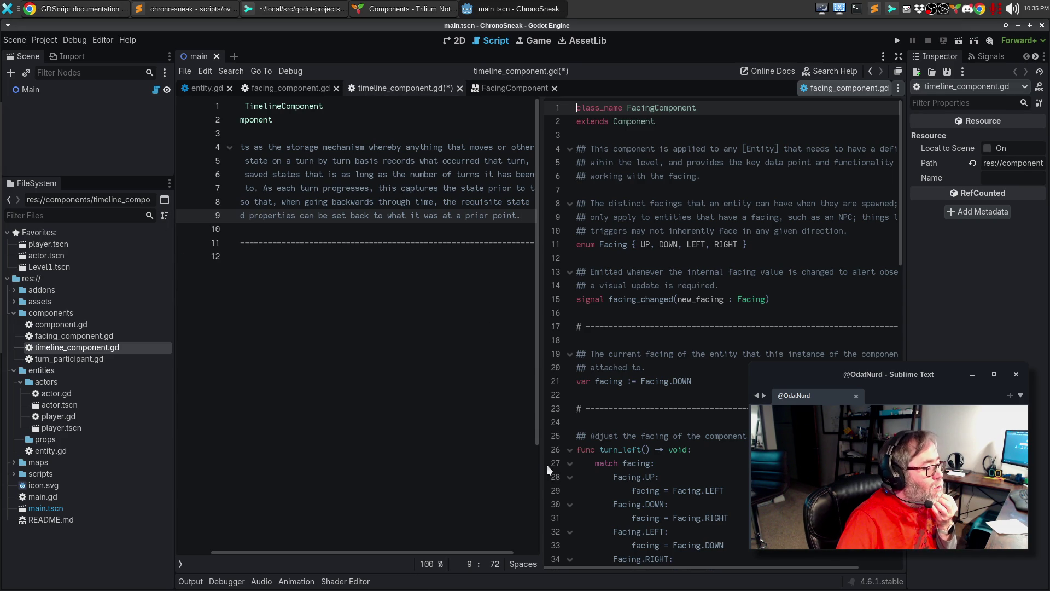
pyautogui.moveTo(541, 467); pyautogui.dragTo(629, 474)
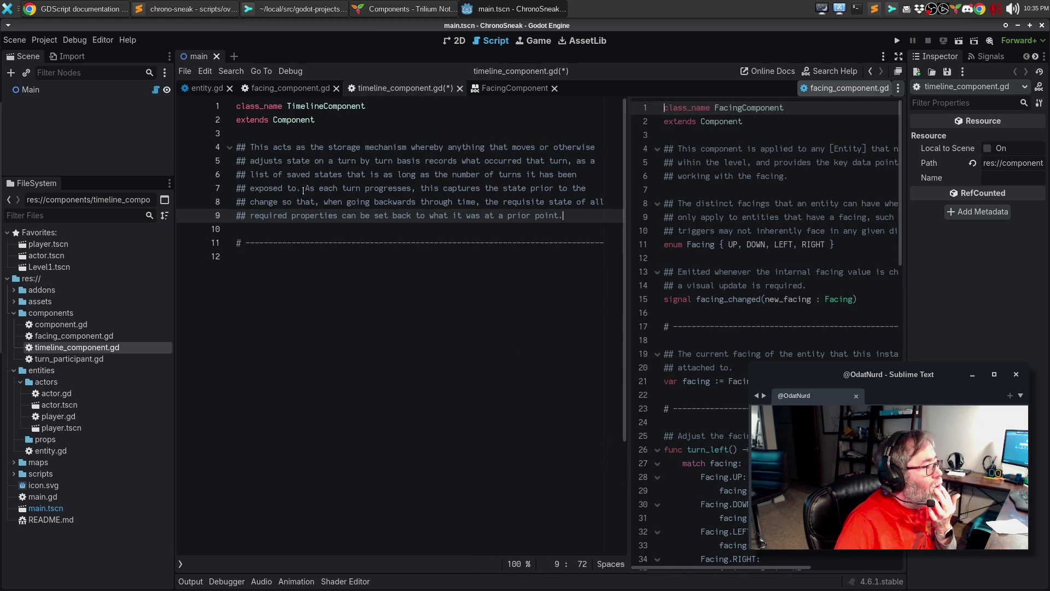
# Break the comment into two paragraphs with [br][br], add a [Component] reference, and rewrap.
pyautogui.click(307, 188)
pyautogui.write('[br')
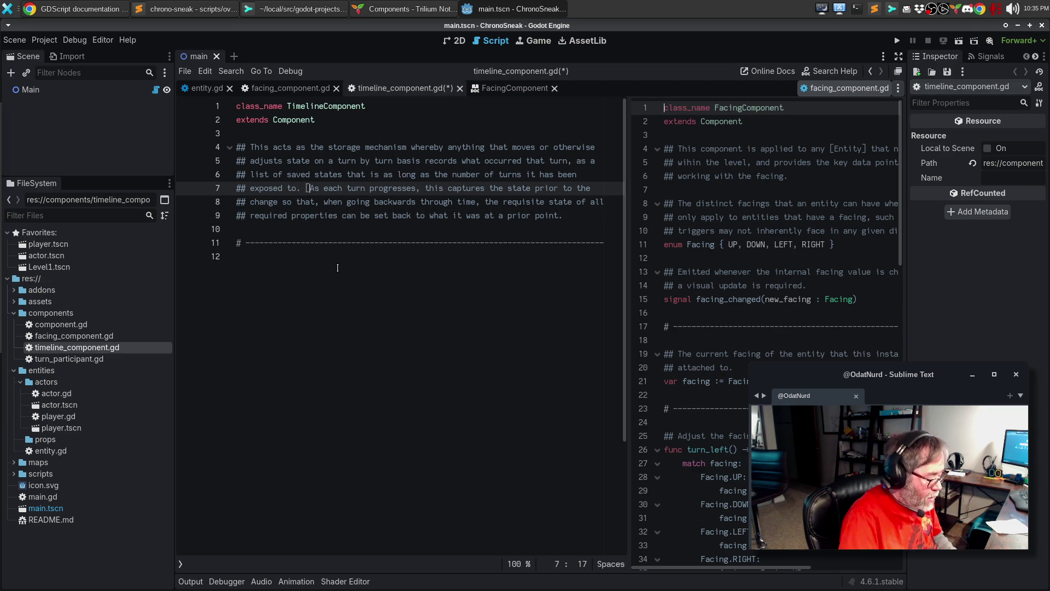
pyautogui.write('][br]')
pyautogui.press('Return')
pyautogui.press('Return')
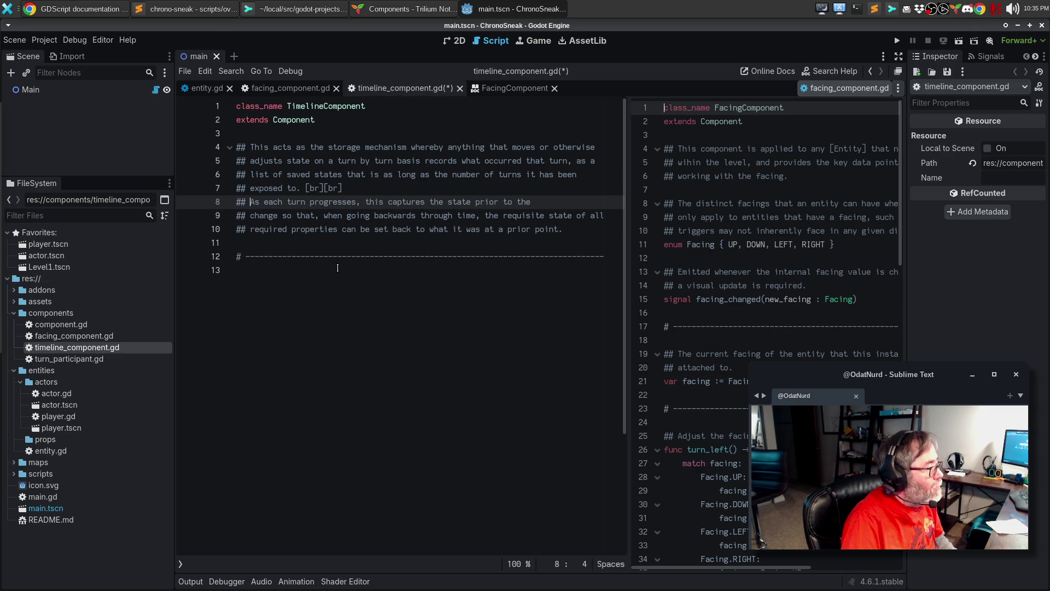
pyautogui.hotkey('alt', 'q')
pyautogui.write('w')
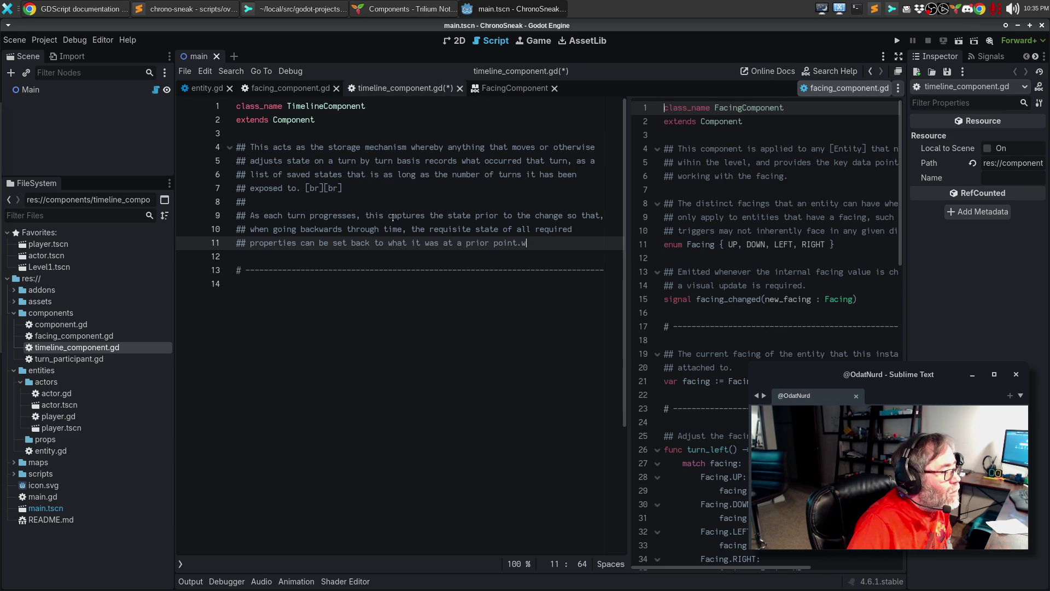
pyautogui.click(393, 217)
pyautogui.write('[Component]')
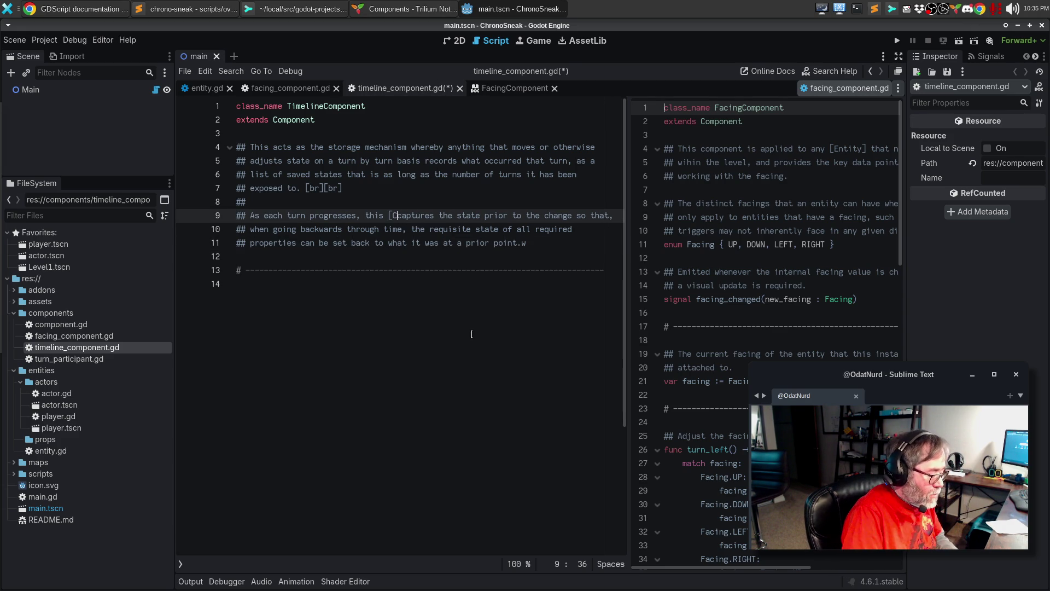
pyautogui.hotkey('alt', 'q')
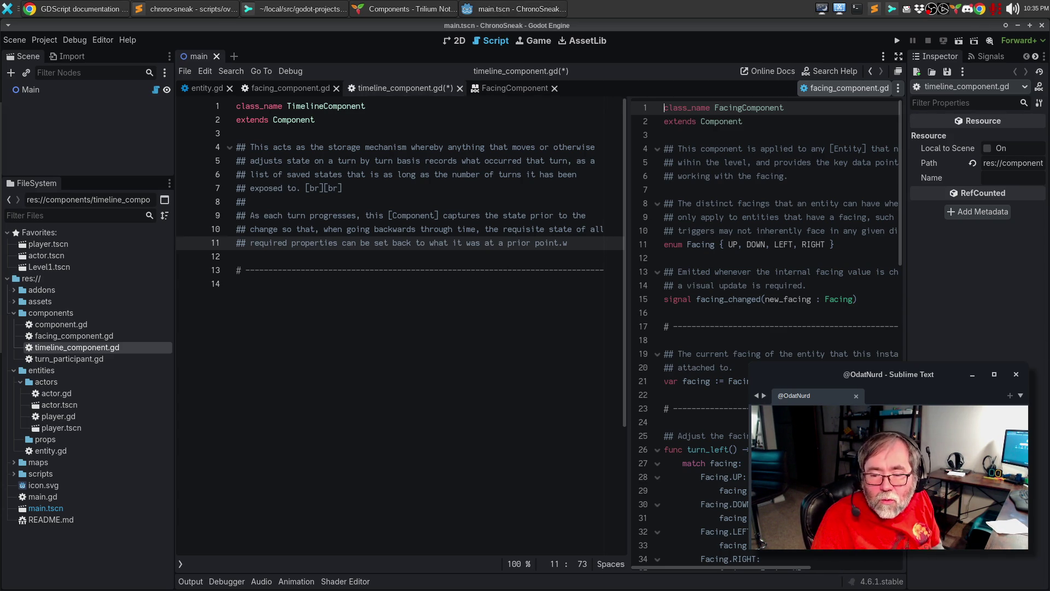
# Open a blank line below the class description comment.
pyautogui.press('Down')
pyautogui.click(348, 285)
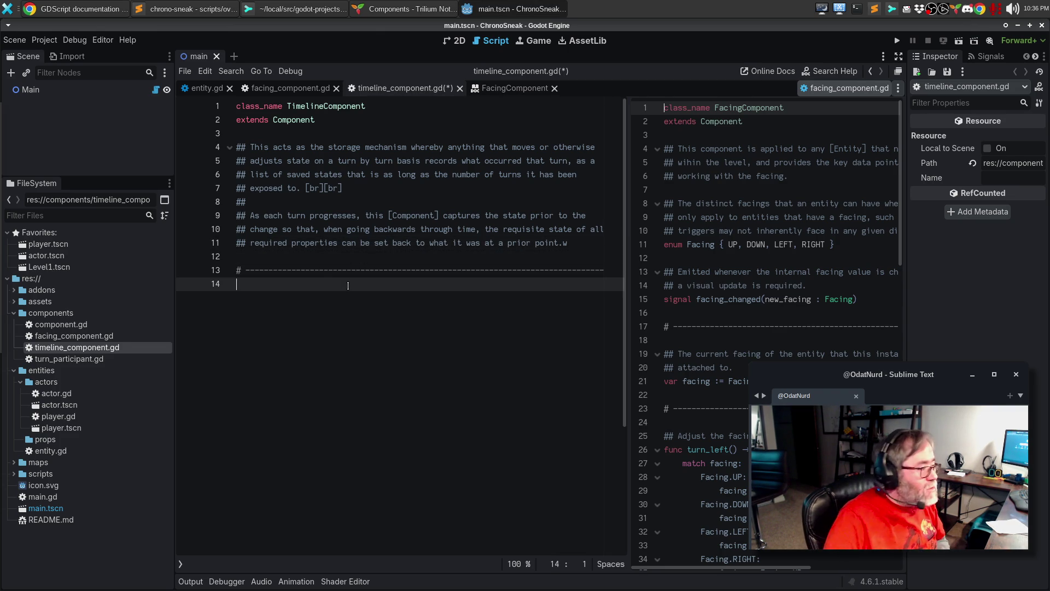
pyautogui.press('Up')
pyautogui.press('Up')
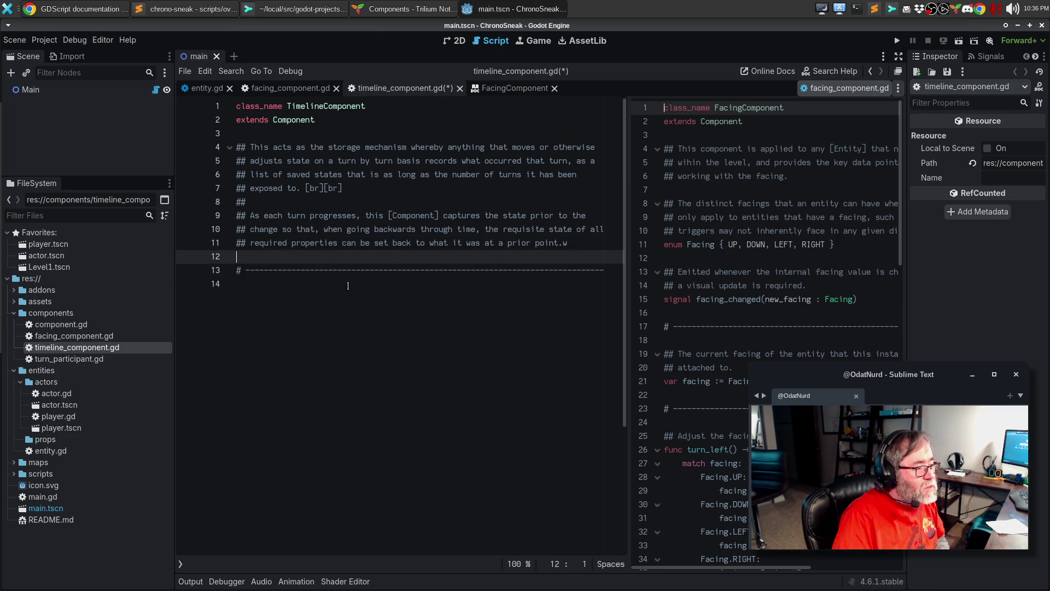
pyautogui.press('Return')
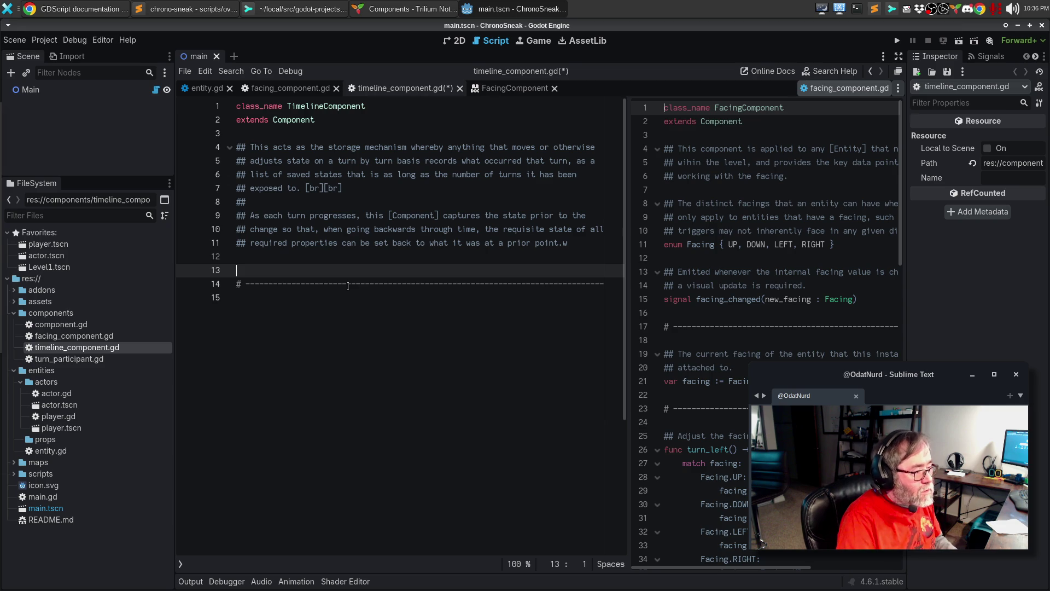
# Declare signals save_object_state() and apply_object_state(new_state: Dictionary), and expand the warnings list.
pyautogui.write('s')
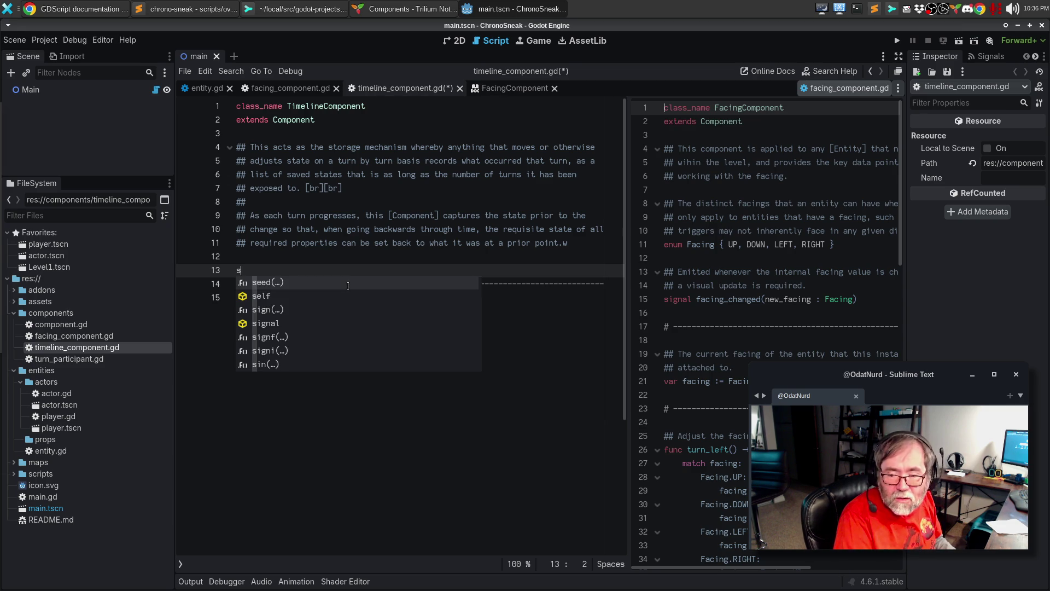
pyautogui.write('ignal s')
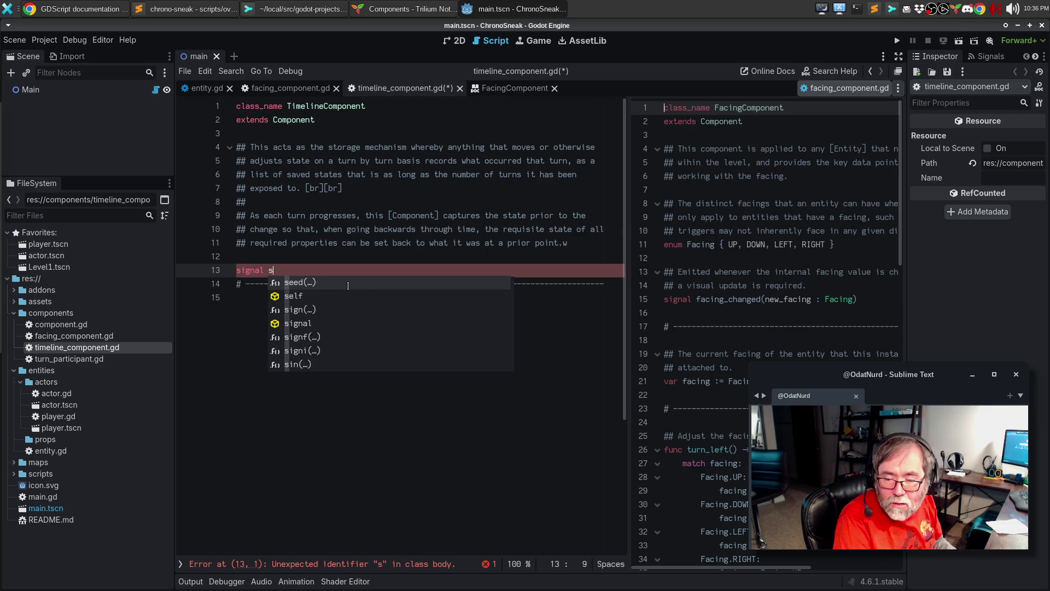
pyautogui.write('ave_object')
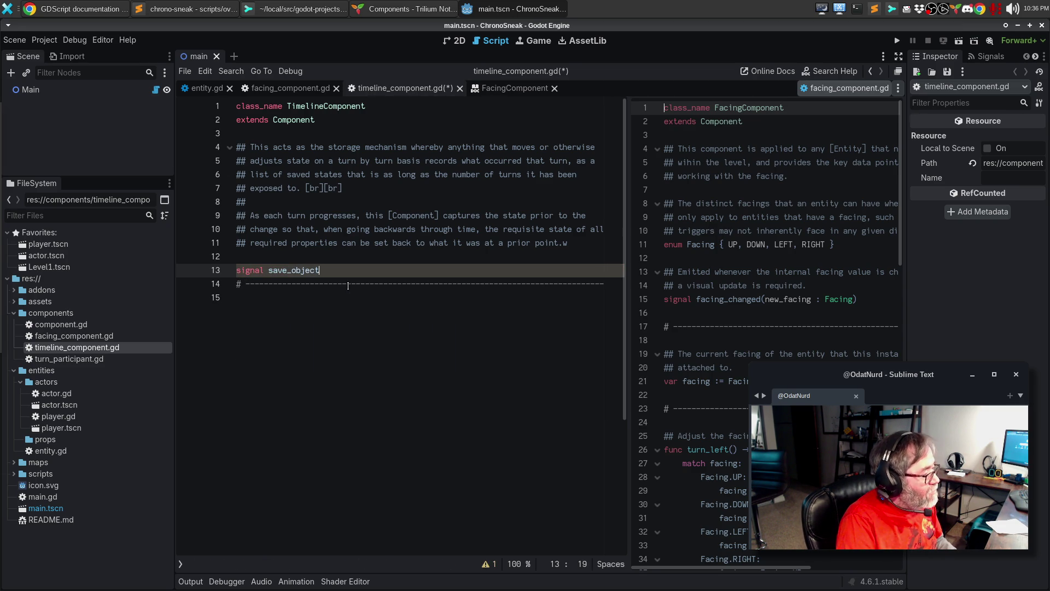
pyautogui.write('_state()')
pyautogui.press('Return')
pyautogui.press('Return')
pyautogui.write('sig')
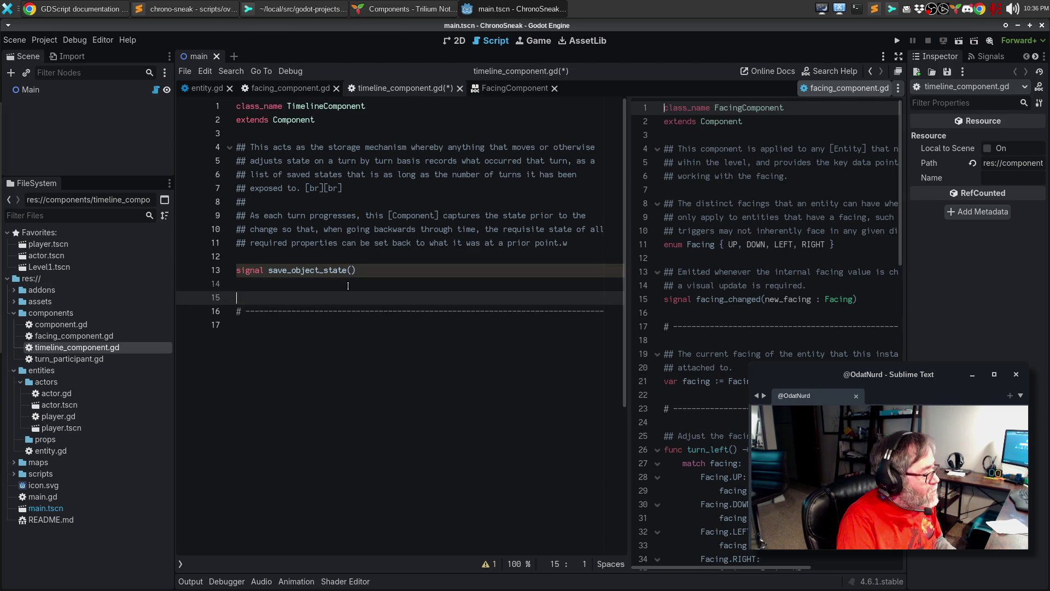
pyautogui.write('nal ')
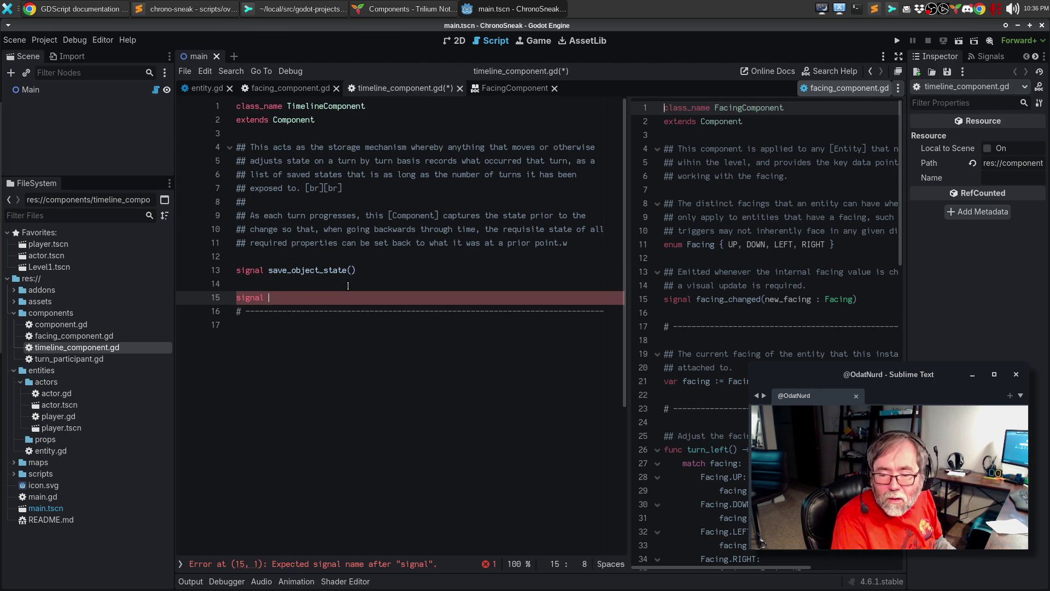
pyautogui.write('apply_opbje')
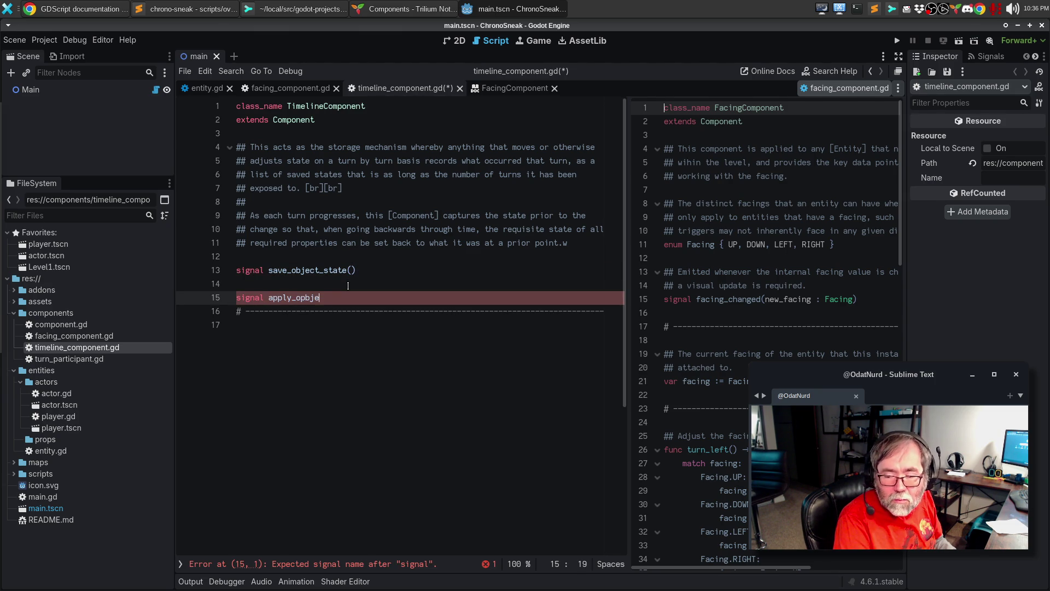
pyautogui.press('BackSpace')
pyautogui.press('BackSpace')
pyautogui.press('BackSpace')
pyautogui.press('BackSpace')
pyautogui.write('bjec')
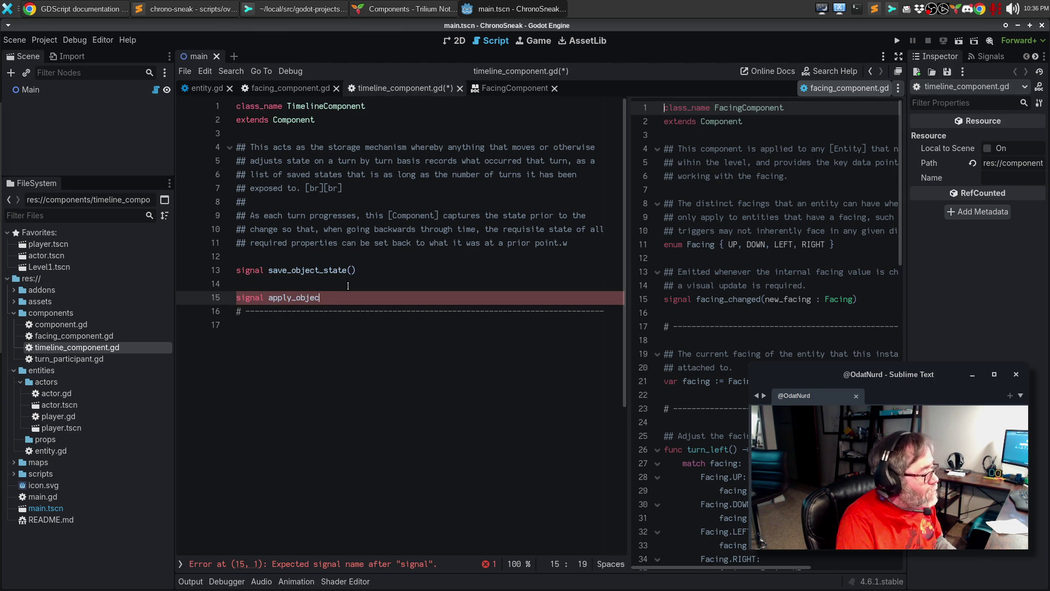
pyautogui.write('t_state')
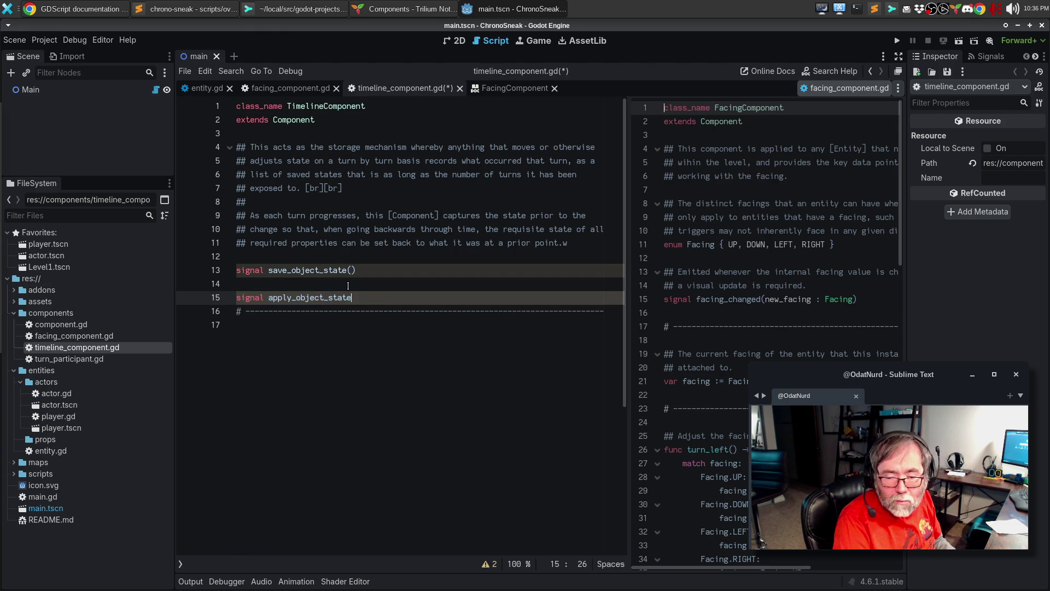
pyautogui.write('(new_state: D')
pyautogui.write('ictionary')
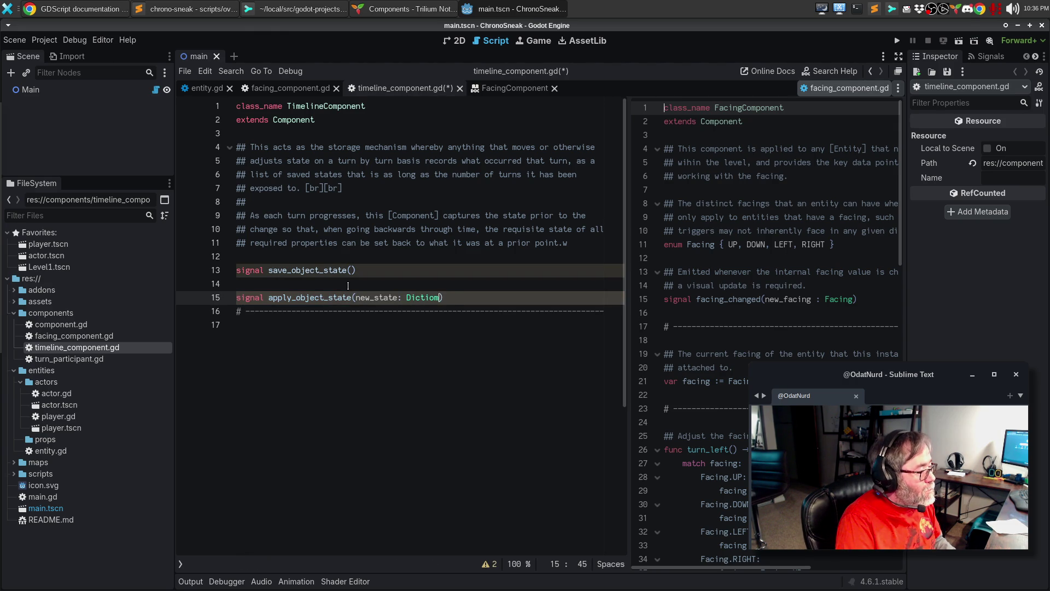
pyautogui.press('End')
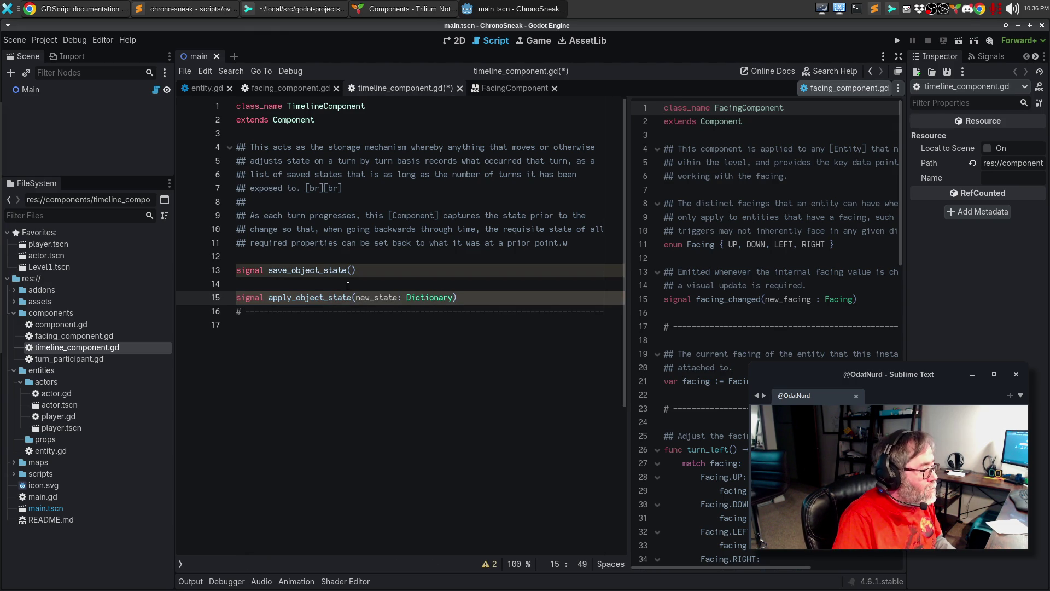
pyautogui.press('Return')
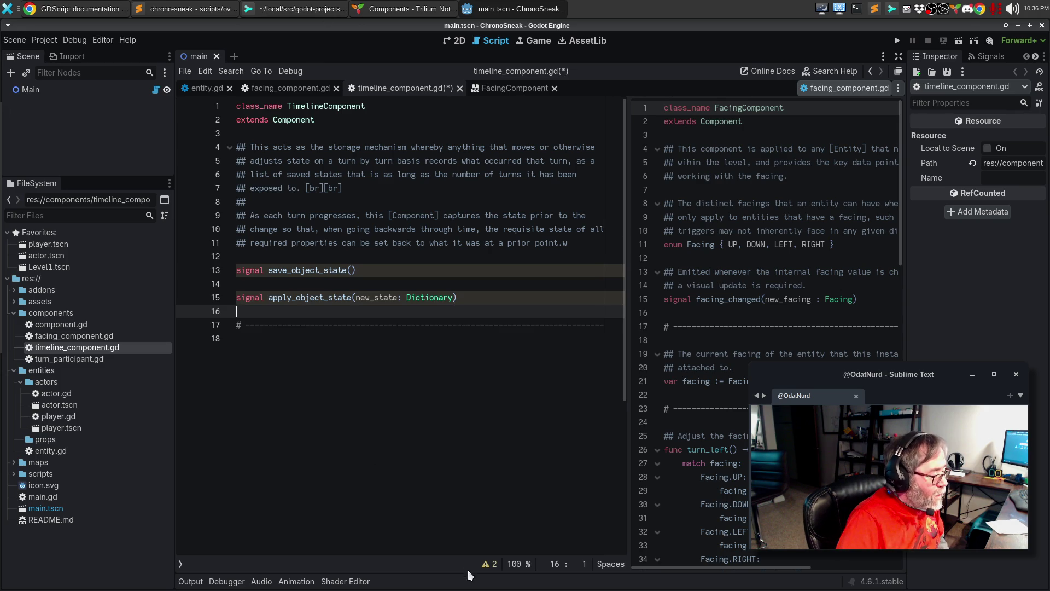
pyautogui.click(486, 564)
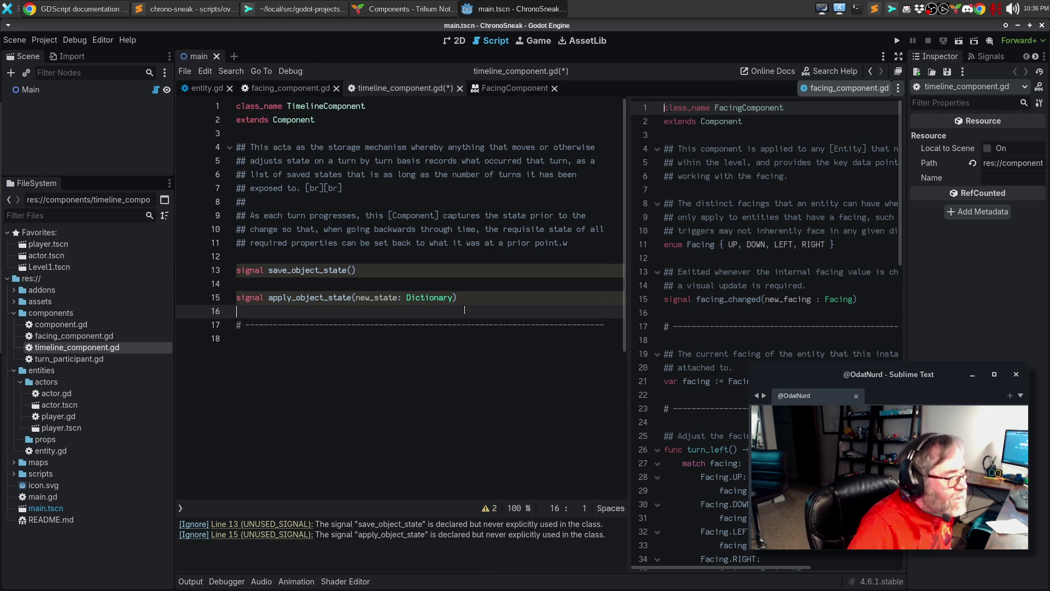
pyautogui.click(350, 258)
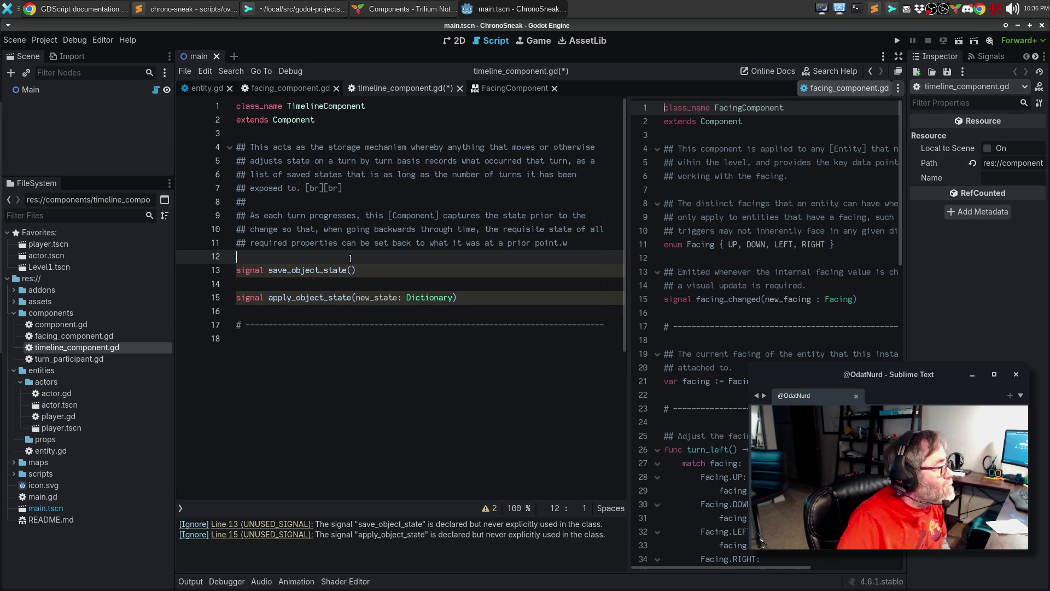
# Add a ## comment to save_object_state: emitted at save time; receiver invokes [i]_raw_save()[/i] to save.
pyautogui.press('Return')
pyautogui.write('##Emitted whe')
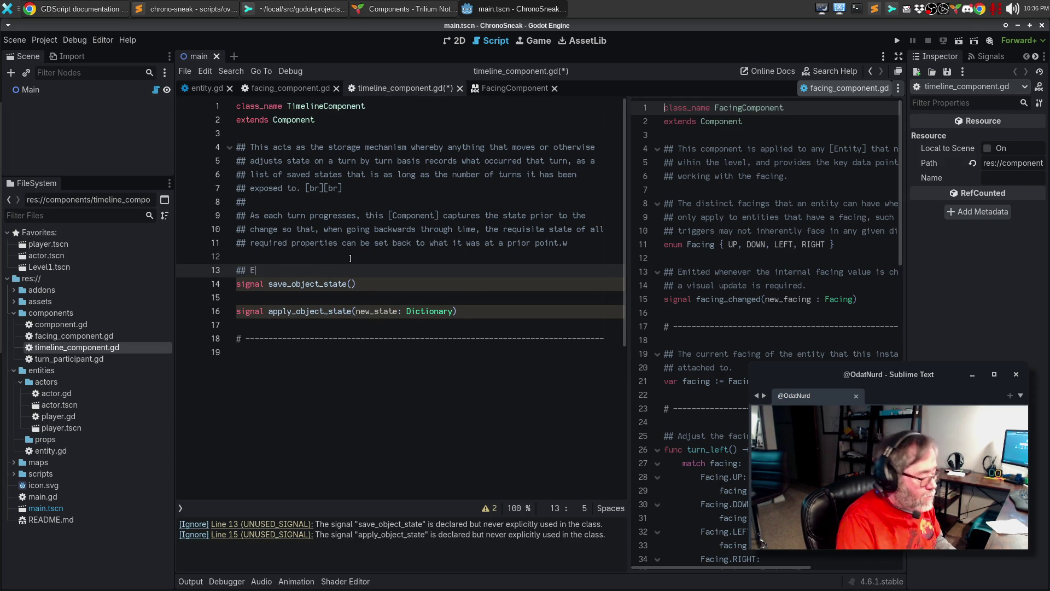
pyautogui.write('n it')
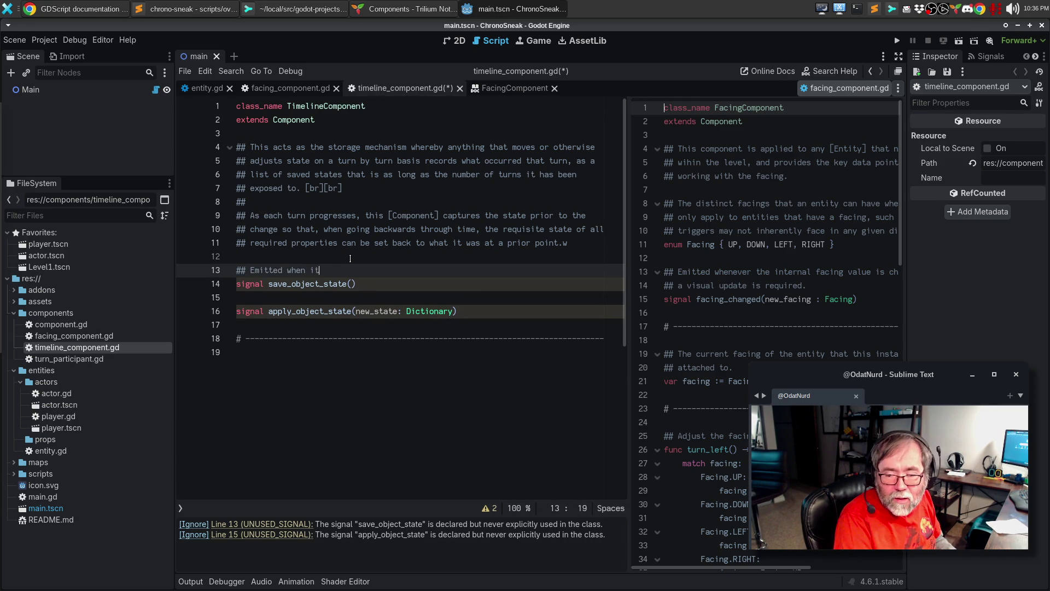
pyautogui.write(' is time to save st')
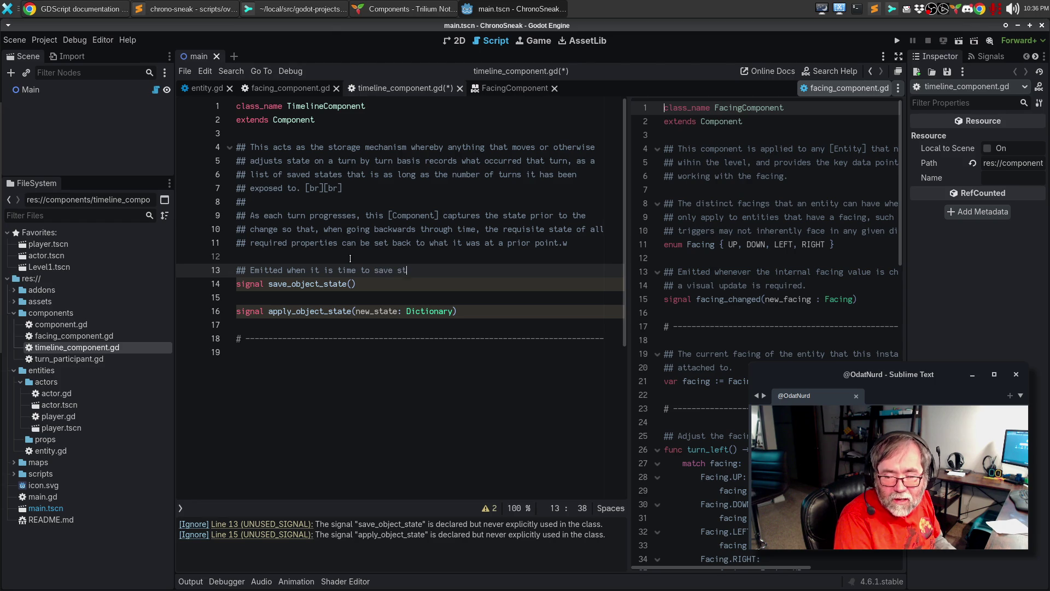
pyautogui.write('ate; the received')
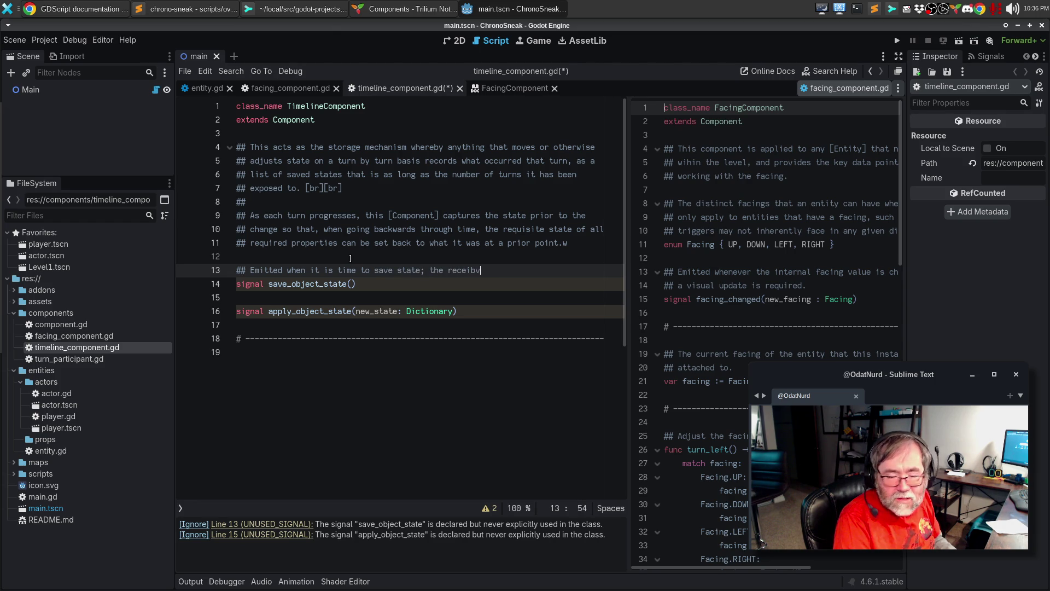
pyautogui.press('BackSpace')
pyautogui.press('BackSpace')
pyautogui.press('BackSpace')
pyautogui.write('ver ')
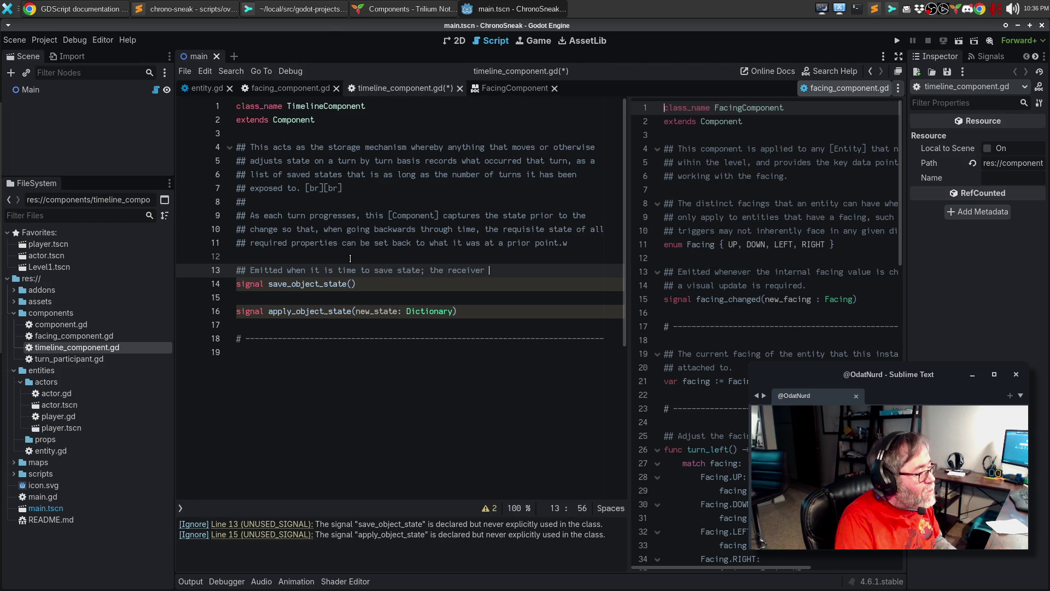
pyautogui.write('should invoke')
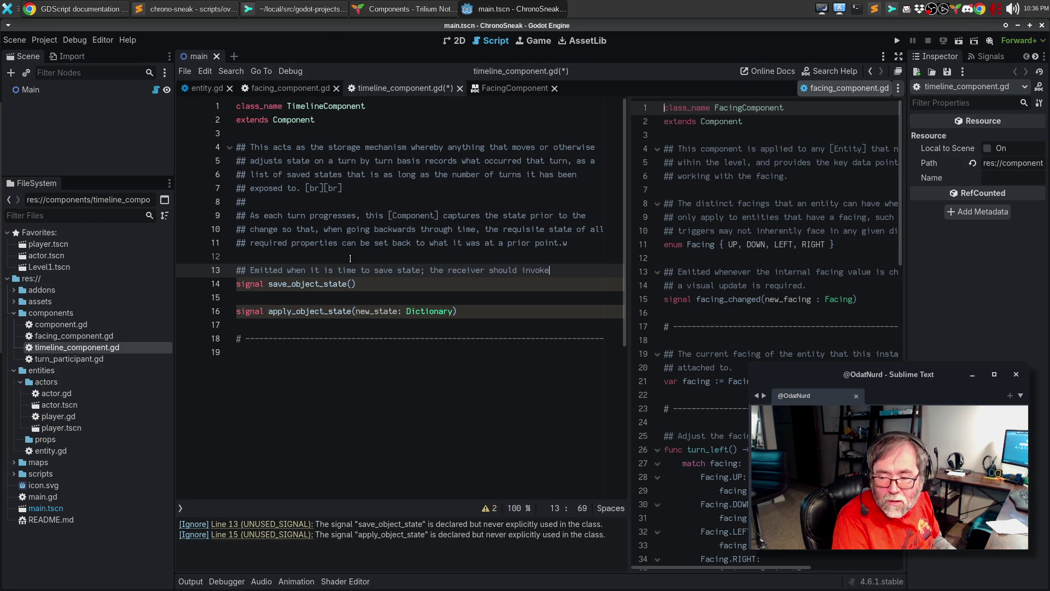
pyautogui.write(' _raw_save()')
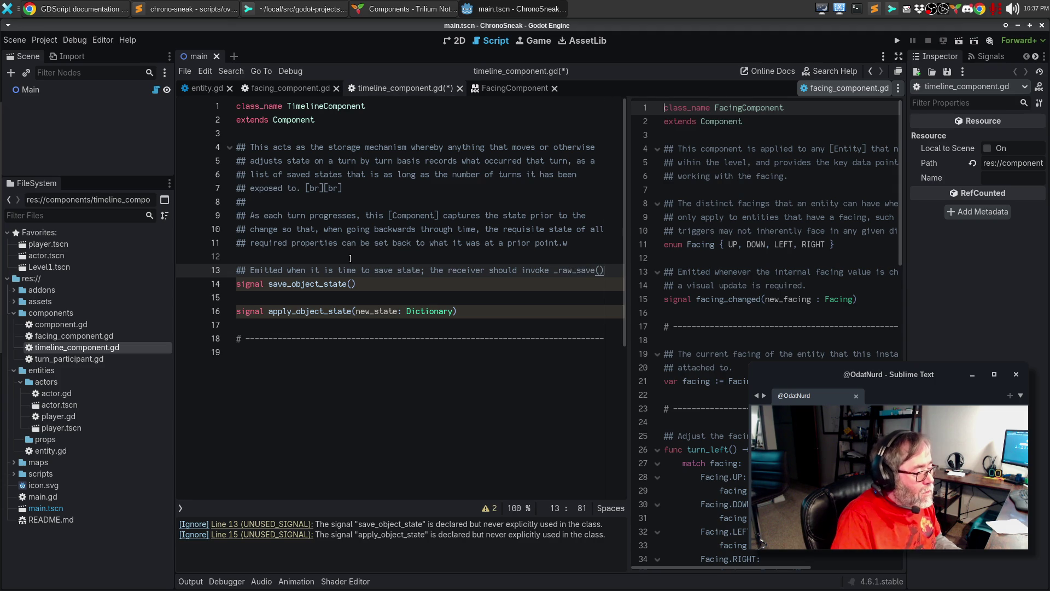
pyautogui.hotkey('ctrl', 'Right')
pyautogui.write('[i]')
pyautogui.write('[/i]')
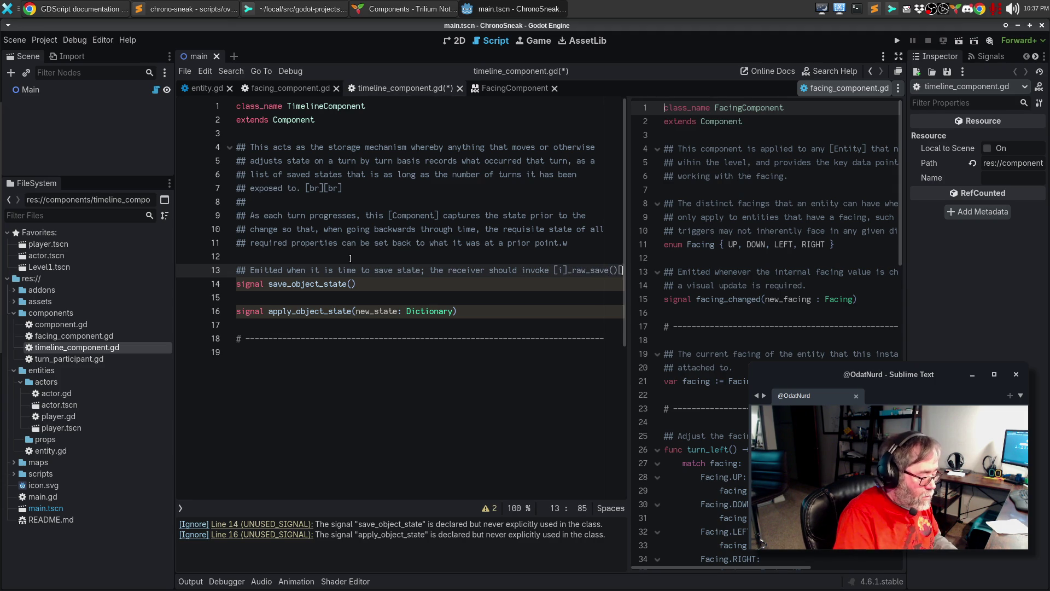
pyautogui.hotkey('alt', 'q')
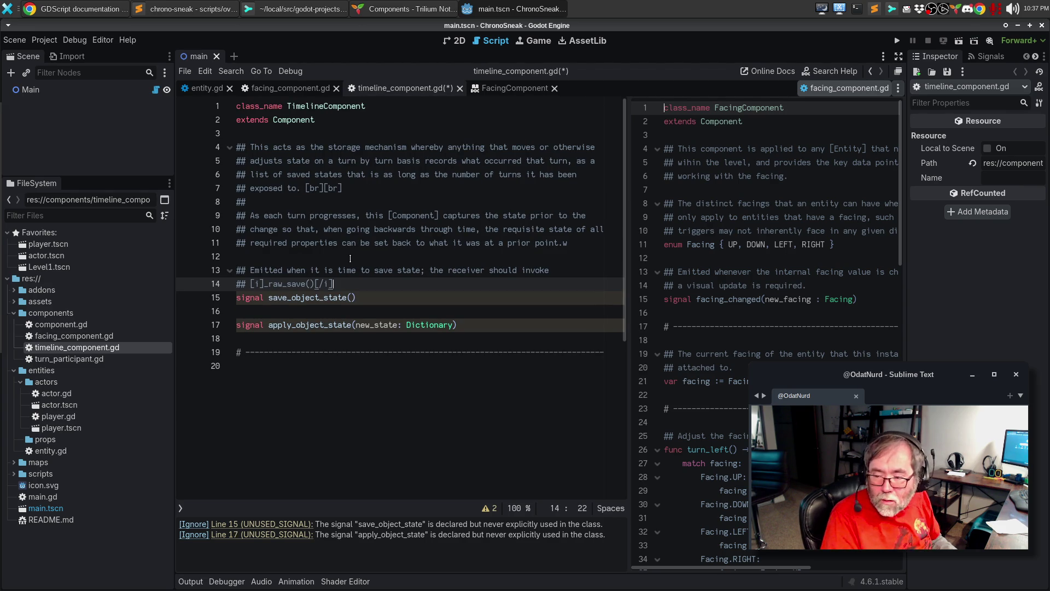
pyautogui.write(' on to')
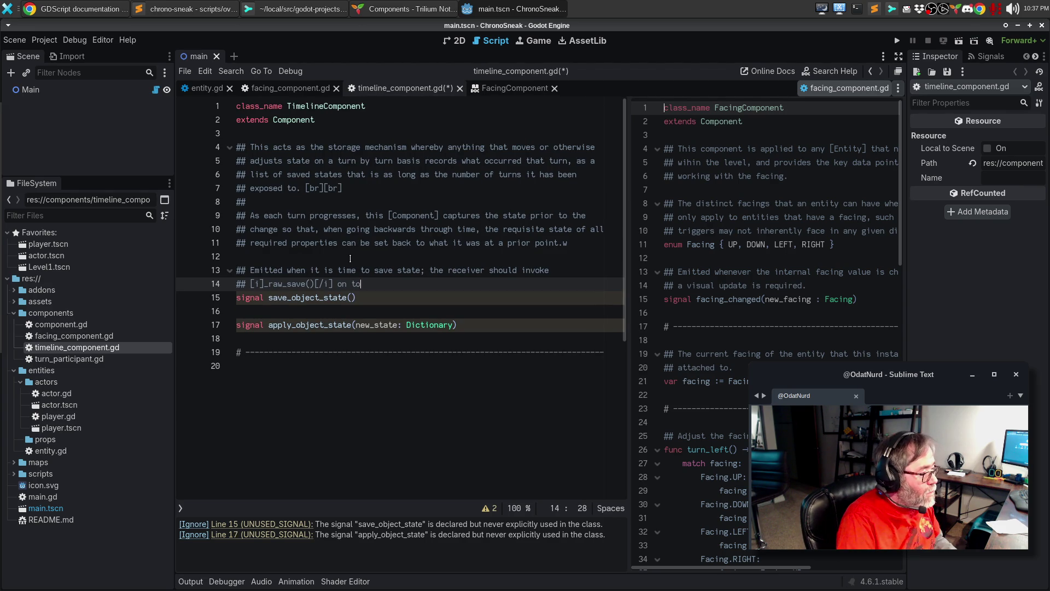
pyautogui.press('BackSpace')
pyautogui.write('he component to perform')
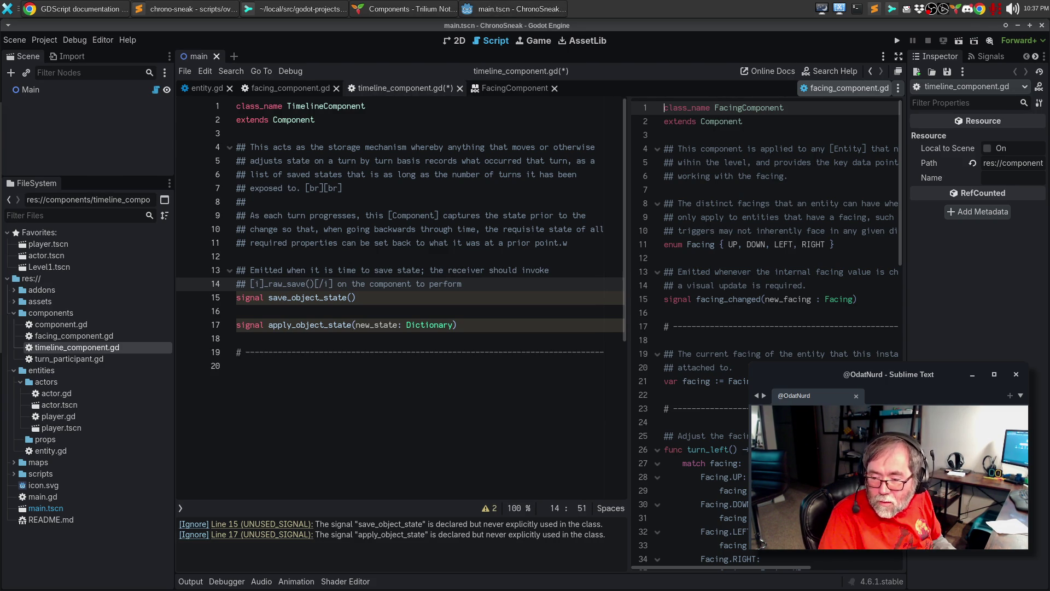
pyautogui.write('the save.')
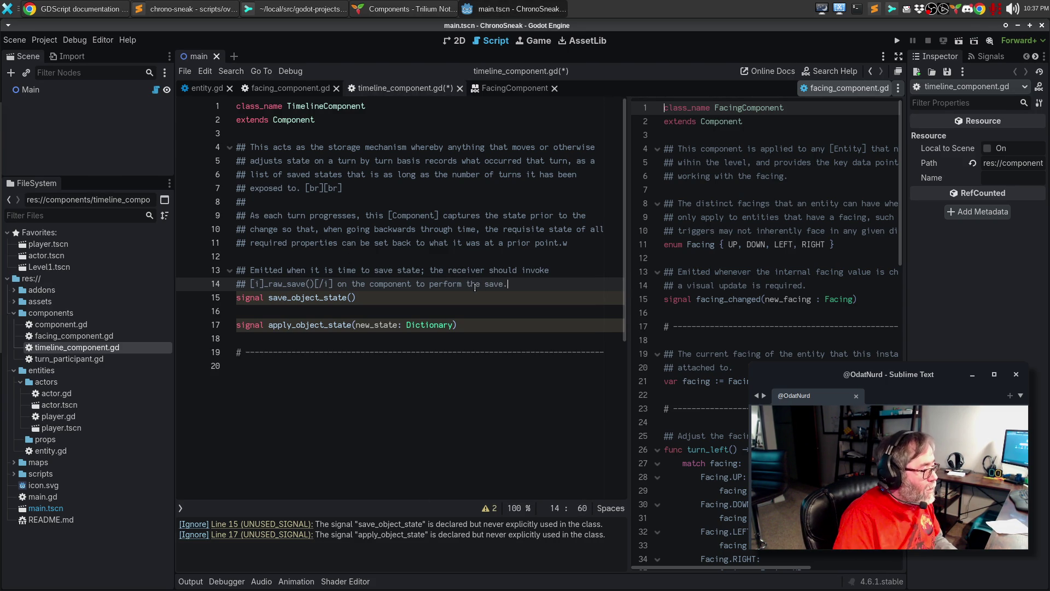
pyautogui.press('Down')
pyautogui.press('Down')
# Add a two-line ## comment to apply_object_state about applying state to the Component's owner, then save.
pyautogui.press('Return')
pyautogui.write('## Emitted when it')
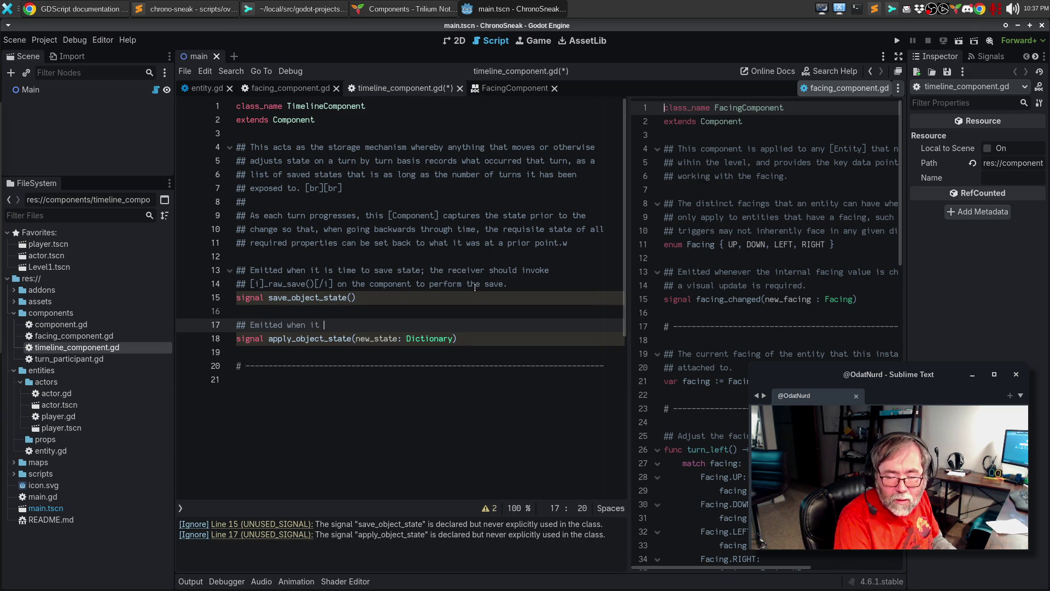
pyautogui.write(' is time to apply speci')
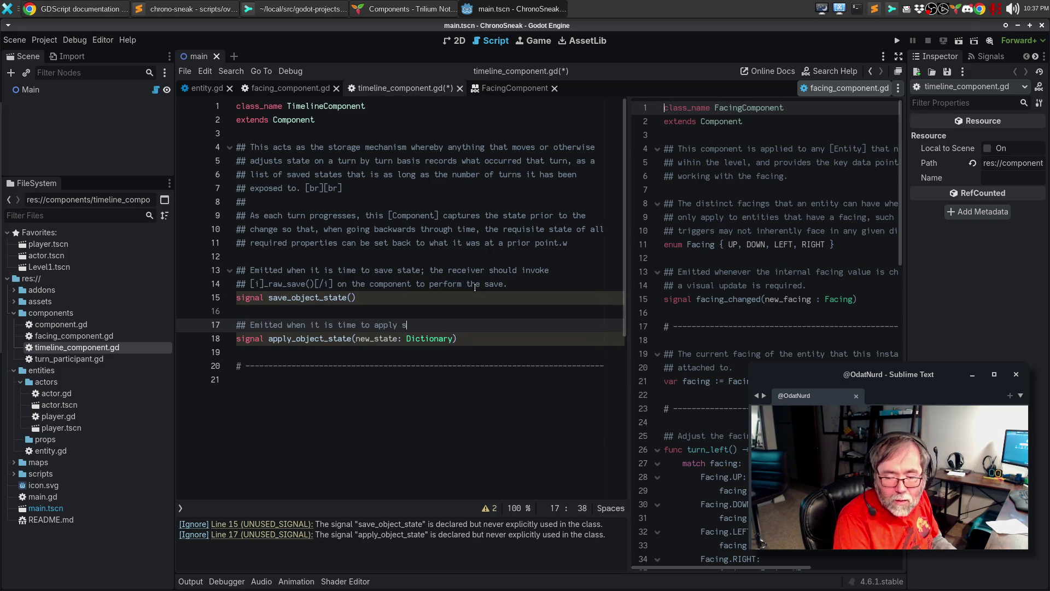
pyautogui.write('fic state to ')
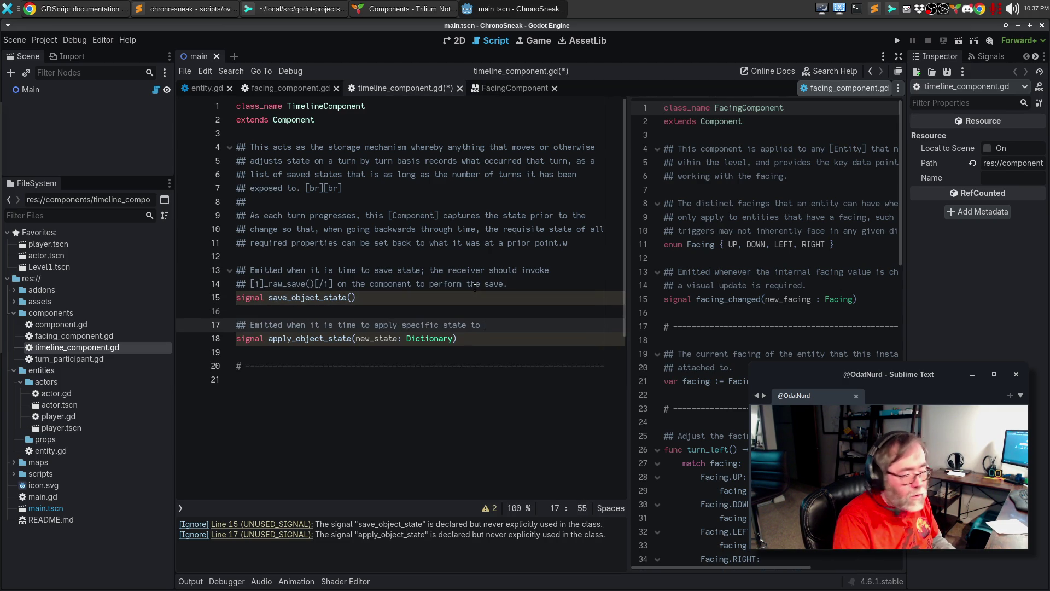
pyautogui.write('the owner of the')
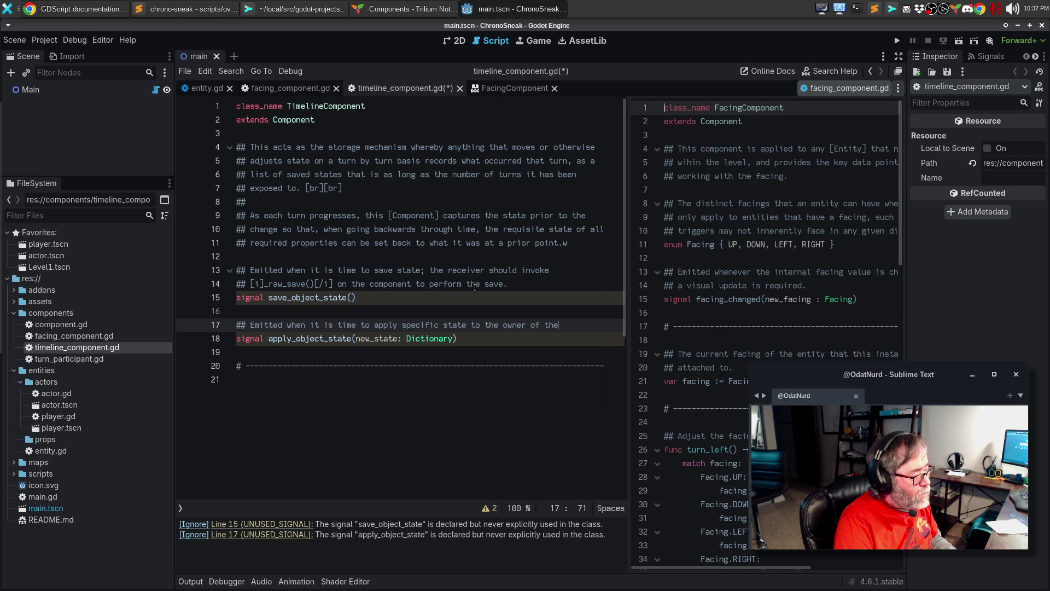
pyautogui.press('Return')
pyautogui.write('[Compo')
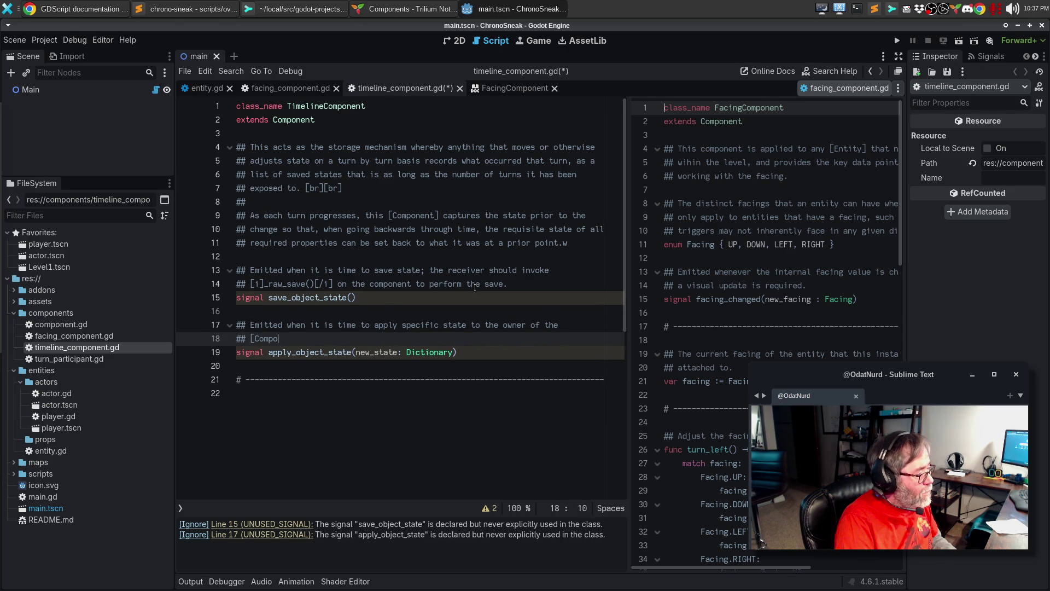
pyautogui.write('nent]; the reciver gets ')
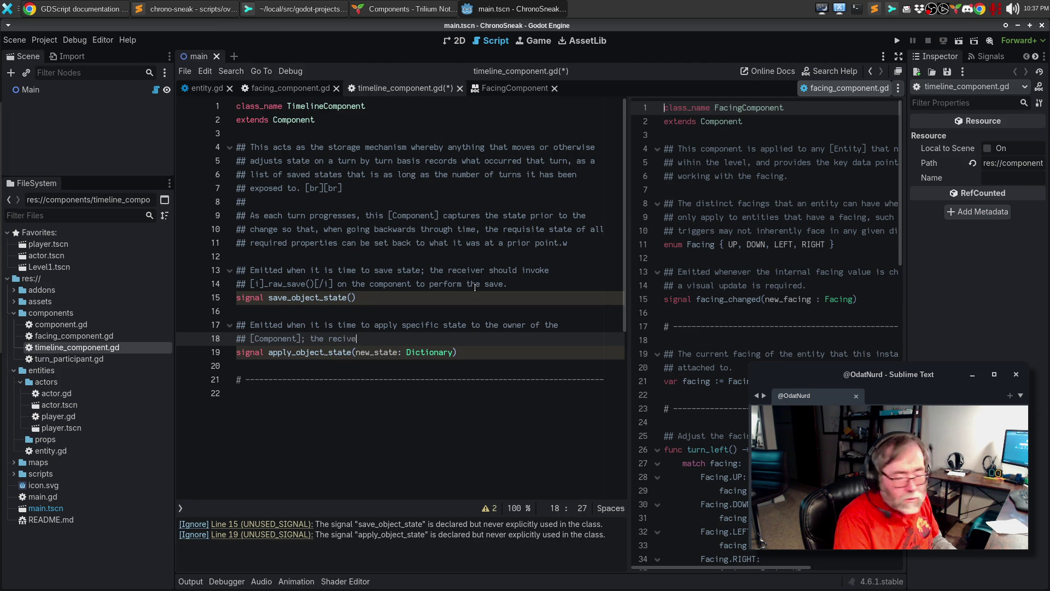
pyautogui.write('the new s')
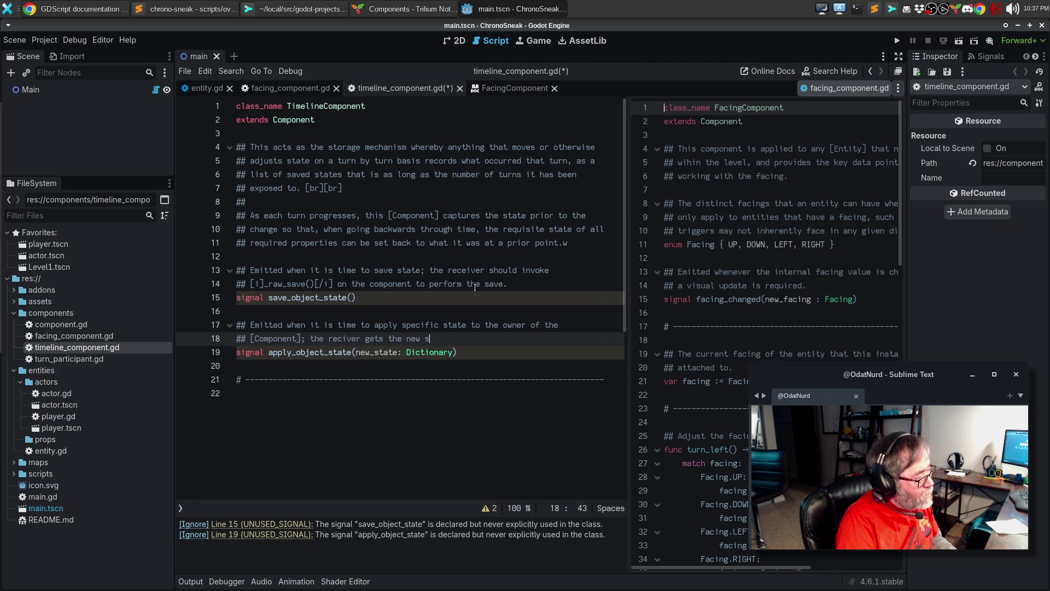
pyautogui.write('tate to apply.')
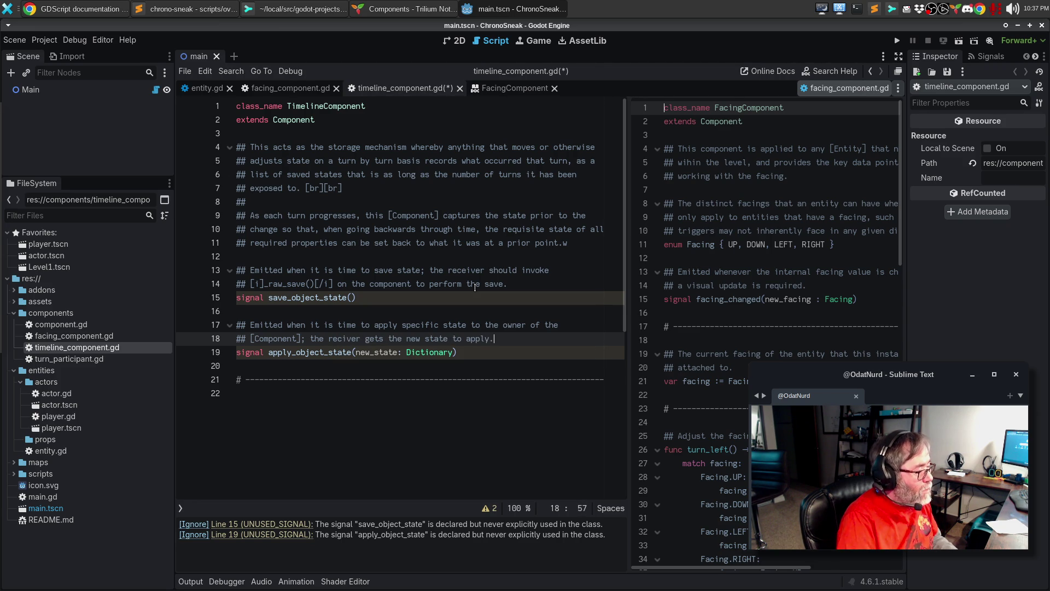
pyautogui.hotkey('ctrl', 's')
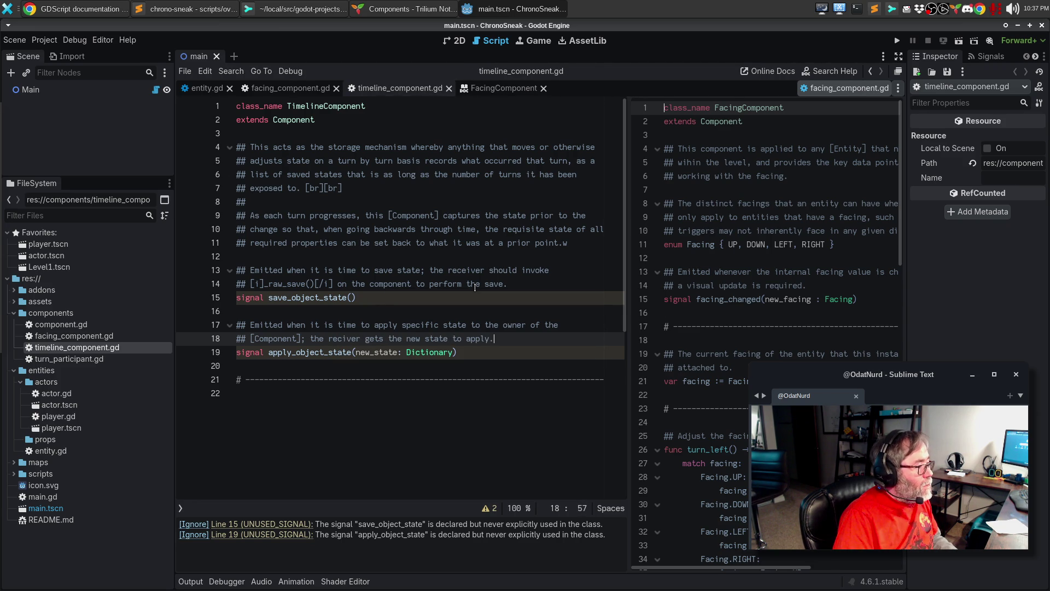
pyautogui.press('Down')
pyautogui.press('Down')
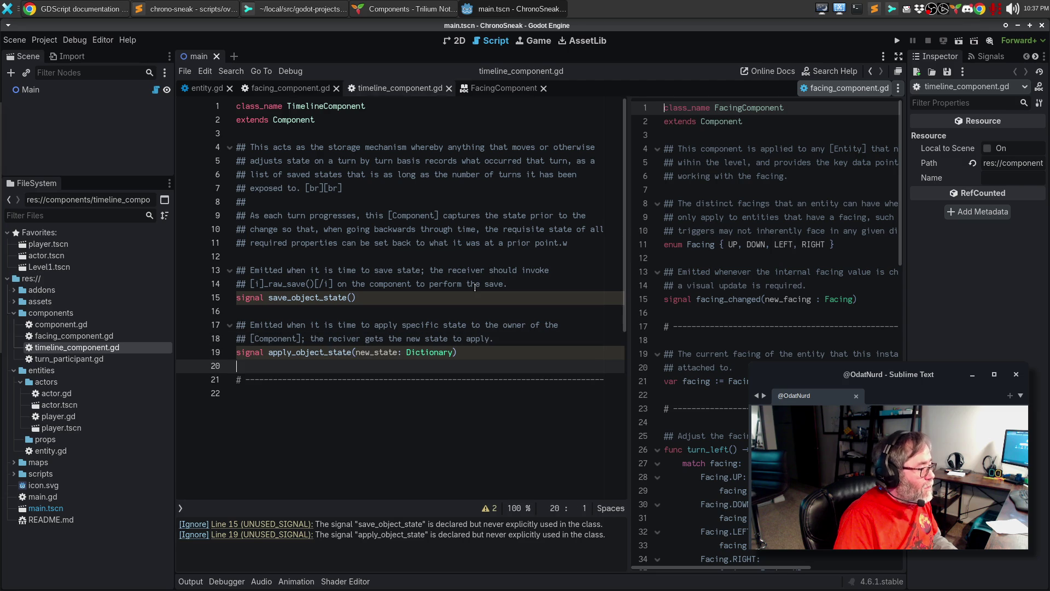
# Duplicate the dashed separator line and open blank lines between the two separators.
pyautogui.press('Down')
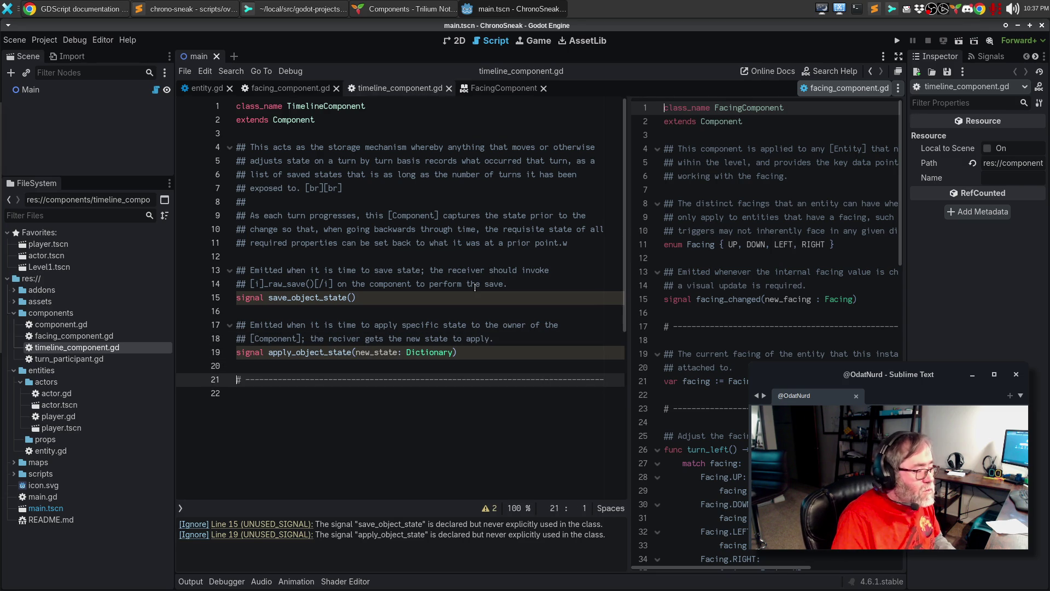
pyautogui.hotkey('ctrl', 'shift', 'd')
pyautogui.press('Return')
pyautogui.press('Up')
pyautogui.press('Return')
pyautogui.press('Return')
pyautogui.press('Up')
# Declare var state : Array[Dictionary] = [] with a ## doc comment 'The current saved state for this item' above it.
pyautogui.write('var ')
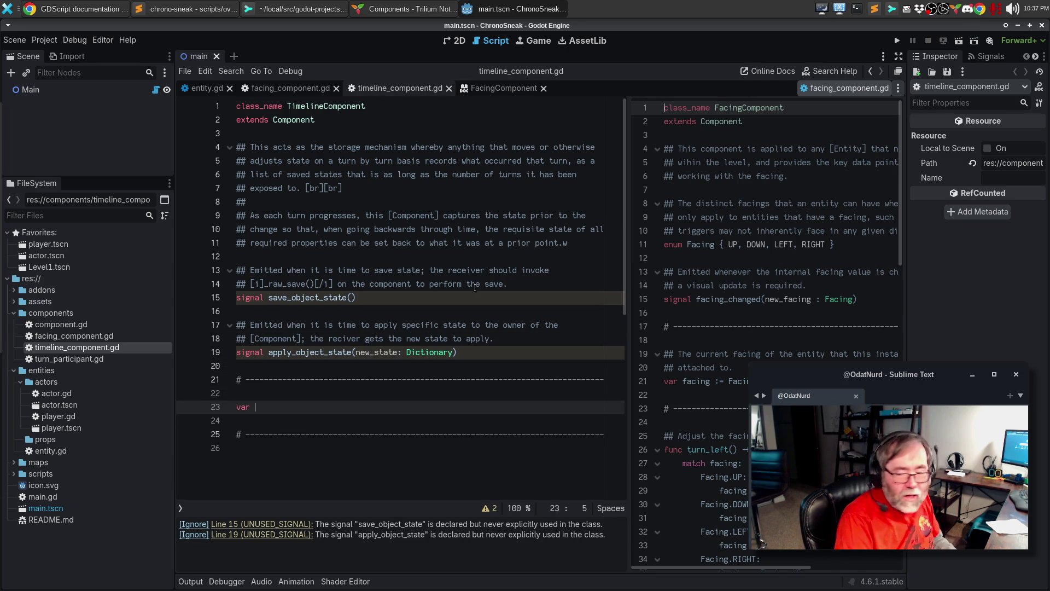
pyautogui.write('state ":')
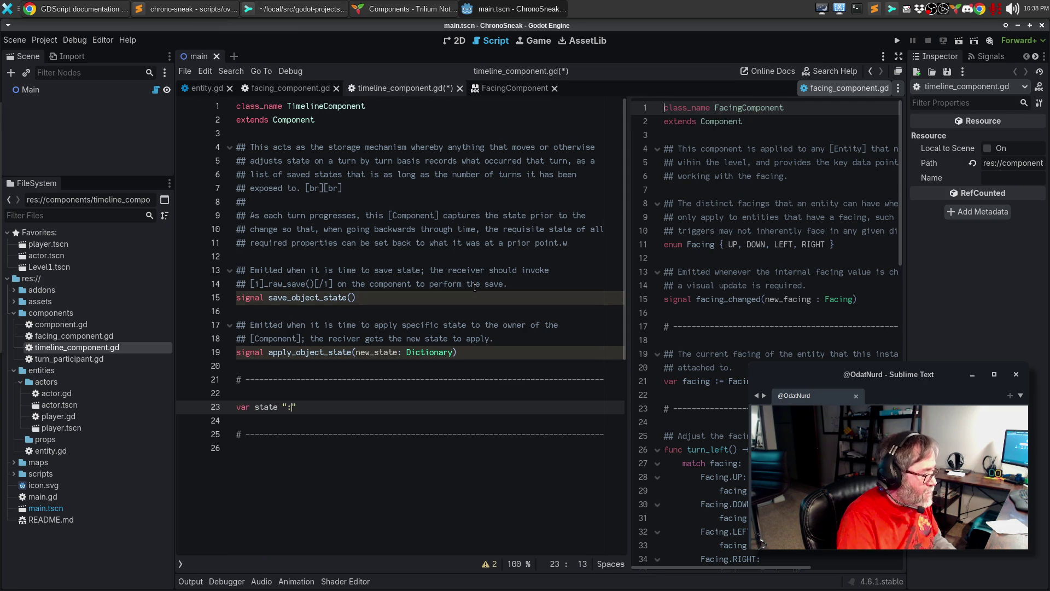
pyautogui.press('BackSpace')
pyautogui.write(': Array')
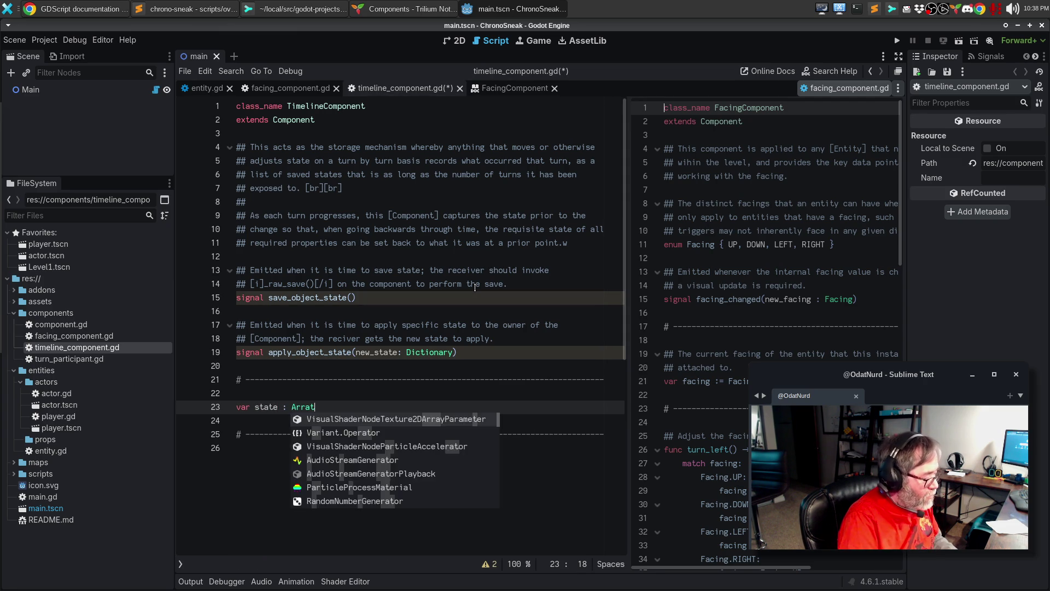
pyautogui.write('[Dictionary')
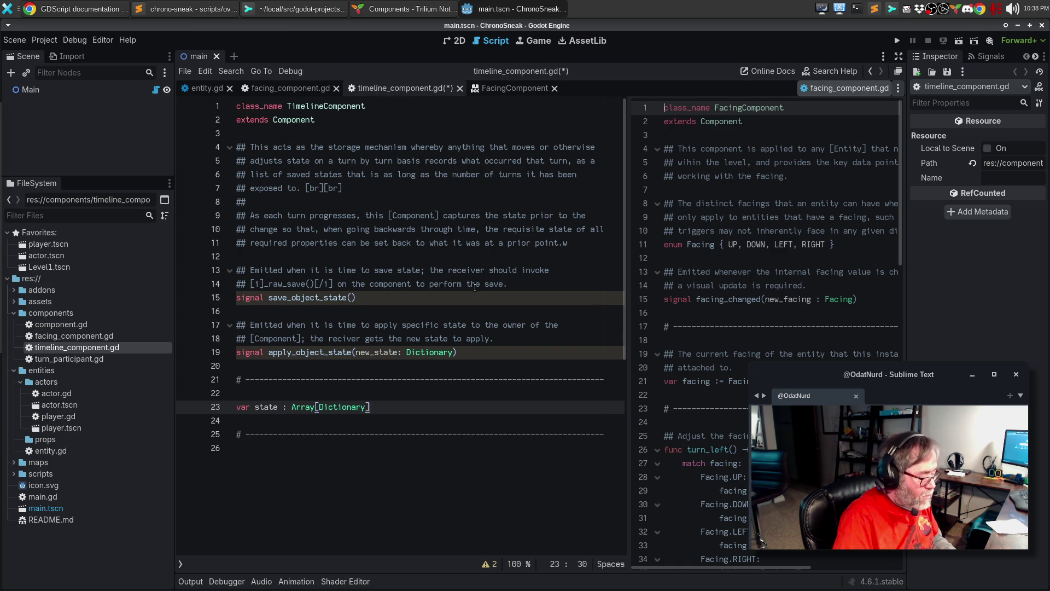
pyautogui.write('[]')
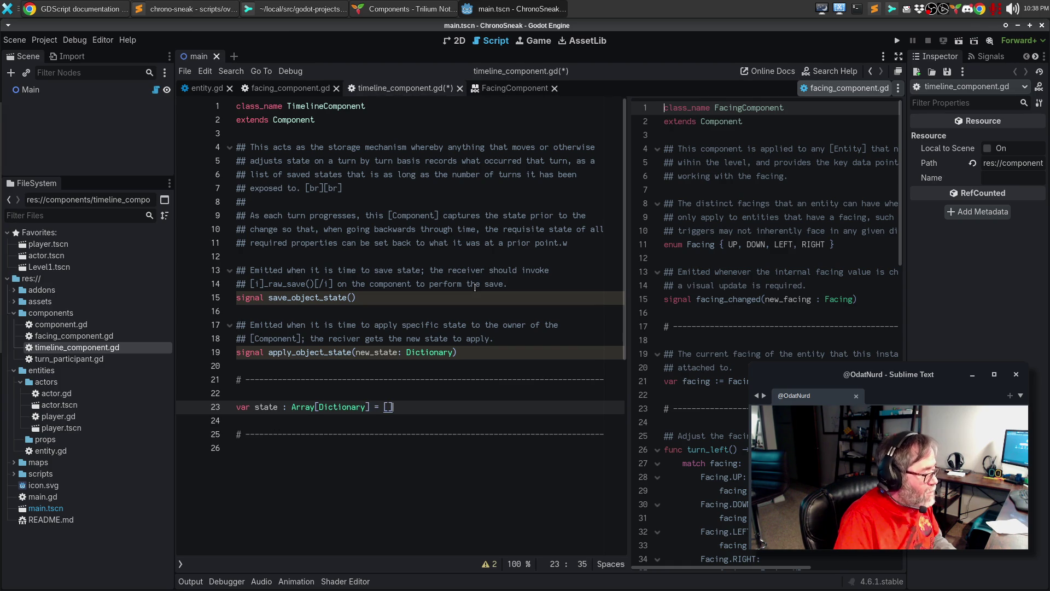
pyautogui.hotkey('ctrl', 'shift', 'Return')
pyautogui.write('## The current s')
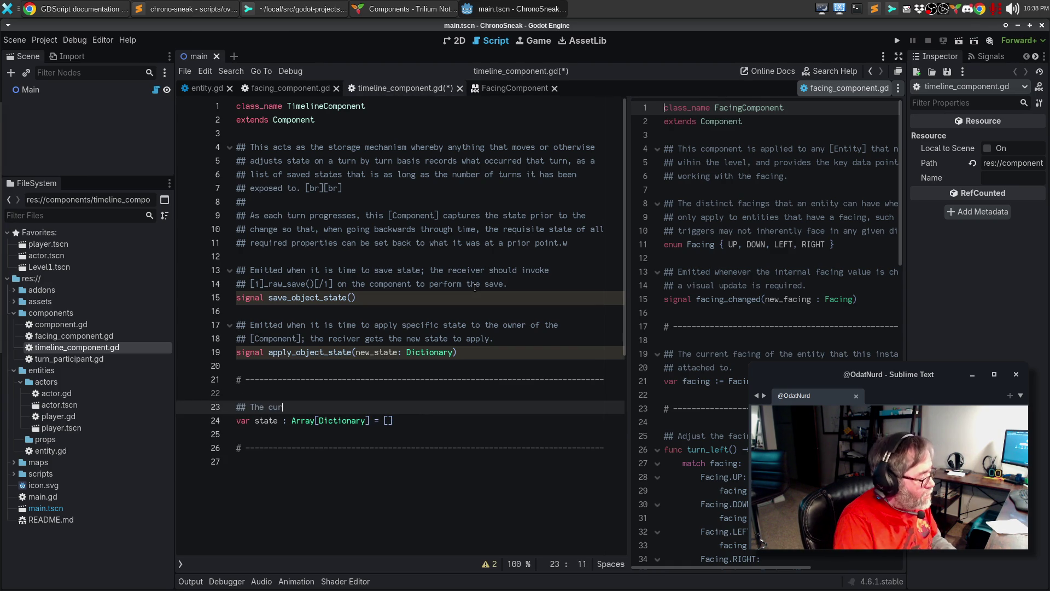
pyautogui.write('av')
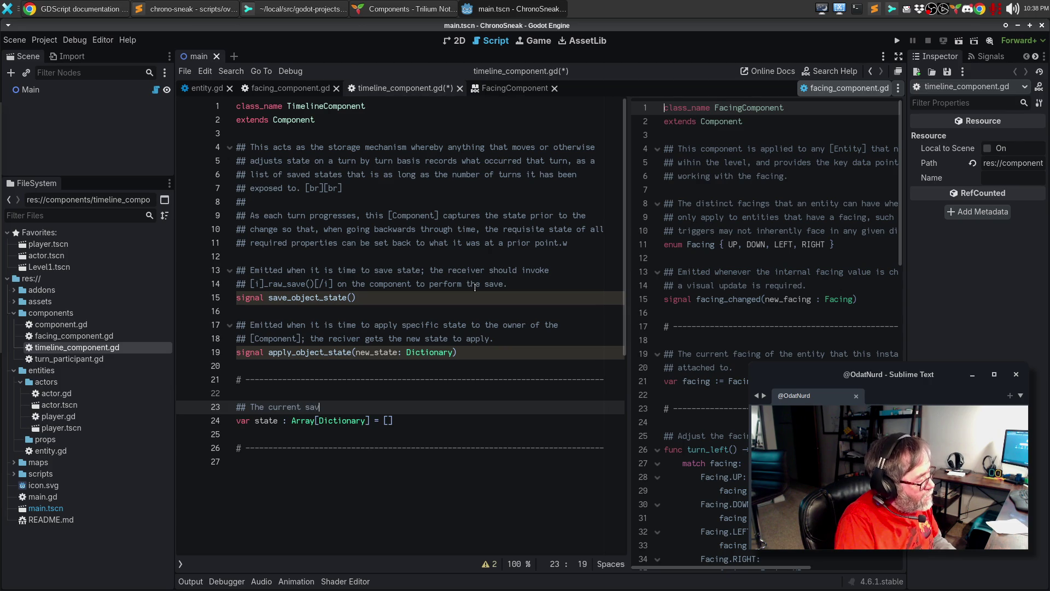
pyautogui.write('ed state for th')
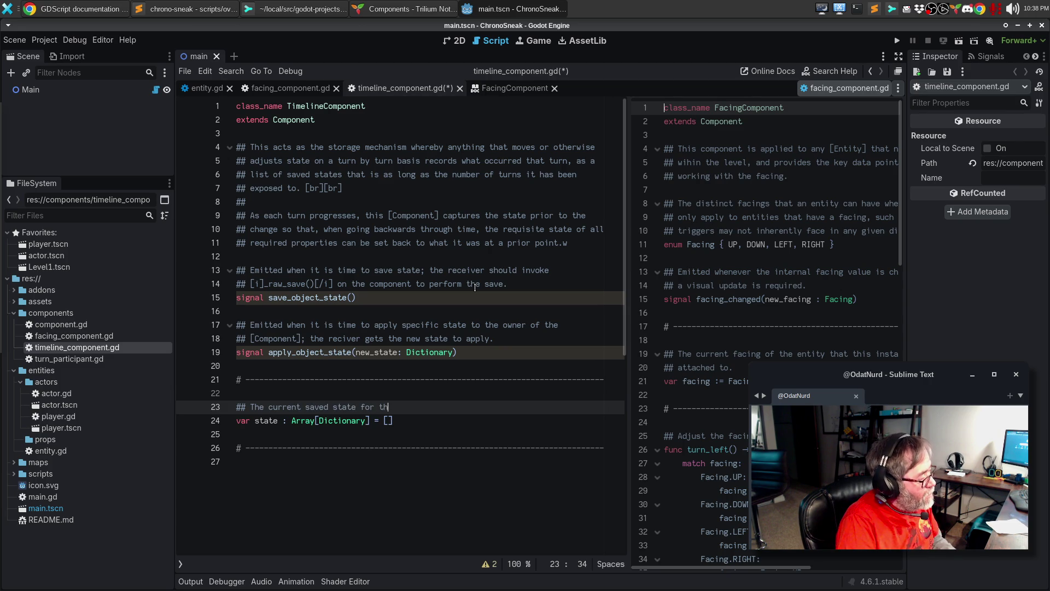
pyautogui.write('is item item')
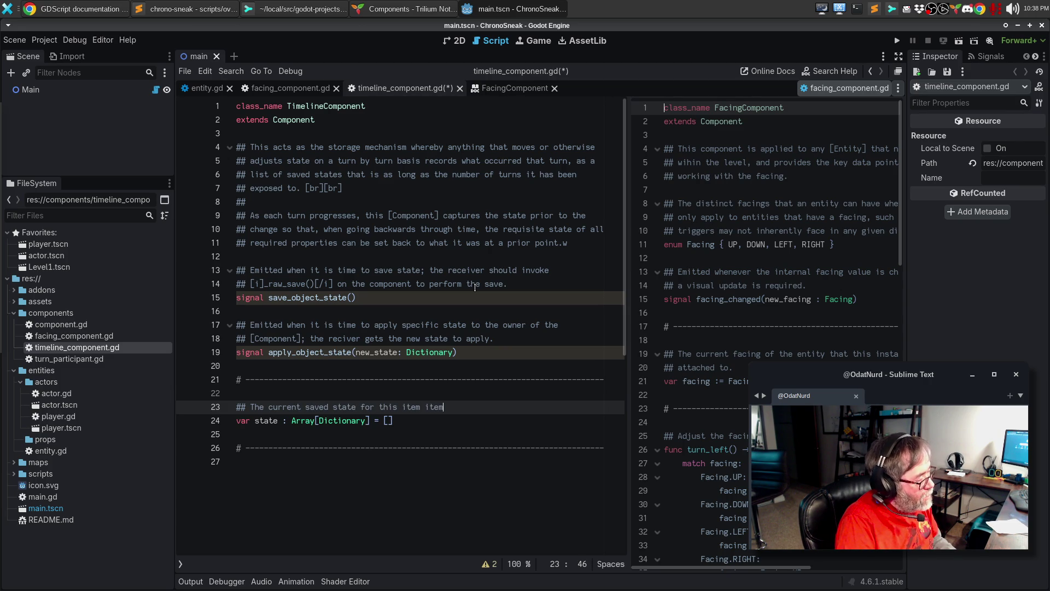